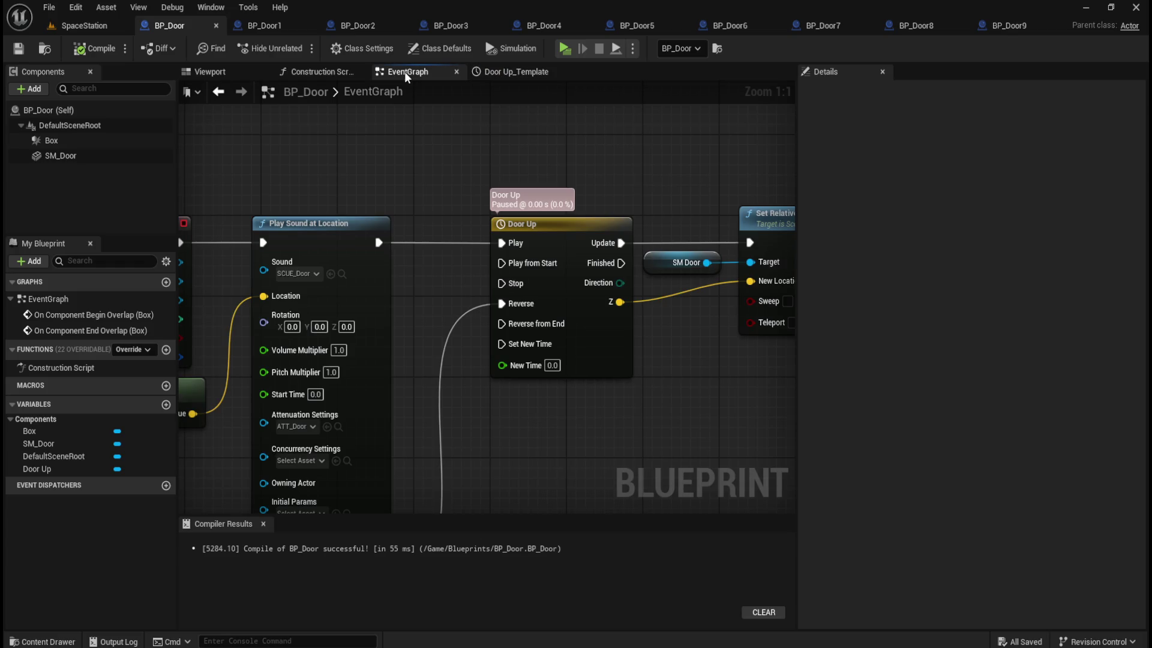
- Look over the event graphs of BP_Door1 through BP_Door4
{"action": "scroll", "coordinate": [463, 194], "scroll_direction": "down", "scroll_amount": 2}
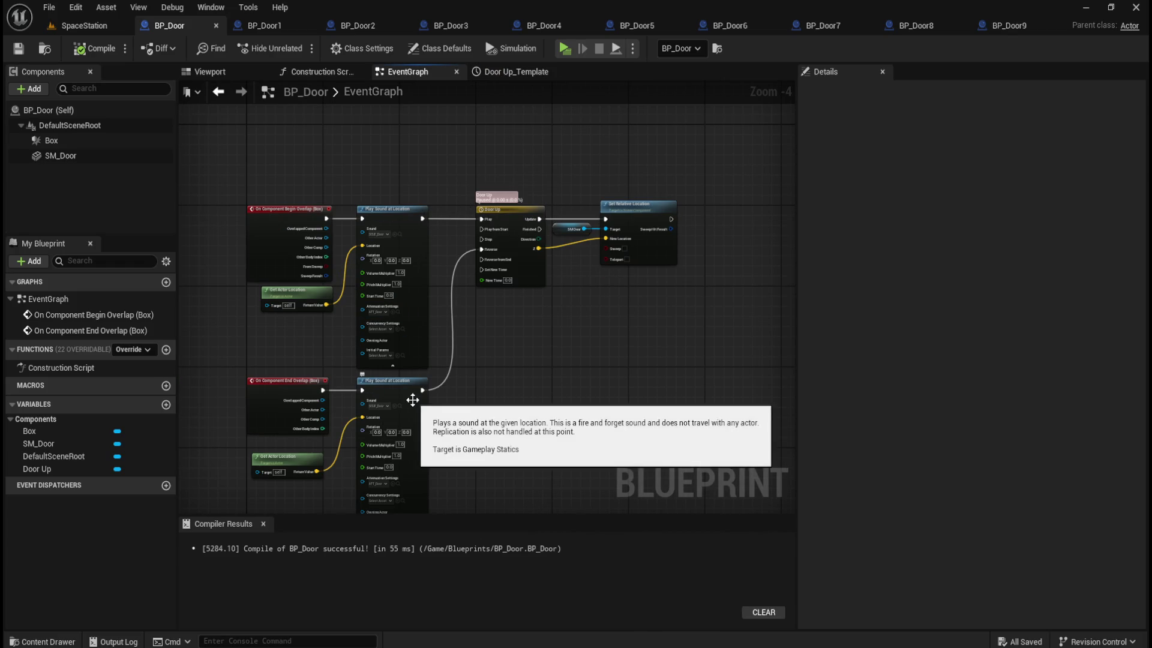
{"action": "left_click", "coordinate": [264, 26]}
{"action": "left_click", "coordinate": [179, 26]}
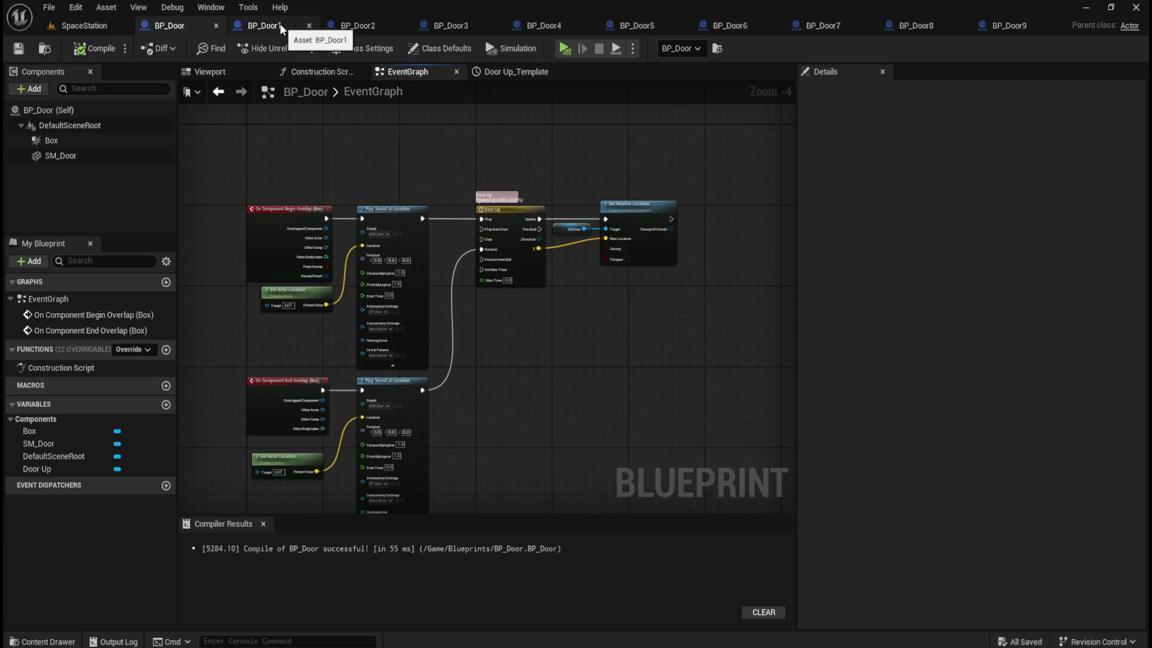
{"action": "left_click", "coordinate": [280, 24]}
{"action": "left_click", "coordinate": [346, 24]}
{"action": "left_click", "coordinate": [435, 27]}
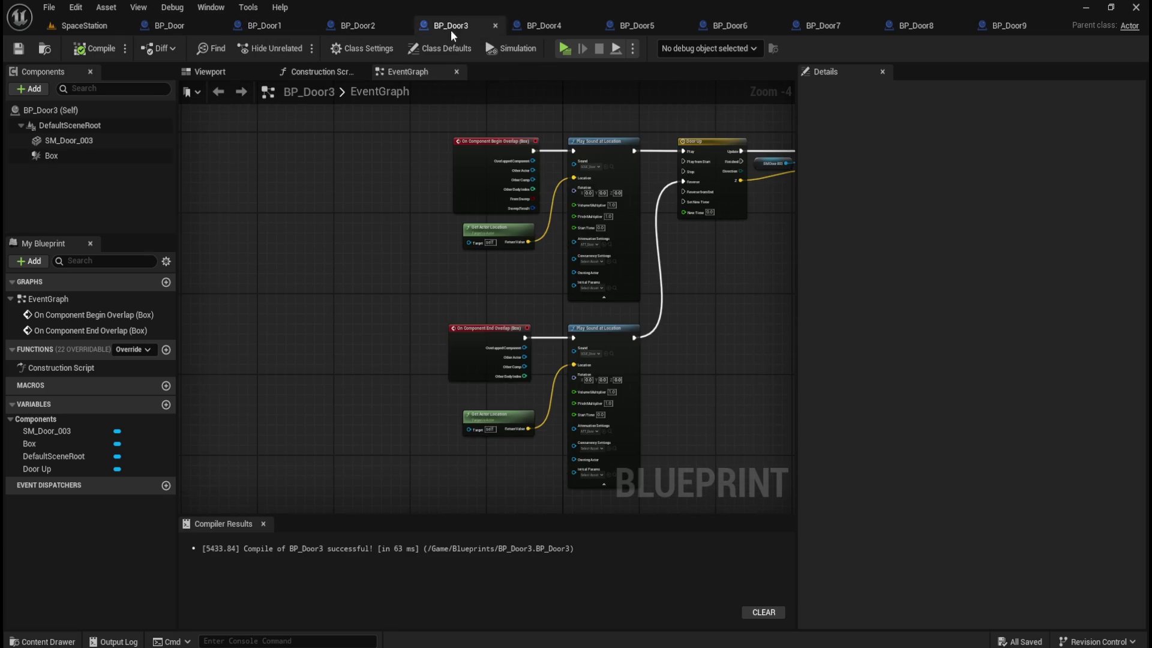
{"action": "left_click", "coordinate": [540, 26]}
- Check BP_Door5 through BP_Door9, then bring up the Content Drawer at the Blueprints folder
{"action": "left_click", "coordinate": [626, 25]}
{"action": "left_click", "coordinate": [723, 26]}
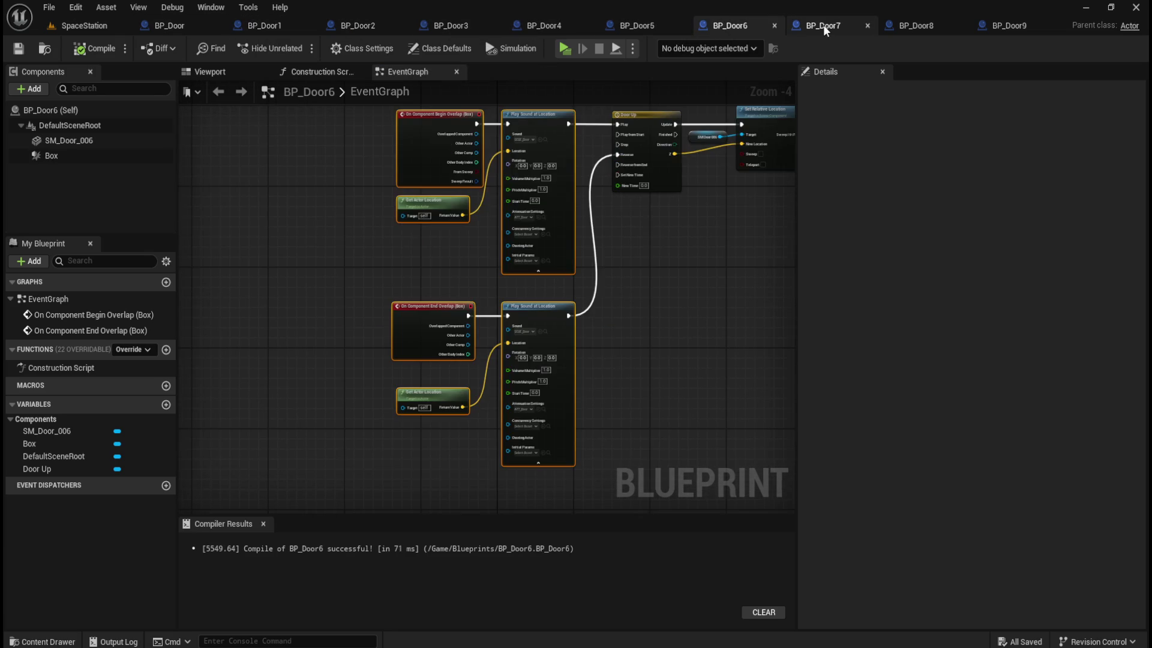
{"action": "left_click", "coordinate": [823, 25]}
{"action": "left_click", "coordinate": [935, 27]}
{"action": "left_click", "coordinate": [998, 28]}
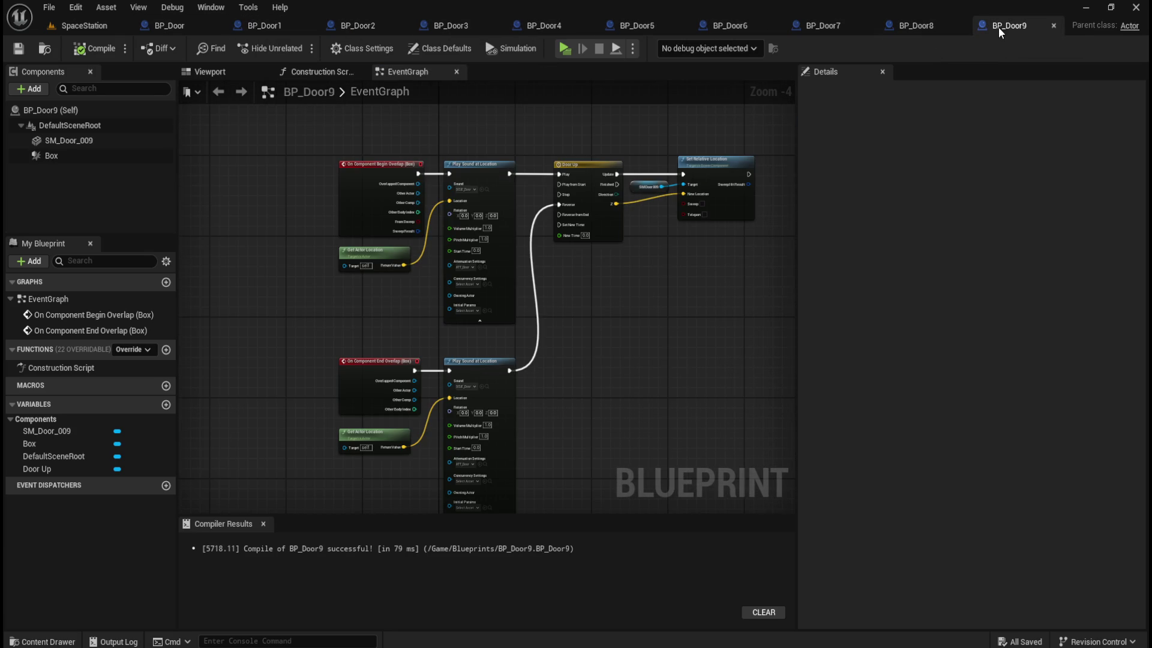
{"action": "key", "text": "ctrl+space"}
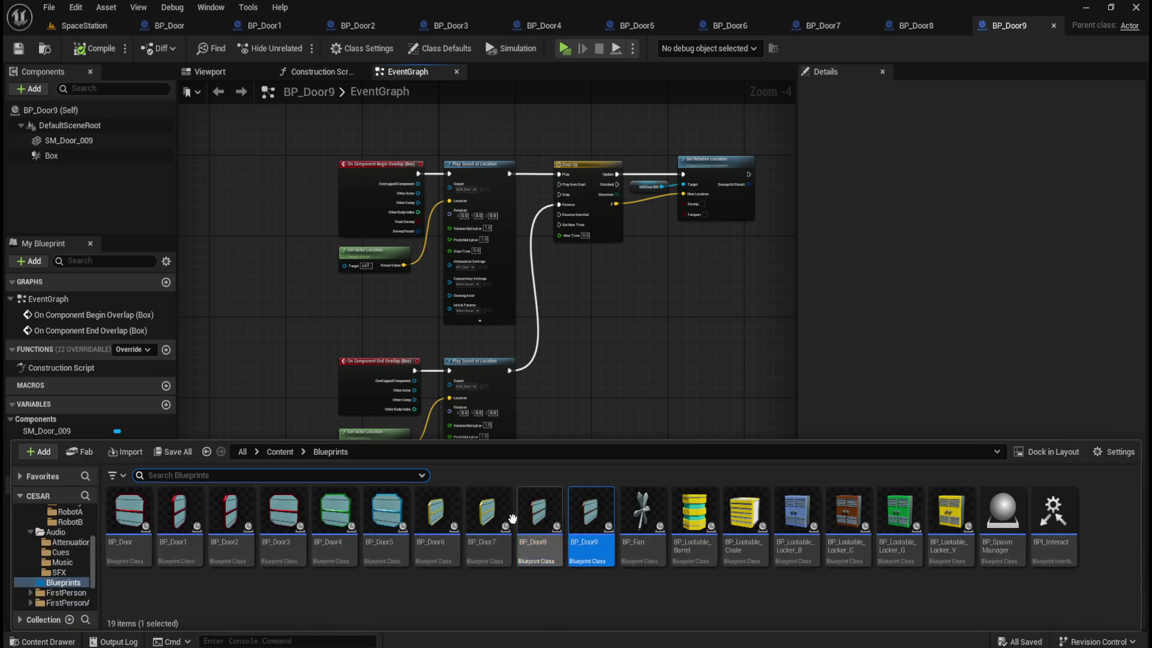
- Select BP_Door through BP_Door9, compile and save BP_Door9, and go back to SpaceStation
{"action": "left_click", "coordinate": [129, 515]}
{"action": "left_click", "coordinate": [591, 514], "text": "shift"}
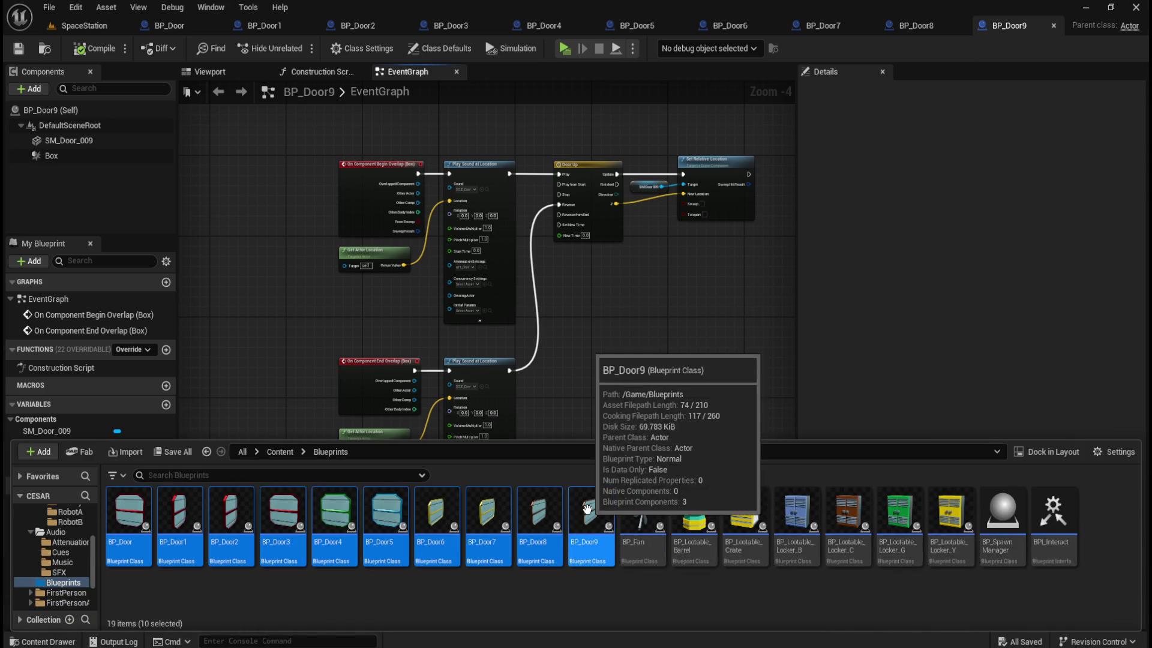
{"action": "left_click", "coordinate": [94, 49]}
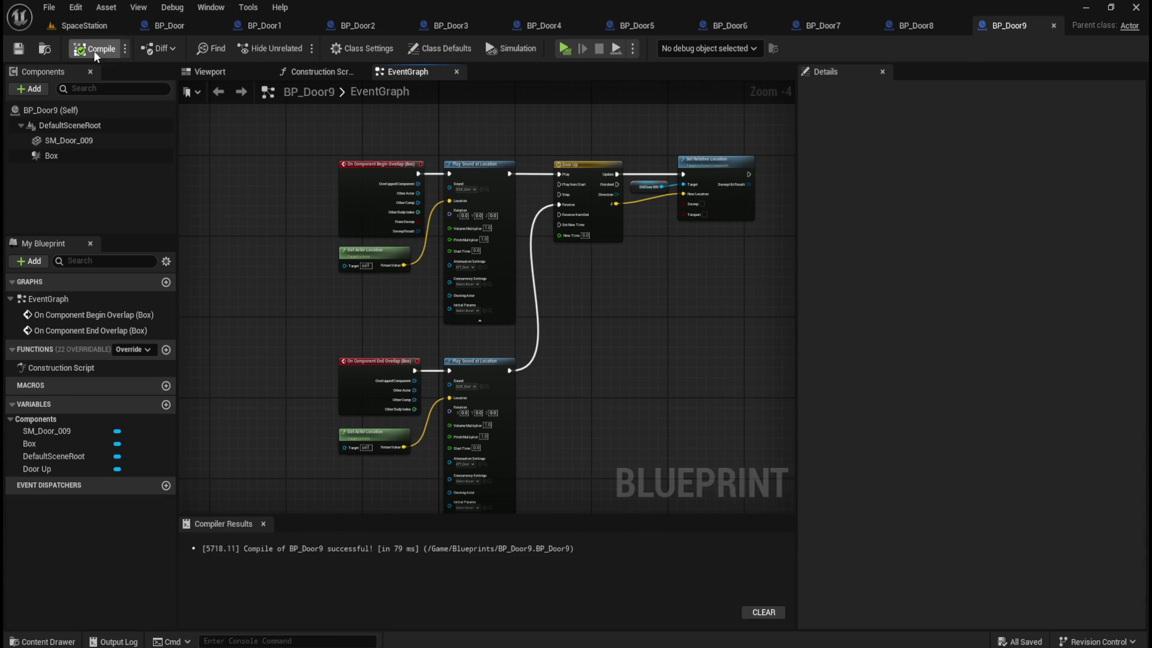
{"action": "left_click", "coordinate": [20, 52]}
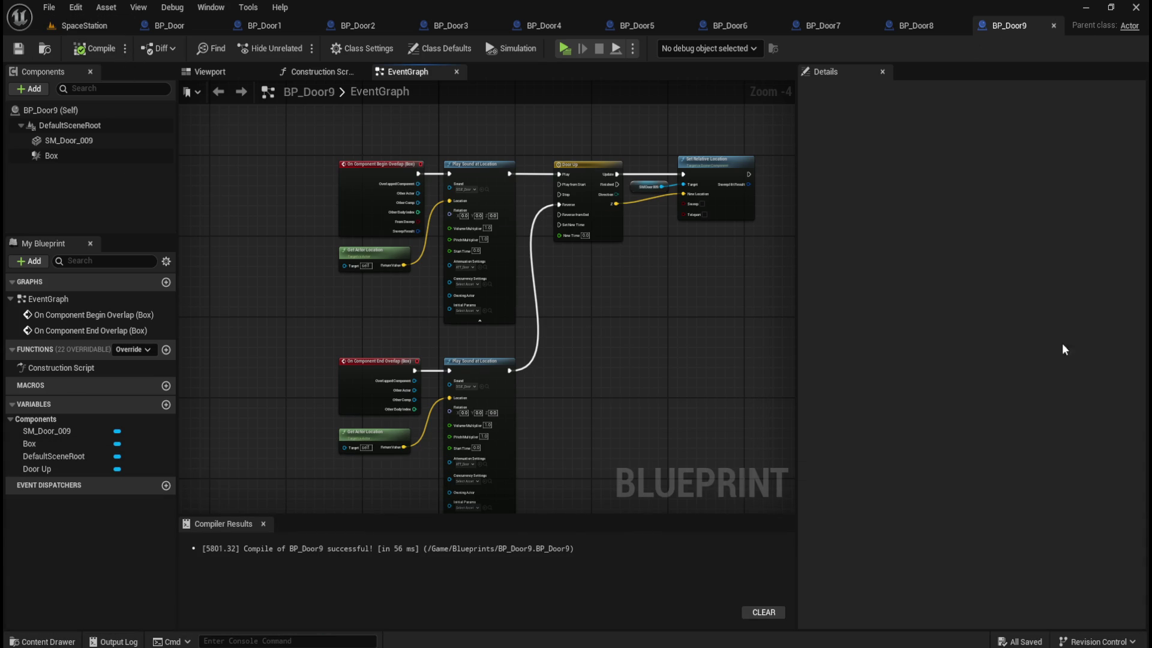
{"action": "left_click", "coordinate": [90, 25]}
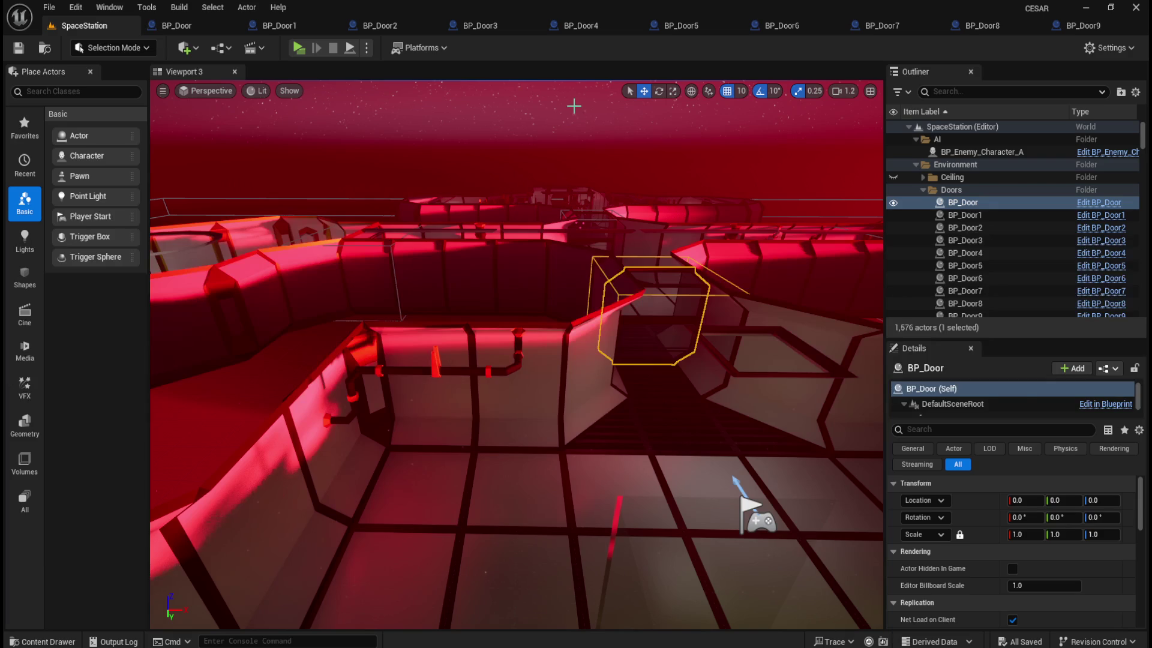
{"action": "left_click", "coordinate": [298, 48]}
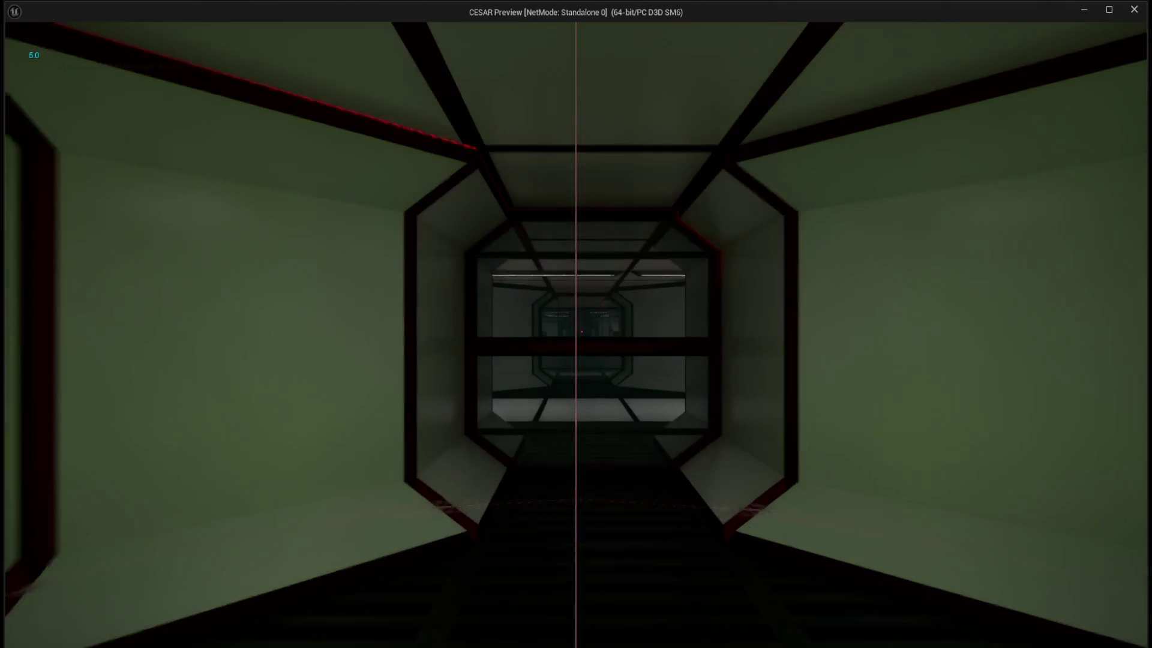
{"action": "key", "text": "w"}
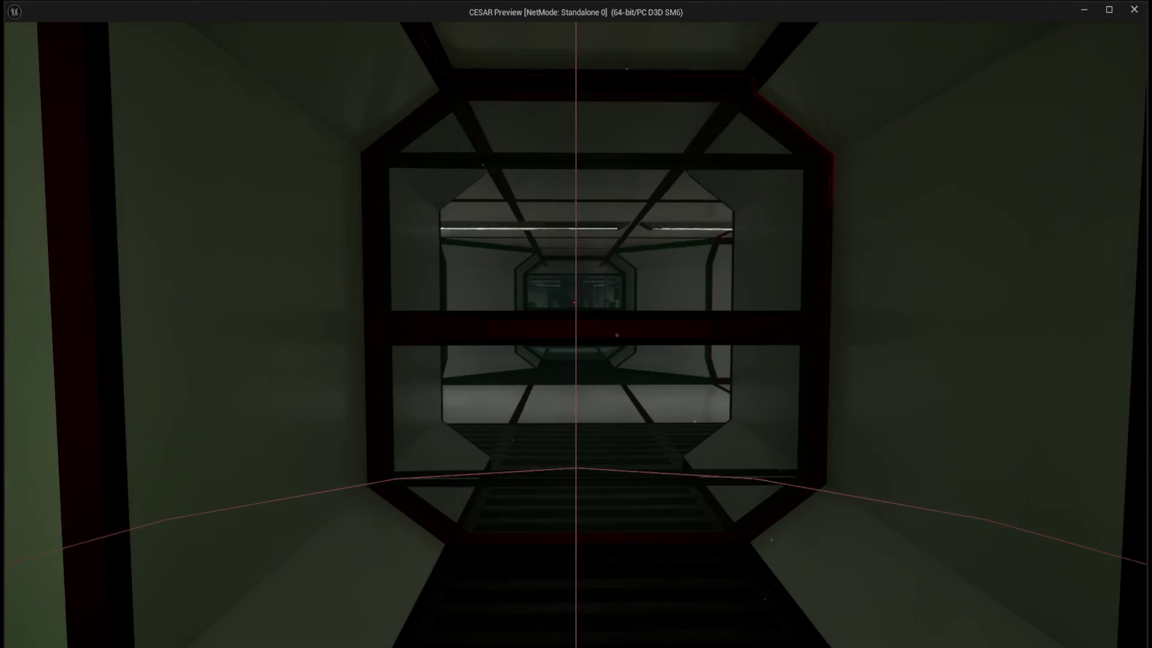
{"action": "key", "text": "w"}
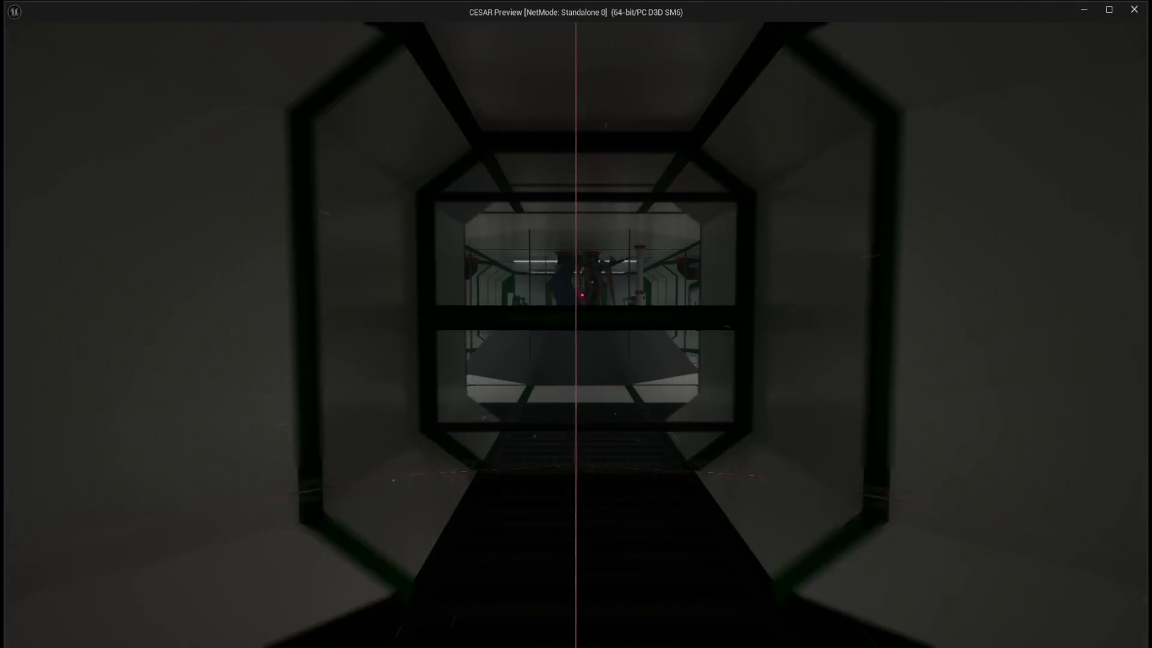
{"action": "key", "text": "w"}
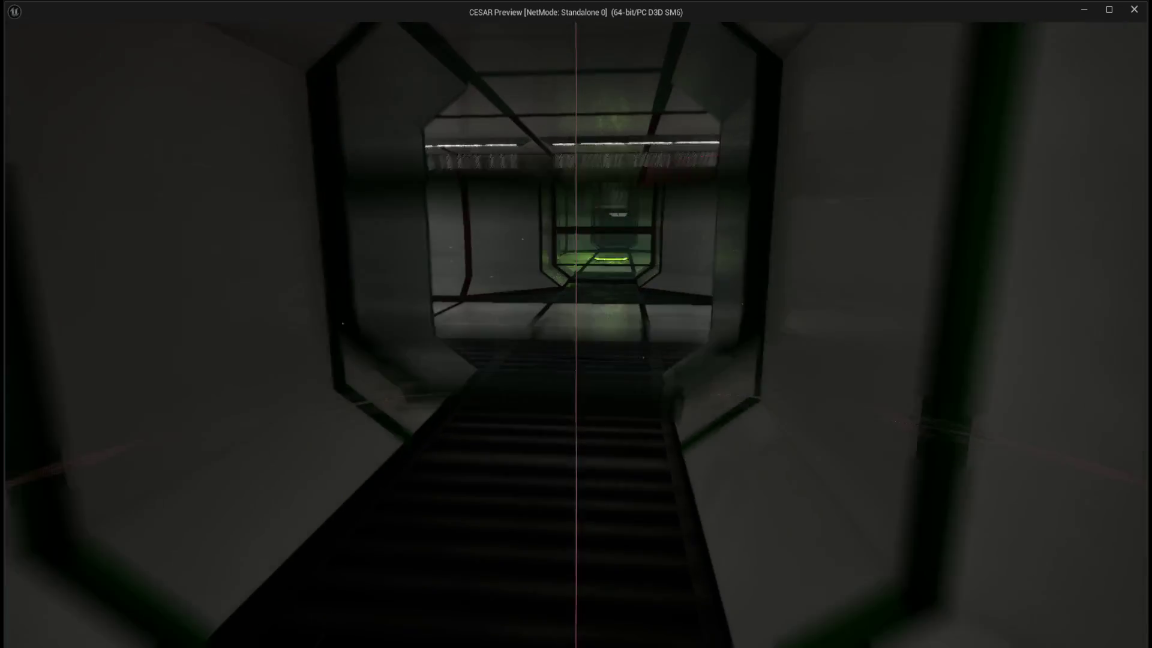
{"action": "key", "text": "w"}
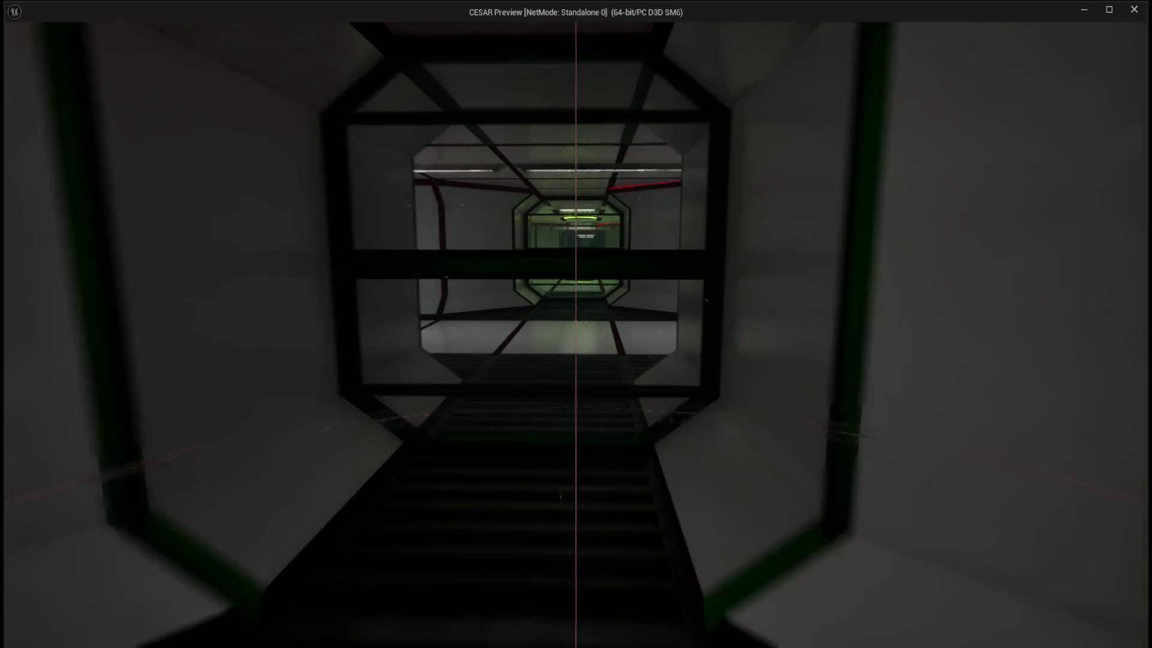
{"action": "key", "text": "w"}
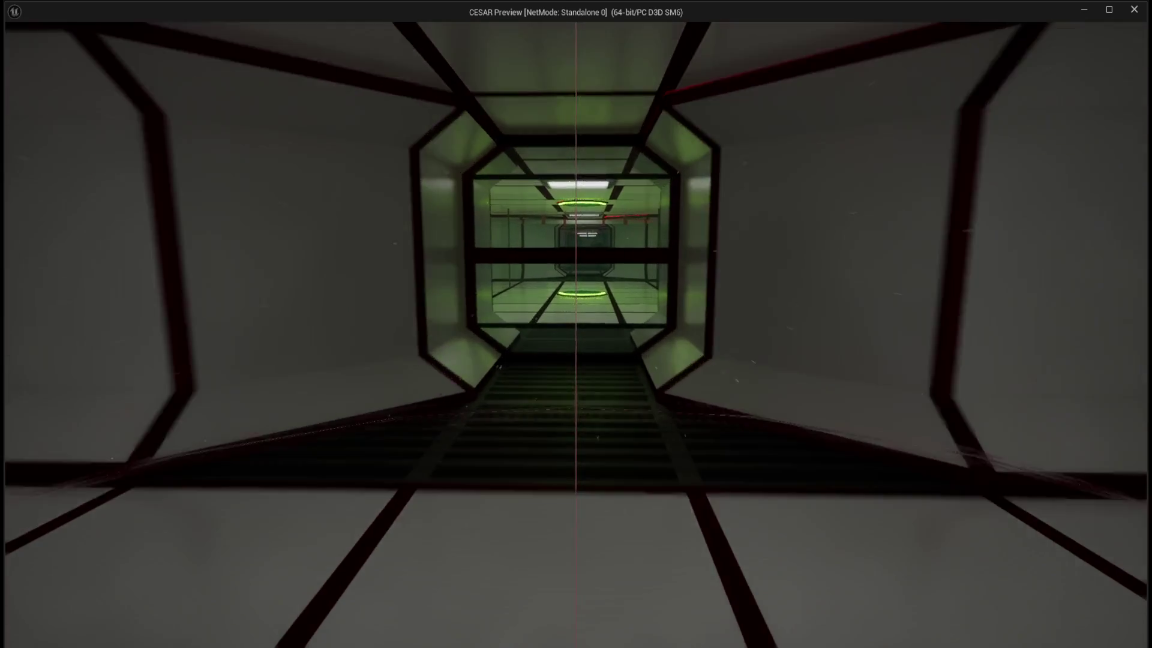
{"action": "key", "text": "w"}
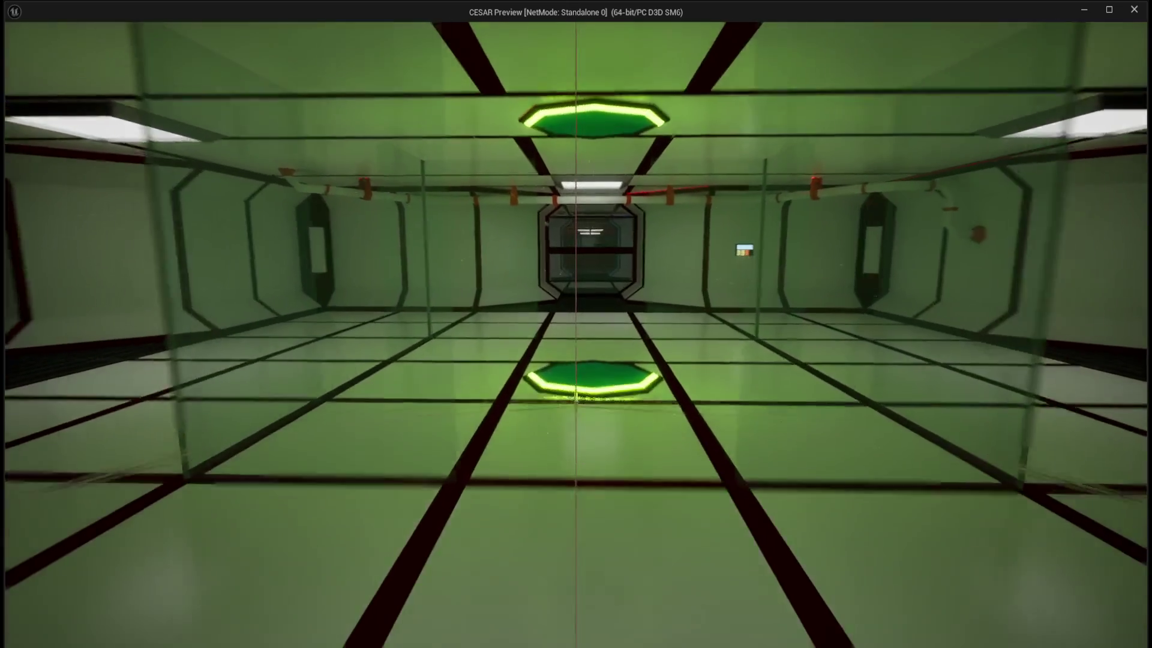
{"action": "key", "text": "s"}
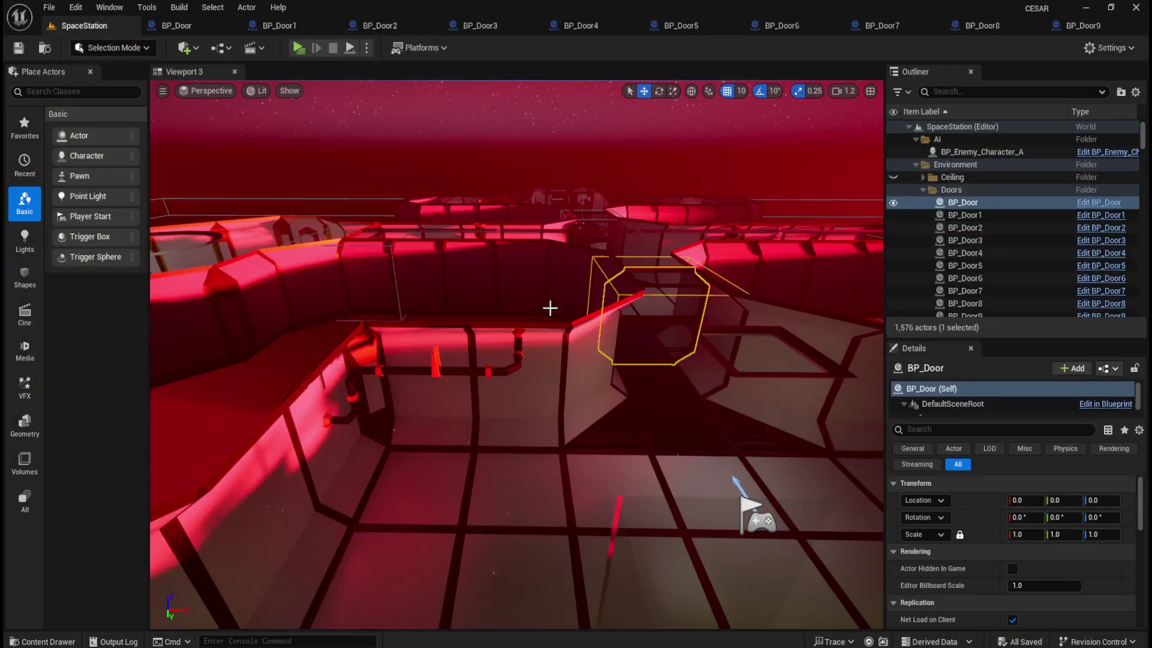
- Select the sky sphere and tilt the viewport down over the station layout
{"action": "left_click", "coordinate": [642, 144]}
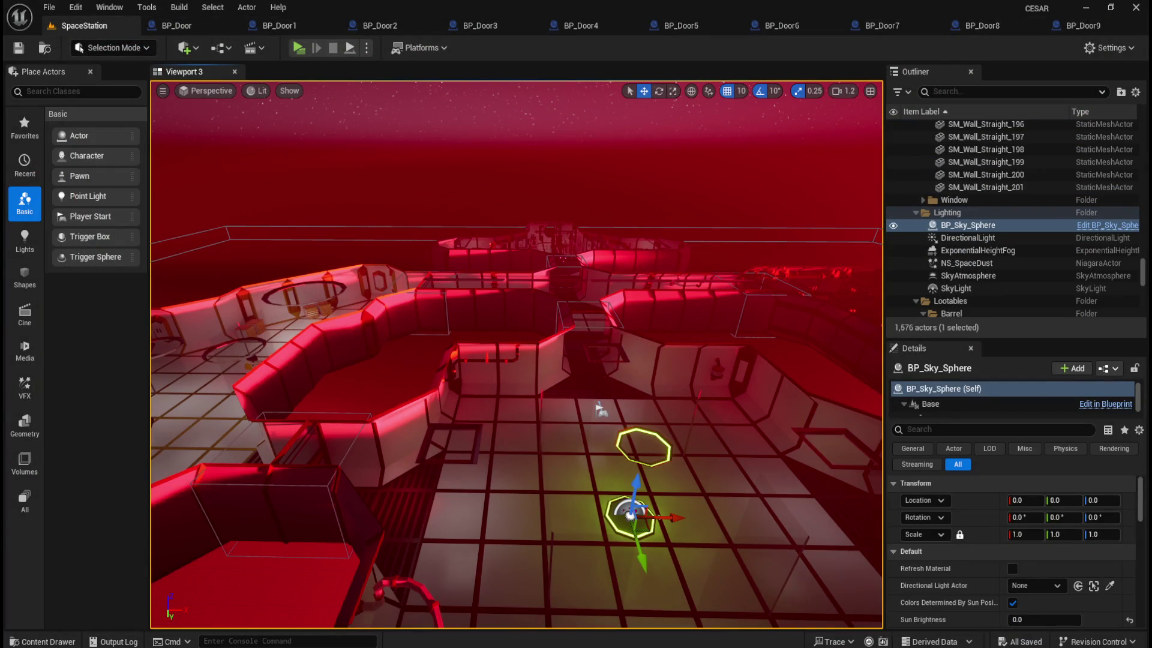
{"action": "left_click_drag", "start_coordinate": [632, 238], "coordinate": [609, 181]}
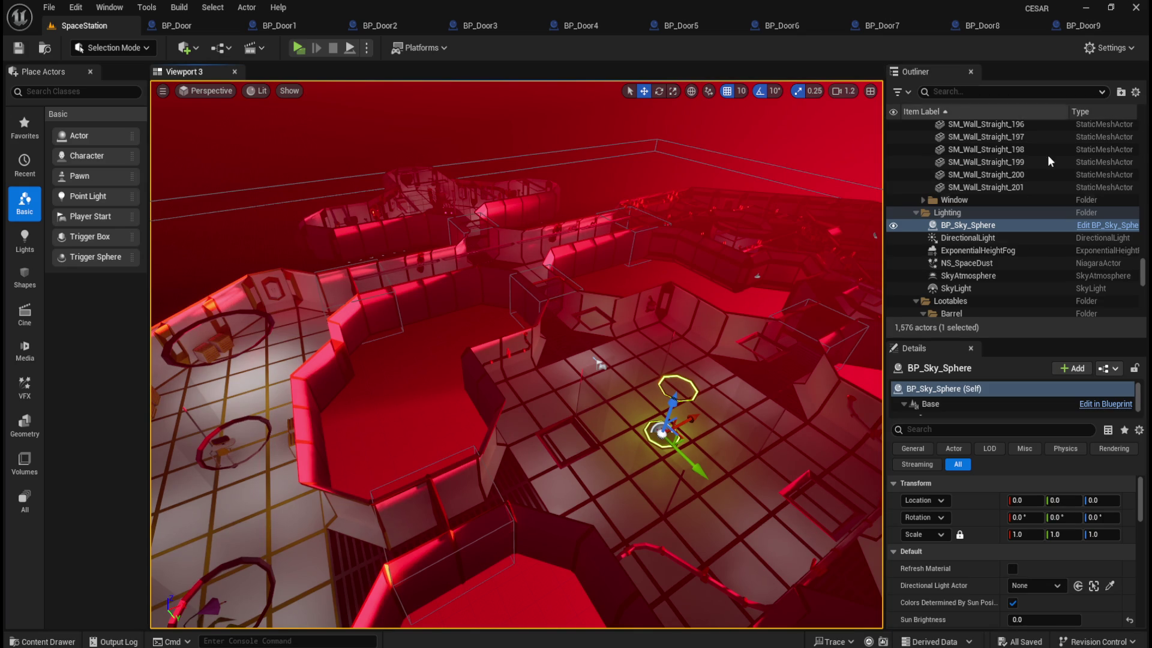
{"action": "left_click_drag", "start_coordinate": [1142, 270], "coordinate": [1147, 127]}
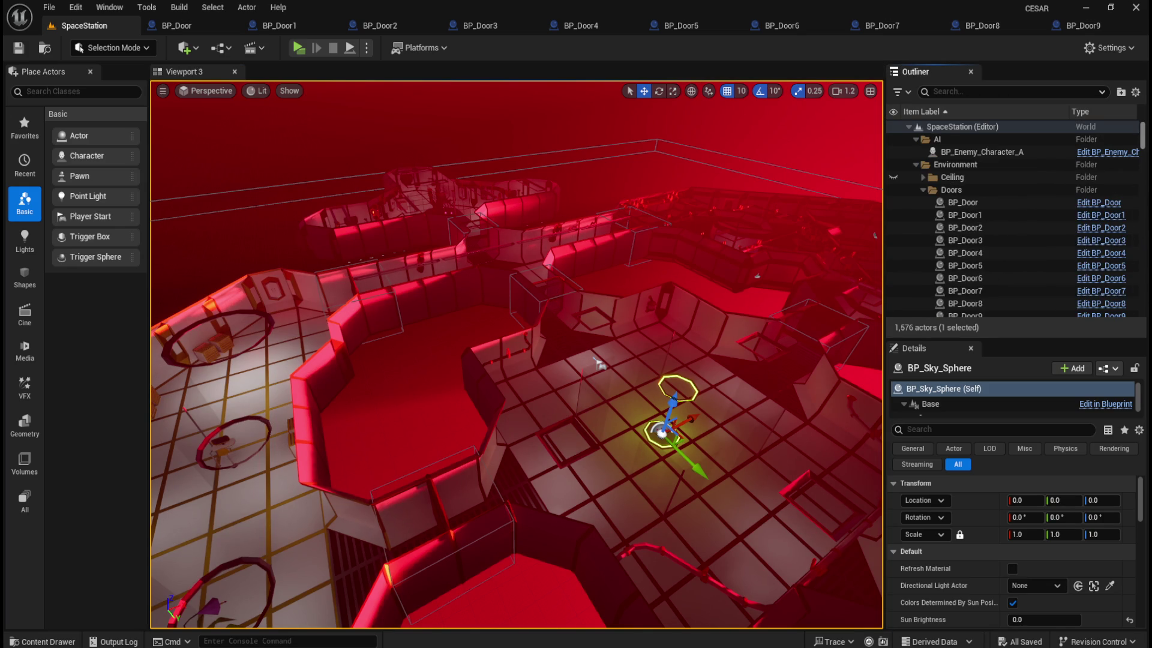
- Select the BP_Door through BP_Door5 actors in the Outliner, then show BP_Door's event graph
{"action": "left_click", "coordinate": [984, 202]}
{"action": "left_click", "coordinate": [975, 217]}
{"action": "left_click", "coordinate": [978, 231]}
{"action": "left_click", "coordinate": [980, 242]}
{"action": "left_click", "coordinate": [979, 251]}
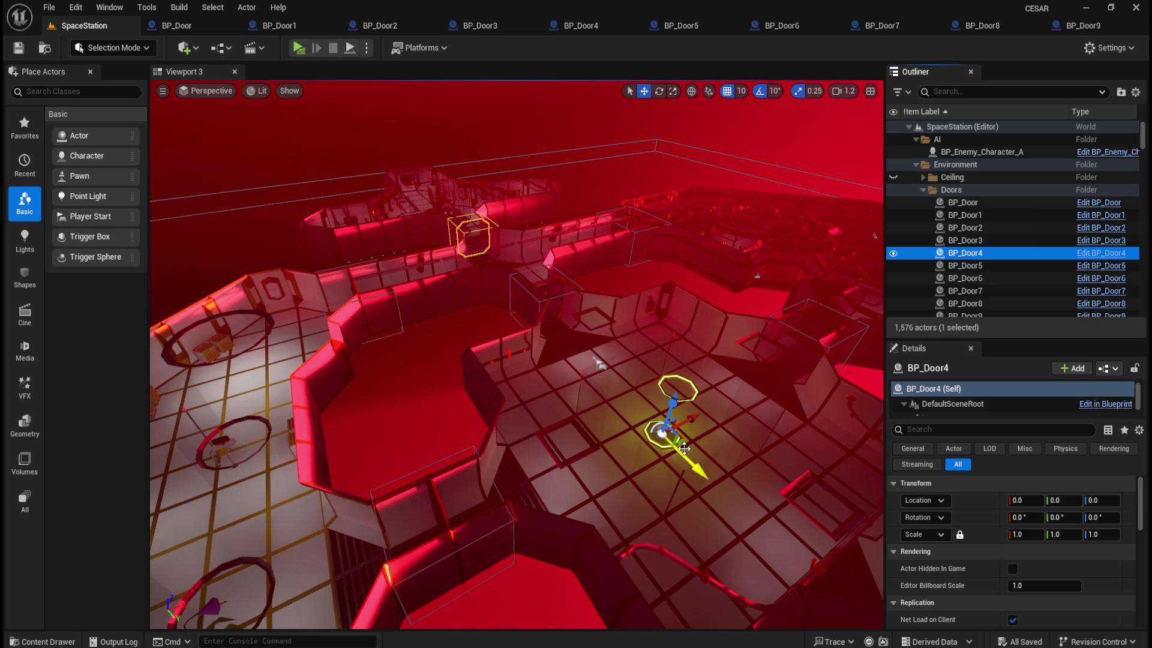
{"action": "left_click", "coordinate": [986, 267]}
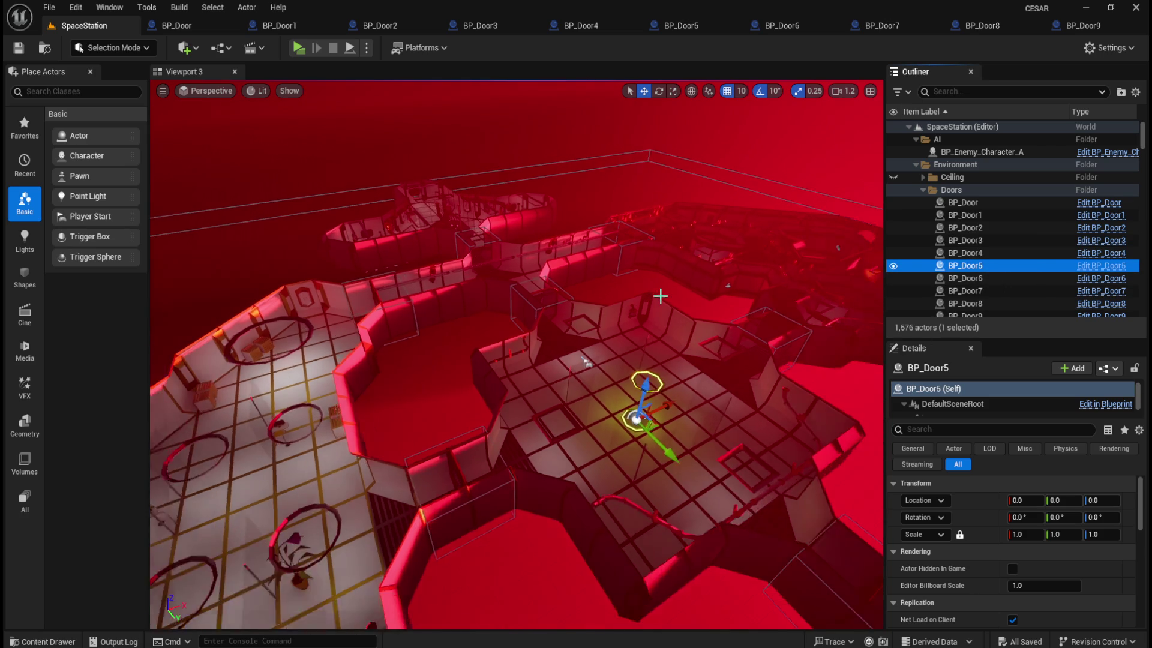
{"action": "left_click", "coordinate": [936, 256]}
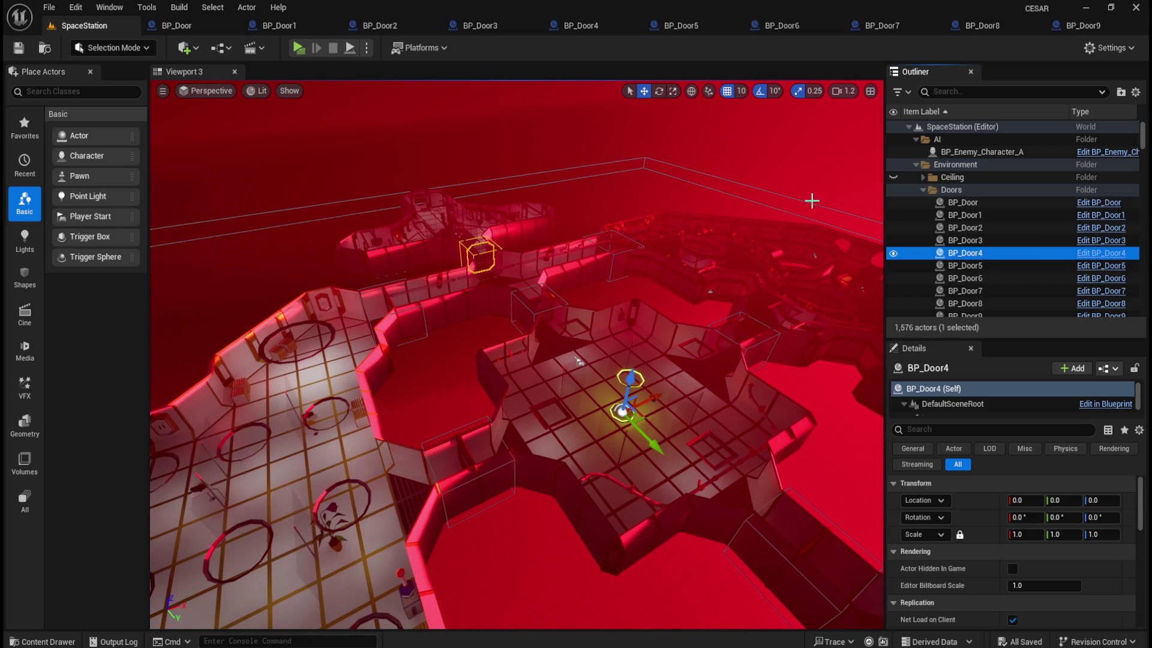
{"action": "left_click", "coordinate": [189, 24]}
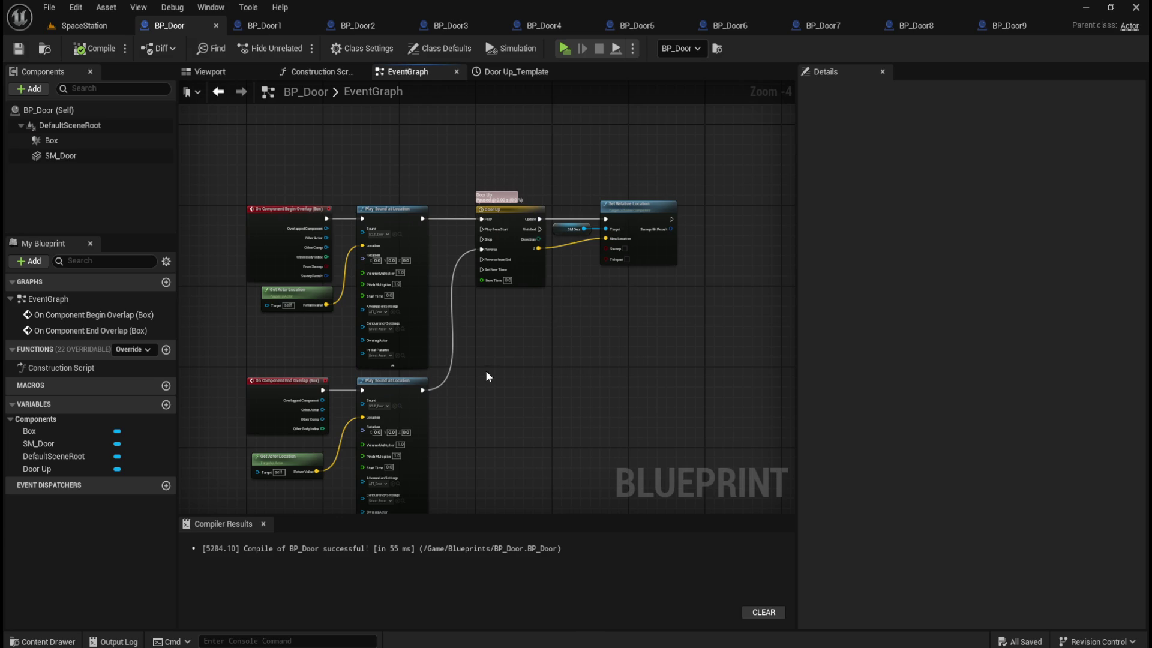
- Pan and zoom around BP_Door's begin- and end-overlap nodes, then return to SpaceStation
{"action": "left_click_drag", "start_coordinate": [498, 366], "coordinate": [625, 382]}
{"action": "scroll", "coordinate": [404, 190], "scroll_direction": "up", "scroll_amount": 3}
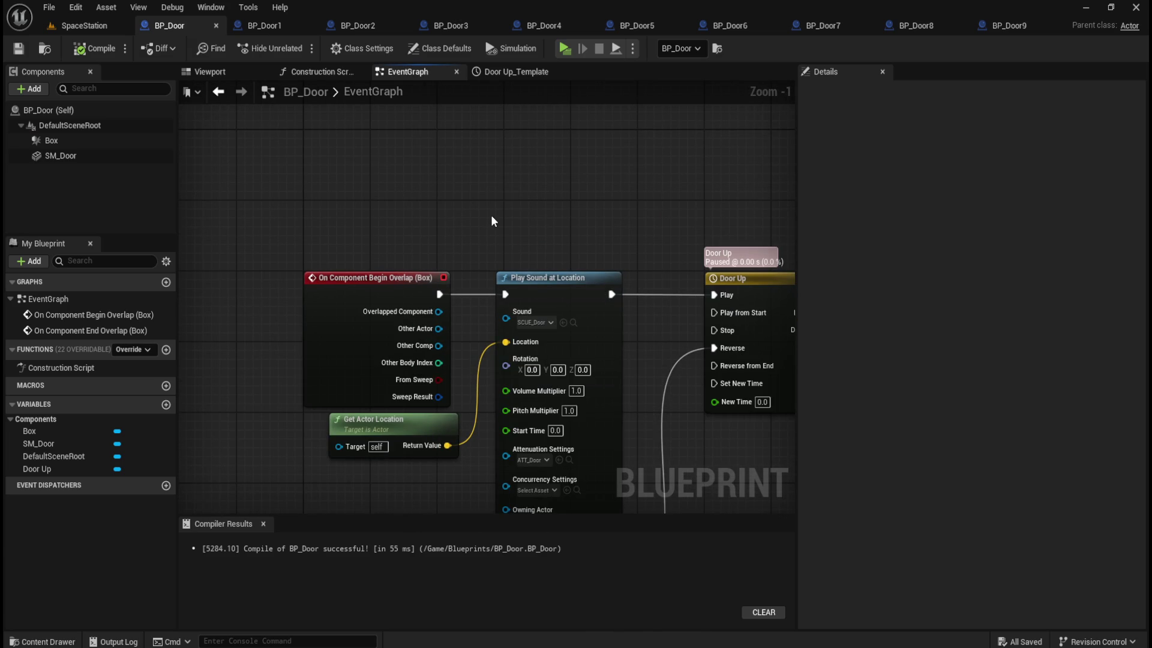
{"action": "mouse_move", "coordinate": [491, 219]}
{"action": "left_mouse_down"}
{"action": "mouse_move", "coordinate": [432, 115]}
{"action": "mouse_move", "coordinate": [468, 140]}
{"action": "left_mouse_up"}
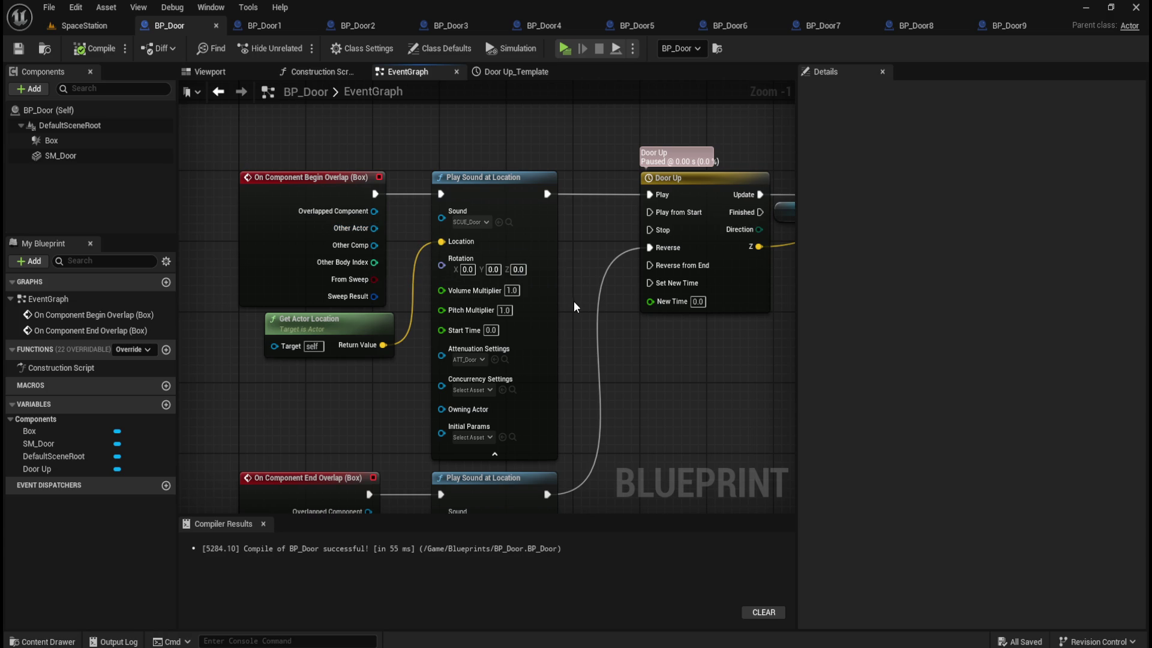
{"action": "scroll", "coordinate": [498, 232], "scroll_direction": "down", "scroll_amount": 3}
{"action": "scroll", "coordinate": [423, 301], "scroll_direction": "up", "scroll_amount": 1}
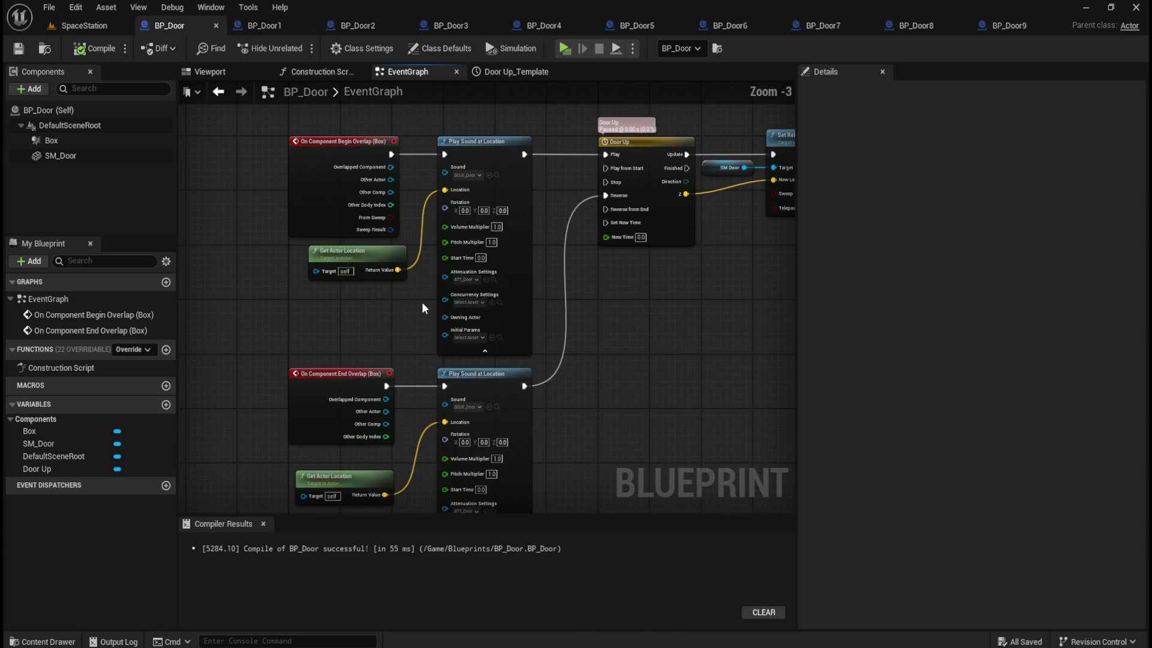
{"action": "scroll", "coordinate": [414, 294], "scroll_direction": "up", "scroll_amount": 1}
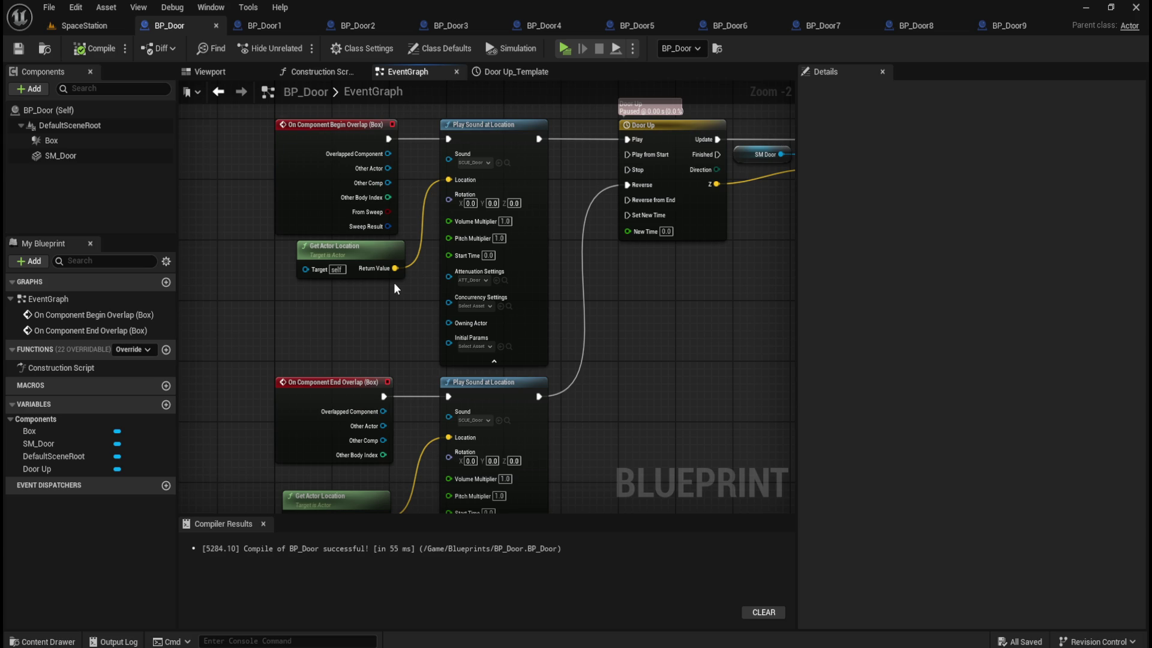
{"action": "left_click_drag", "start_coordinate": [387, 321], "coordinate": [371, 392]}
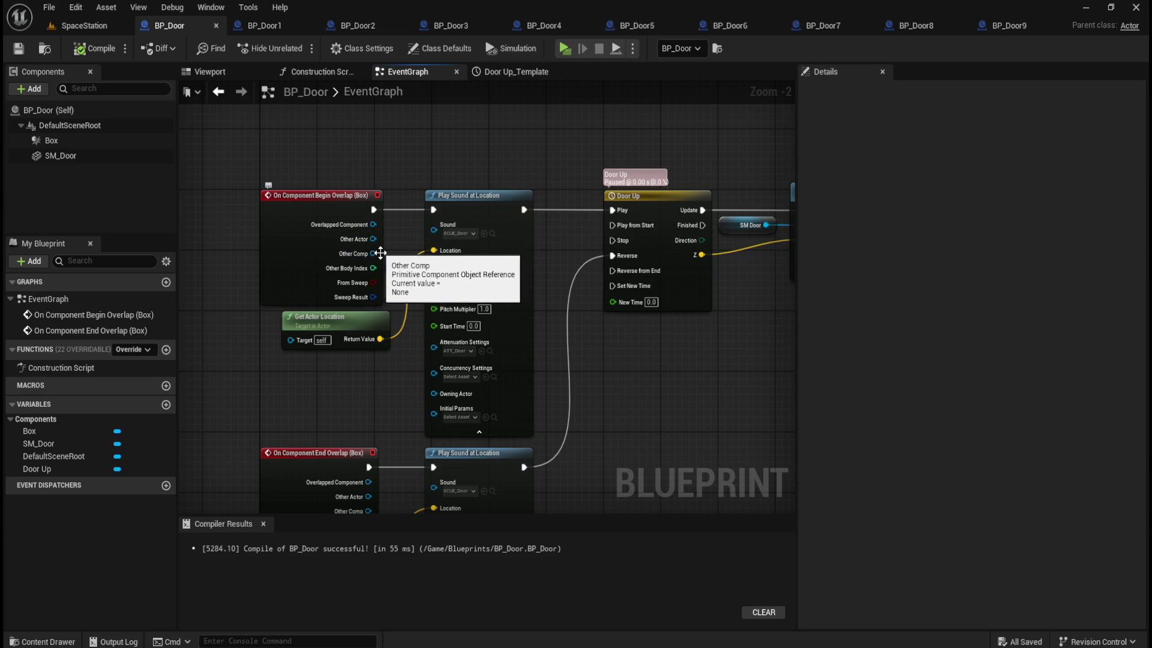
{"action": "left_click", "coordinate": [96, 27]}
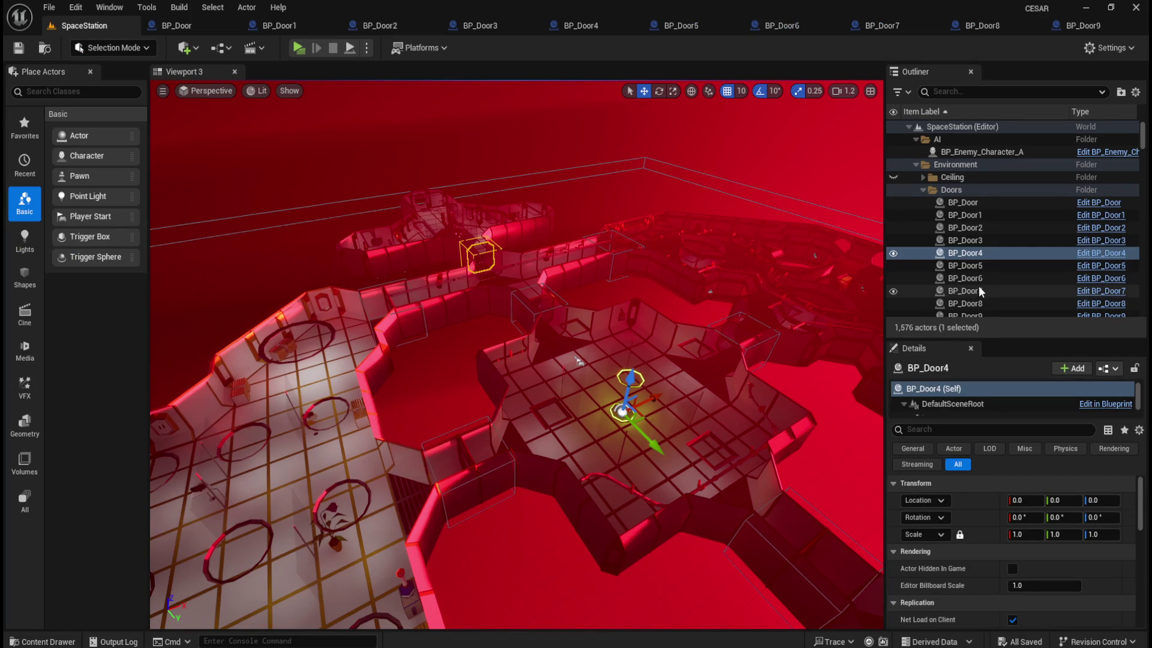
- Select the BP_Door6 and BP_Door9 actors, then switch back to BP_Door's EventGraph
{"action": "scroll", "coordinate": [978, 285], "scroll_direction": "down", "scroll_amount": 1}
{"action": "left_click", "coordinate": [987, 260]}
{"action": "left_click", "coordinate": [966, 296]}
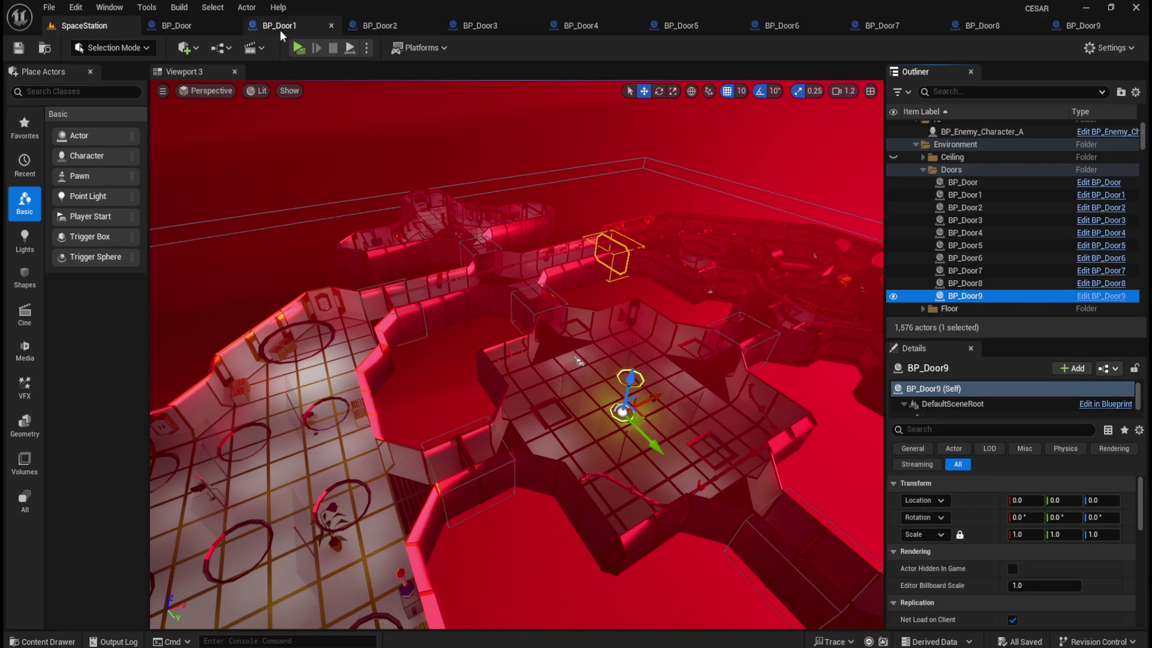
{"action": "left_click", "coordinate": [199, 28]}
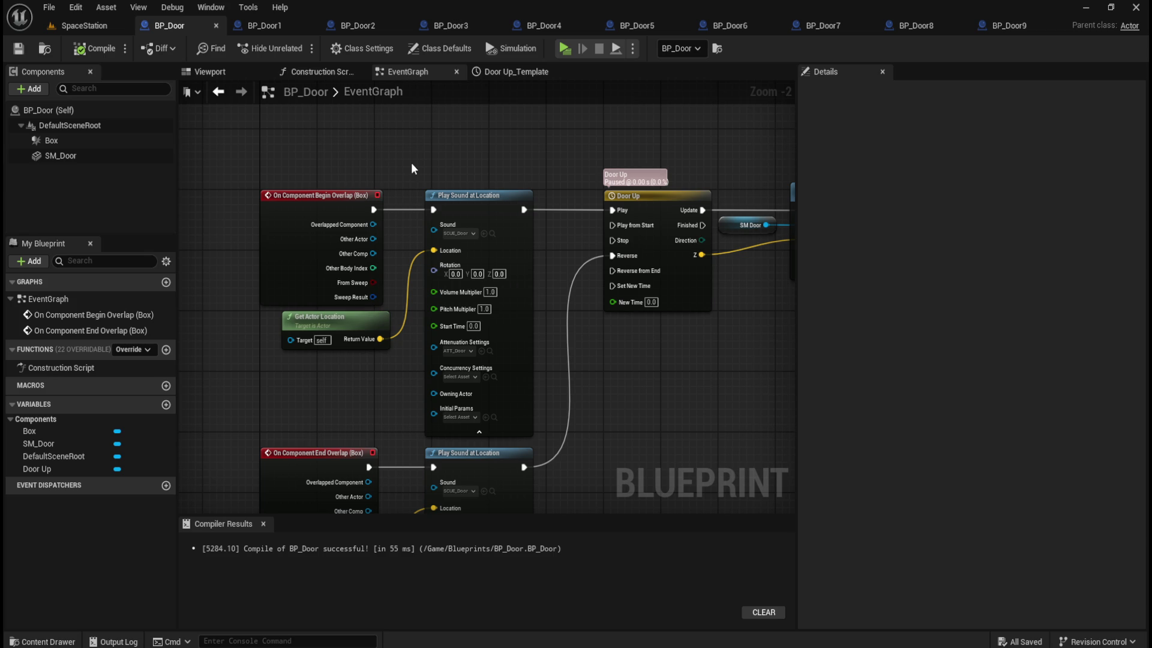
{"action": "left_click", "coordinate": [66, 29]}
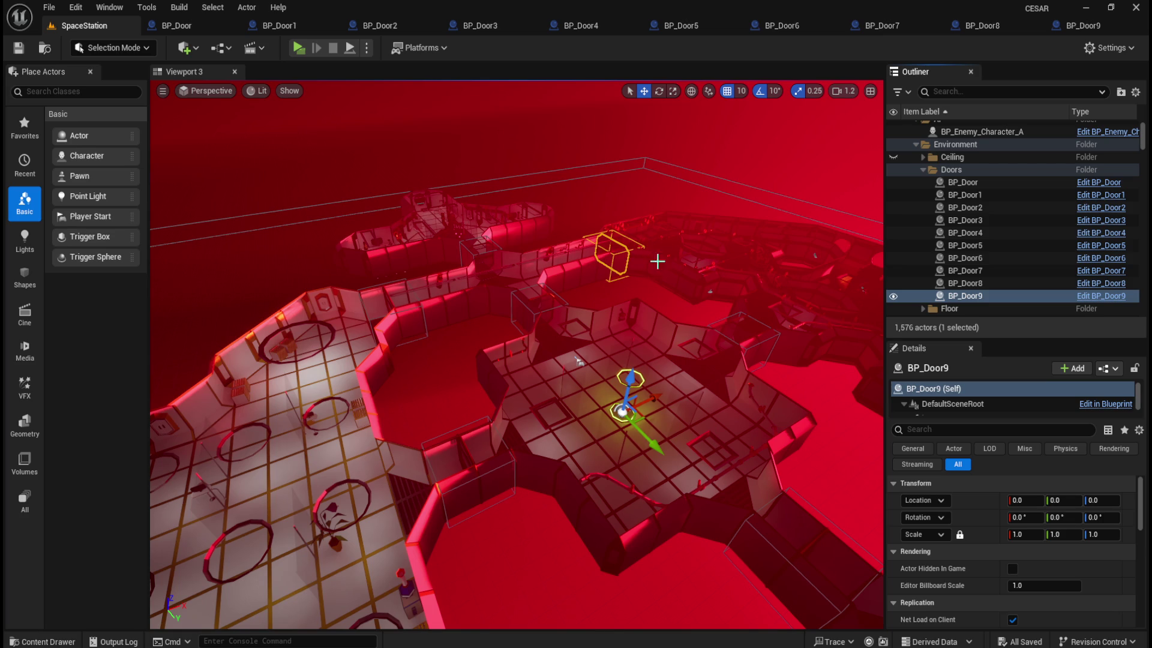
{"action": "left_click", "coordinate": [203, 27]}
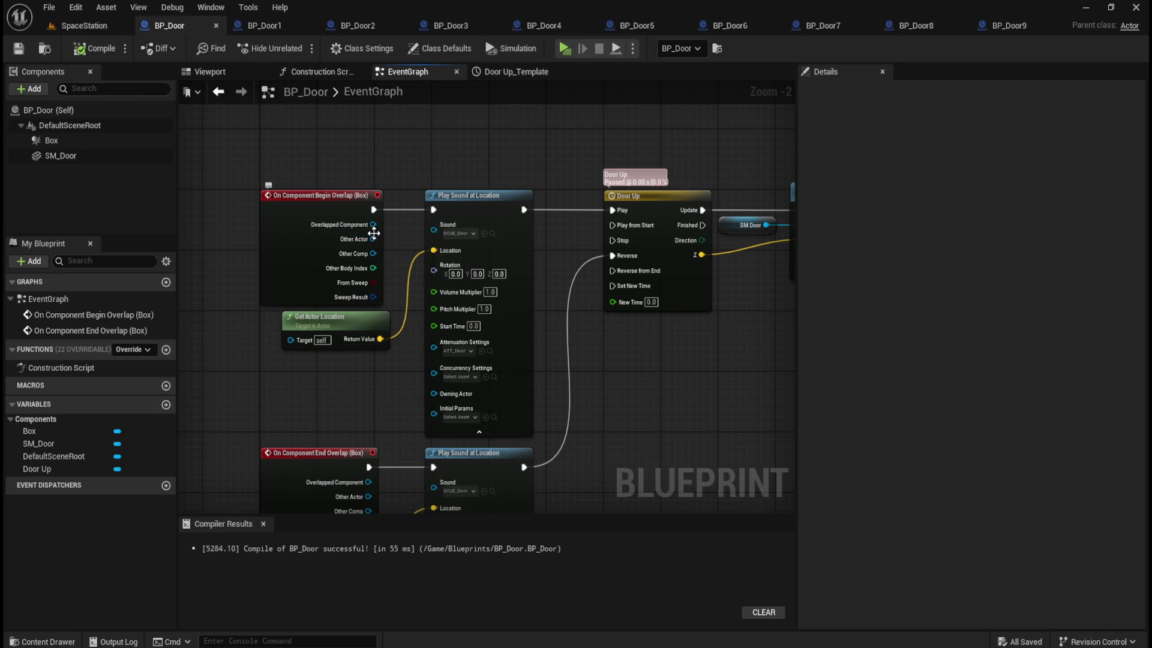
- In BP_Door, wire Other Actor into both Get Actor Location targets and save
{"action": "mouse_move", "coordinate": [365, 239]}
{"action": "left_mouse_down"}
{"action": "mouse_move", "coordinate": [384, 250]}
{"action": "mouse_move", "coordinate": [284, 349]}
{"action": "mouse_move", "coordinate": [292, 340]}
{"action": "left_mouse_up"}
{"action": "left_click_drag", "start_coordinate": [337, 411], "coordinate": [386, 283]}
{"action": "key", "text": "ctrl+v"}
{"action": "mouse_move", "coordinate": [417, 367]}
{"action": "left_mouse_down"}
{"action": "mouse_move", "coordinate": [442, 396]}
{"action": "mouse_move", "coordinate": [326, 462]}
{"action": "left_mouse_up"}
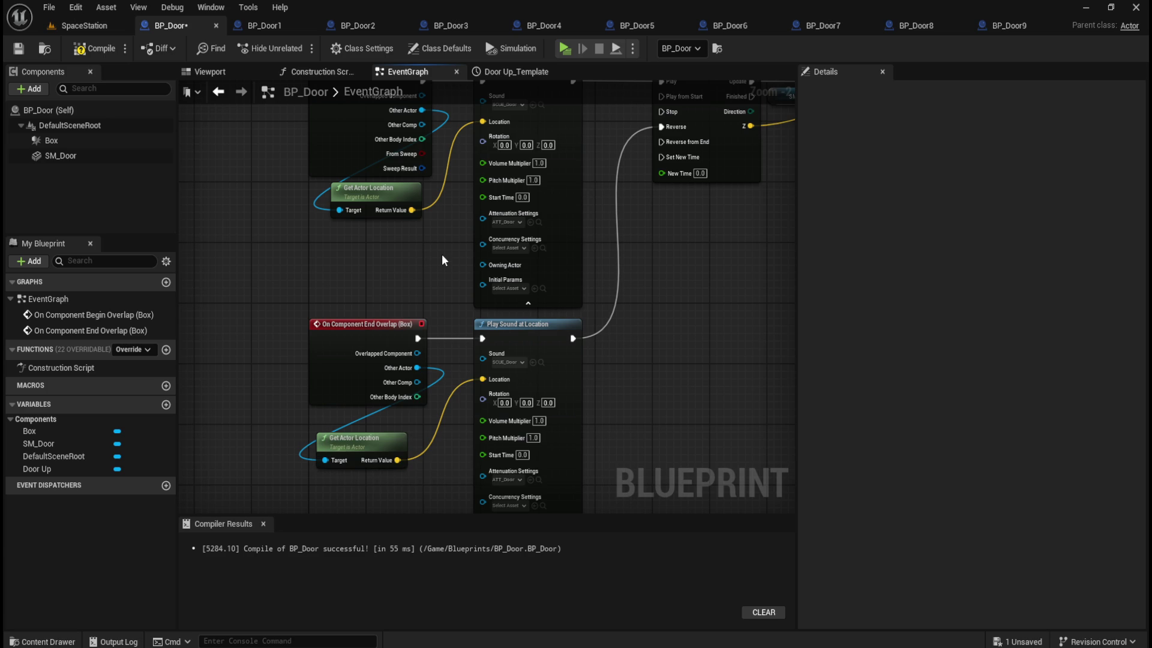
{"action": "left_click", "coordinate": [22, 49]}
- Connect both overlap events' Other Actor to Get Actor Location in BP_Door1, then compile and save
{"action": "left_click", "coordinate": [268, 25]}
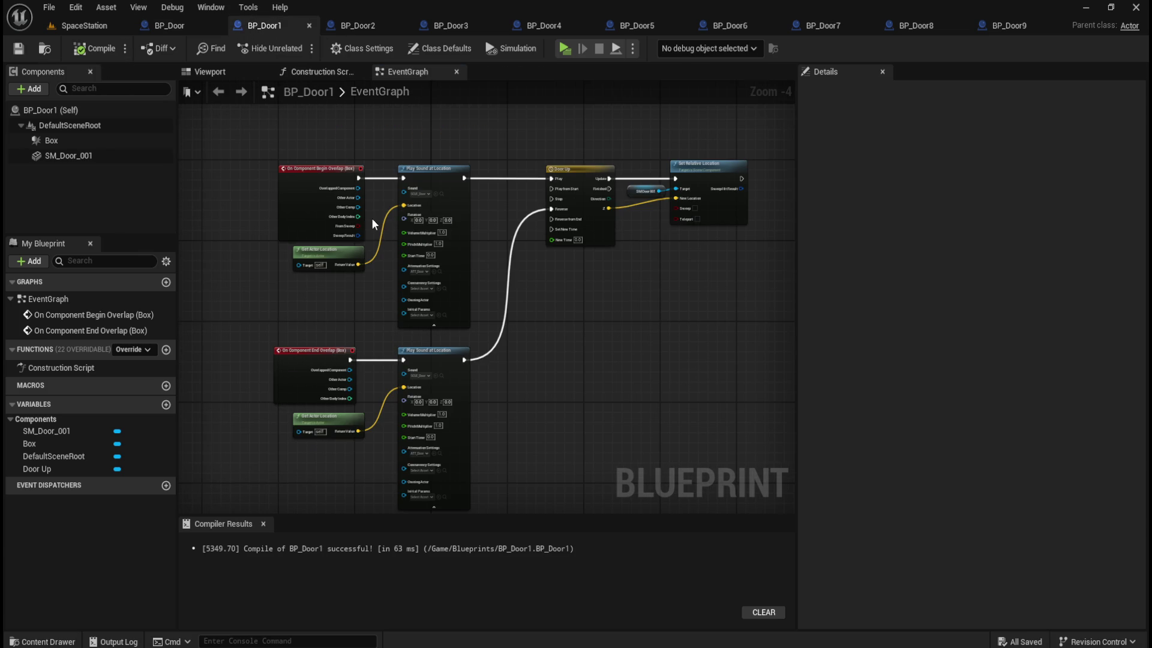
{"action": "scroll", "coordinate": [280, 204], "scroll_direction": "up", "scroll_amount": 1}
{"action": "left_click_drag", "start_coordinate": [379, 194], "coordinate": [315, 289]}
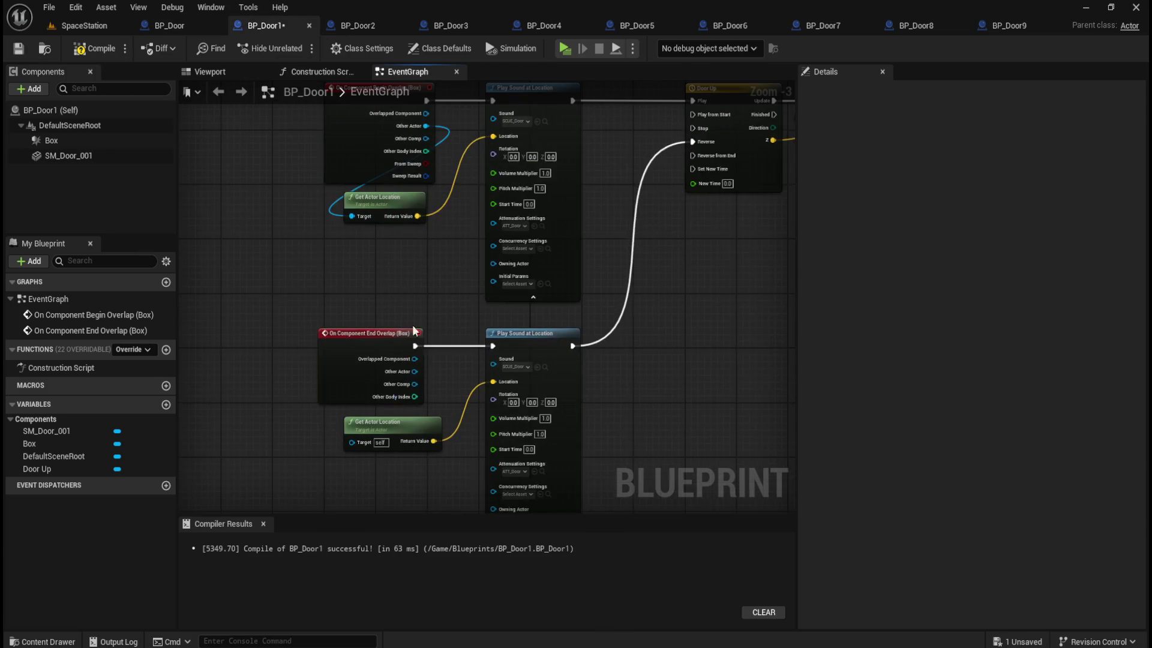
{"action": "mouse_move", "coordinate": [414, 371]}
{"action": "left_mouse_down"}
{"action": "mouse_move", "coordinate": [442, 386]}
{"action": "mouse_move", "coordinate": [361, 447]}
{"action": "left_mouse_up"}
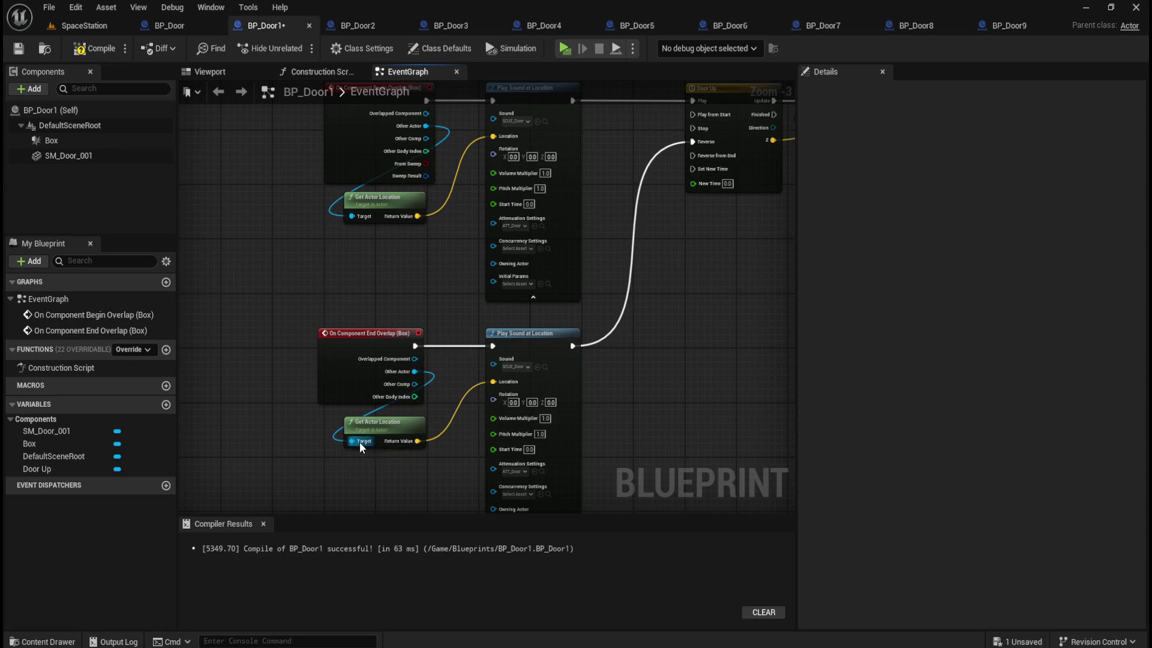
{"action": "left_click", "coordinate": [96, 48]}
{"action": "left_click", "coordinate": [18, 47]}
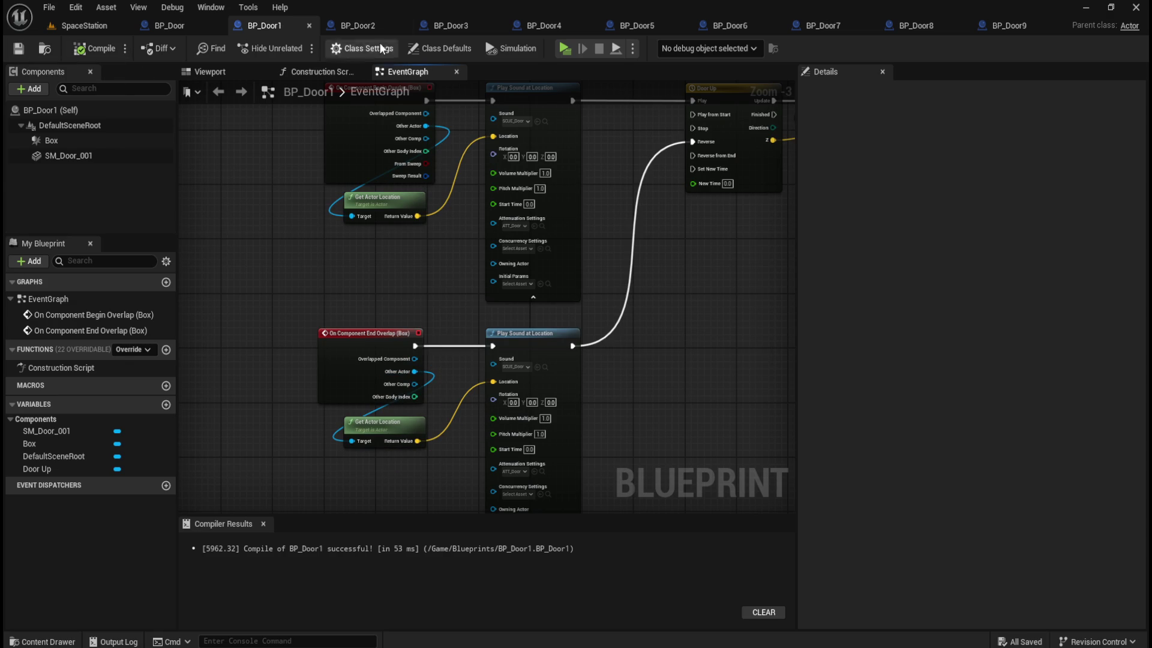
{"action": "left_click", "coordinate": [178, 24]}
{"action": "left_click", "coordinate": [257, 24]}
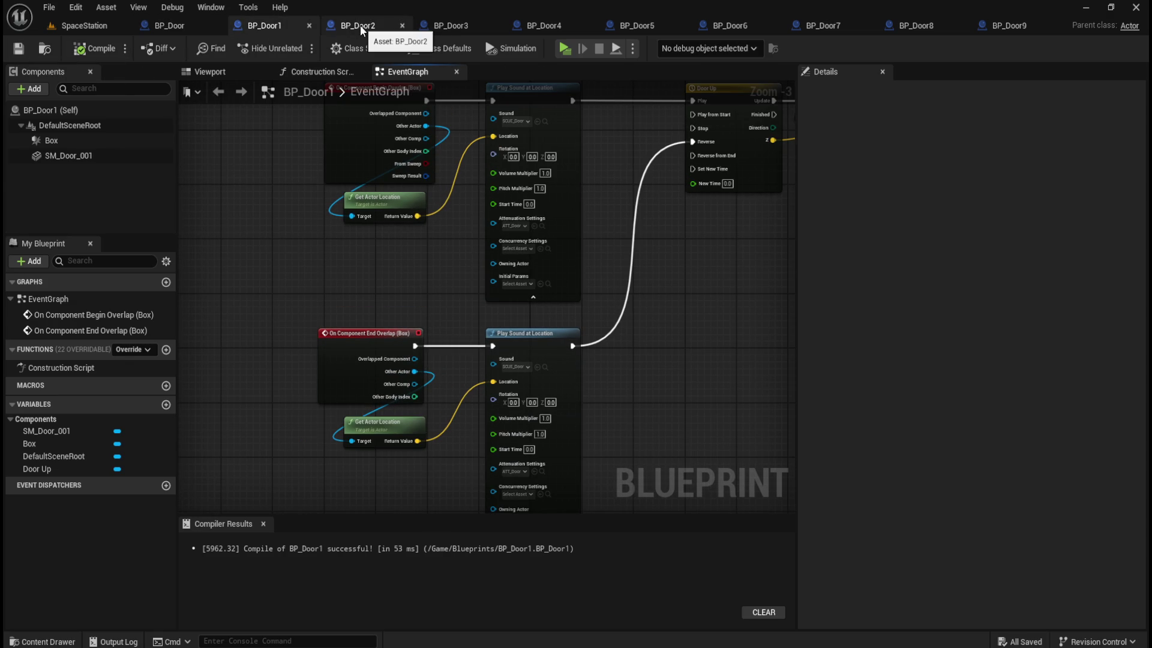
{"action": "left_click", "coordinate": [180, 26]}
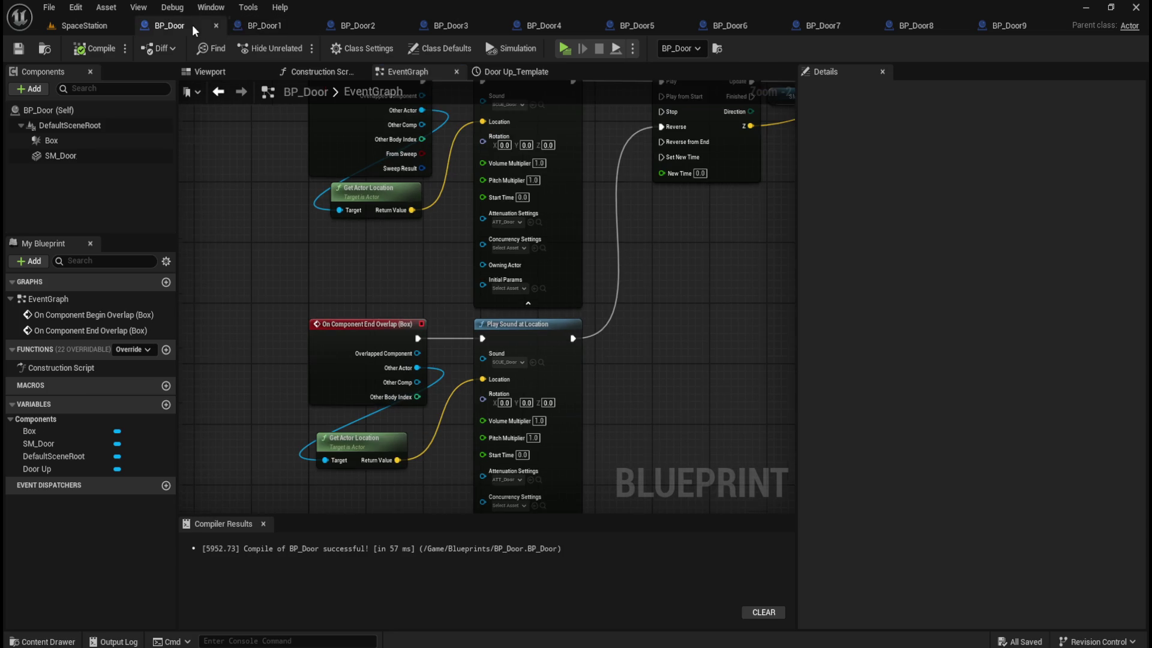
{"action": "left_click", "coordinate": [281, 28]}
- Wire Other Actor into both Get Actor Location nodes in BP_Door2 and compile
{"action": "left_click", "coordinate": [359, 25]}
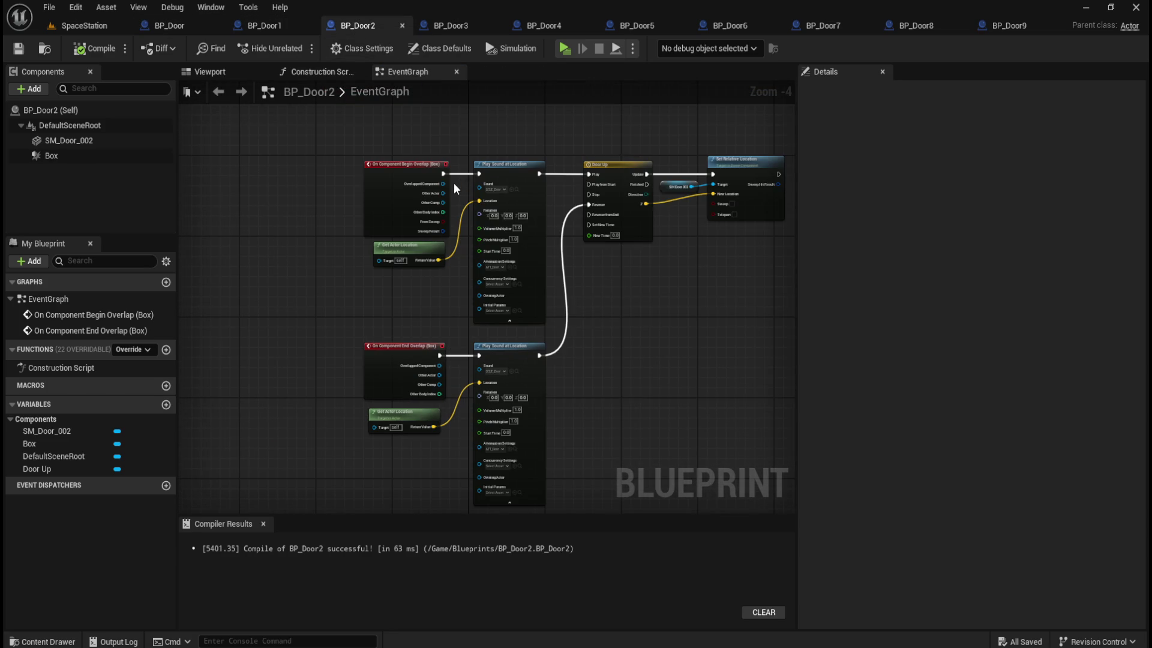
{"action": "mouse_move", "coordinate": [434, 196]}
{"action": "left_mouse_down"}
{"action": "mouse_move", "coordinate": [445, 253]}
{"action": "mouse_move", "coordinate": [353, 289]}
{"action": "left_mouse_up"}
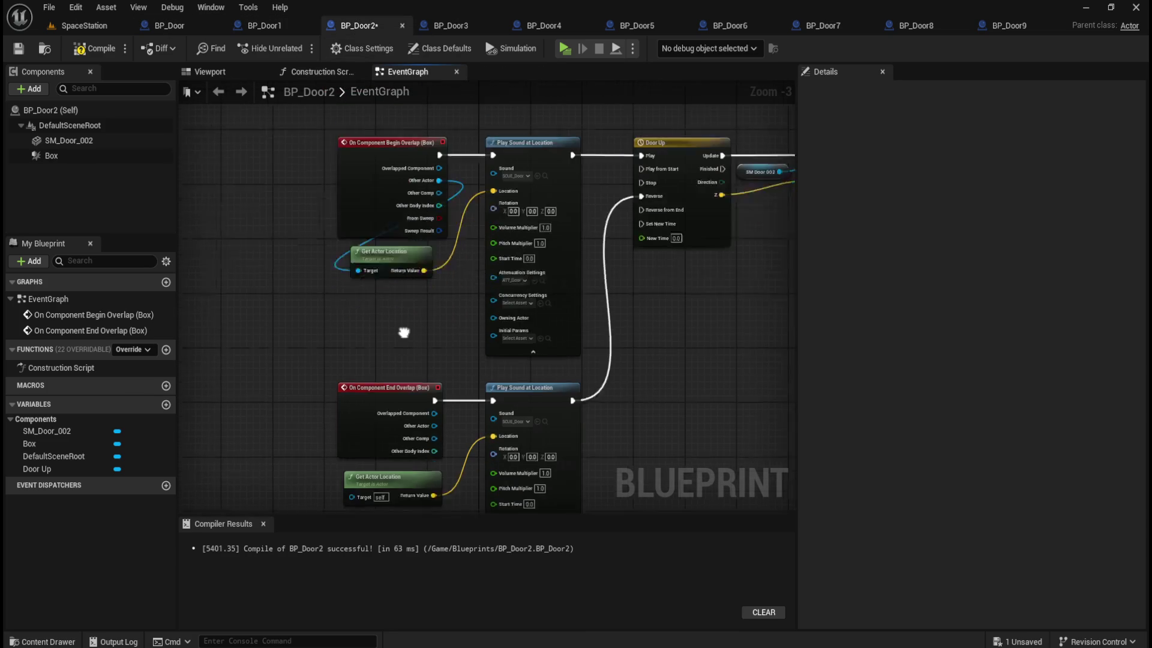
{"action": "mouse_move", "coordinate": [445, 384]}
{"action": "left_mouse_down"}
{"action": "mouse_move", "coordinate": [451, 423]}
{"action": "mouse_move", "coordinate": [362, 453]}
{"action": "left_mouse_up"}
{"action": "left_click", "coordinate": [98, 53]}
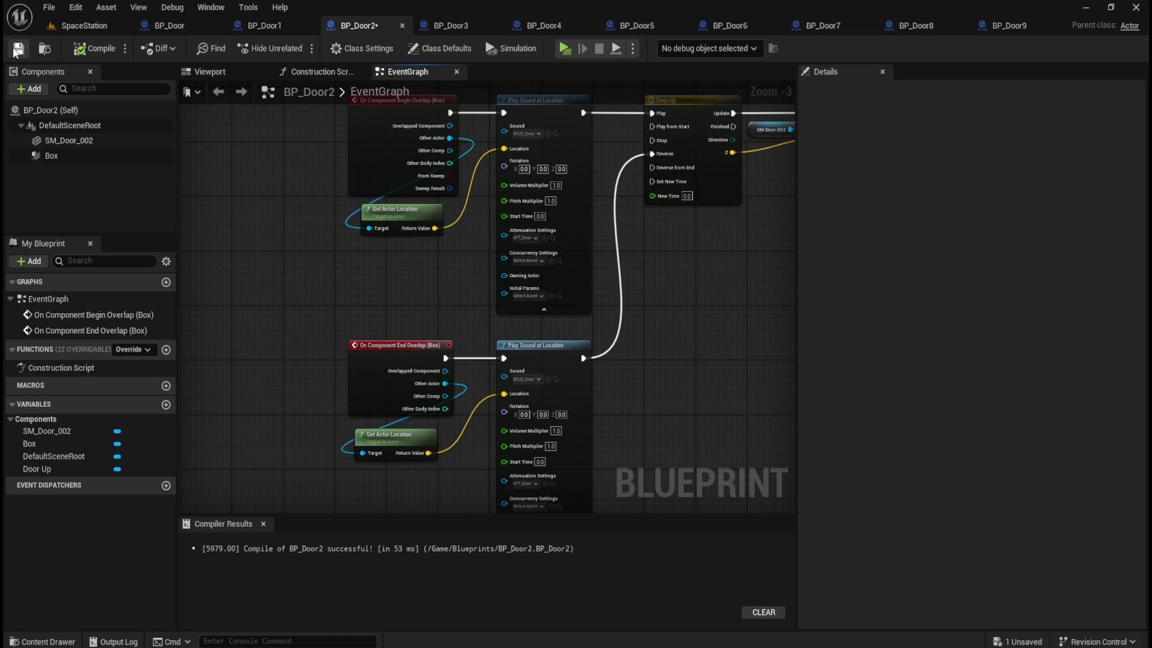
- Feed Other Actor into both Get Actor Location targets in BP_Door3, then compile and save
{"action": "left_click", "coordinate": [459, 23]}
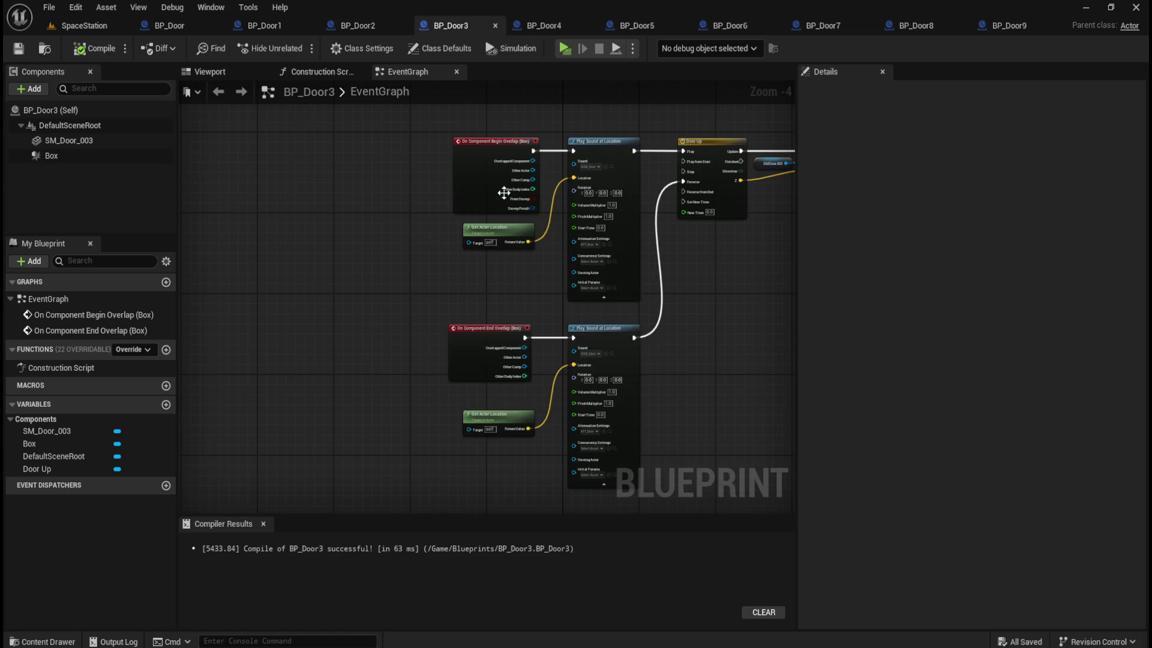
{"action": "scroll", "coordinate": [553, 163], "scroll_direction": "up", "scroll_amount": 1}
{"action": "mouse_move", "coordinate": [516, 173]}
{"action": "left_mouse_down"}
{"action": "mouse_move", "coordinate": [514, 204]}
{"action": "mouse_move", "coordinate": [427, 282]}
{"action": "left_mouse_up"}
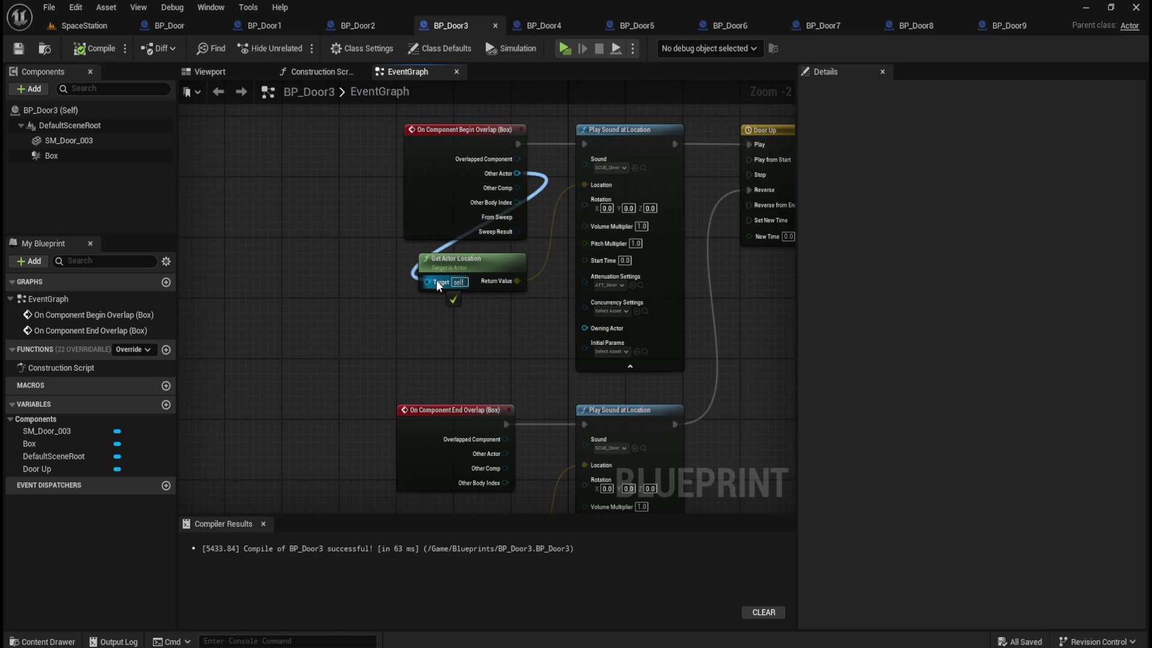
{"action": "left_click_drag", "start_coordinate": [518, 345], "coordinate": [455, 451]}
{"action": "left_click", "coordinate": [96, 50]}
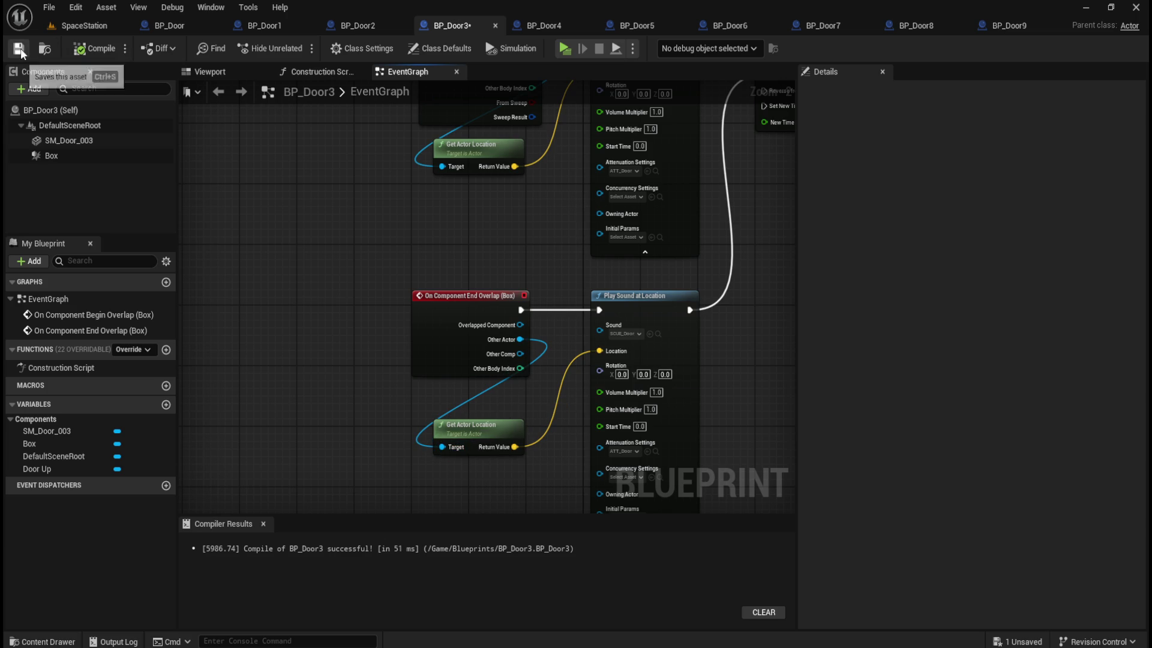
- Wire Other Actor into the upper and lower Get Actor Location in BP_Door4, compile and save
{"action": "left_click", "coordinate": [550, 26]}
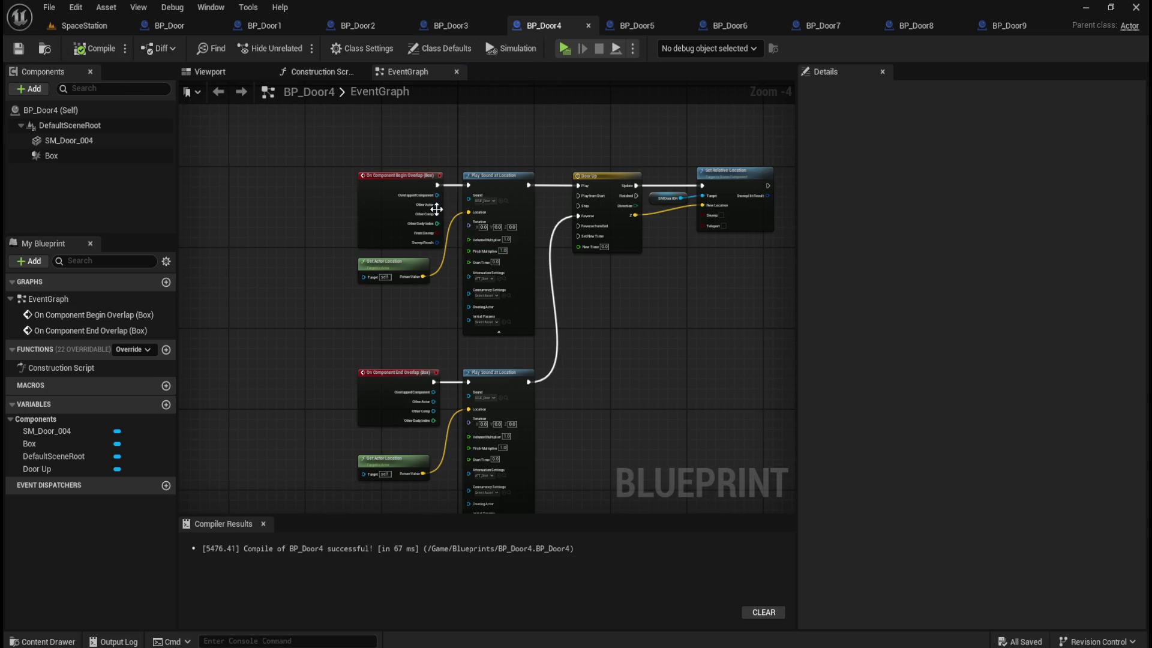
{"action": "left_click_drag", "start_coordinate": [437, 204], "coordinate": [374, 275]}
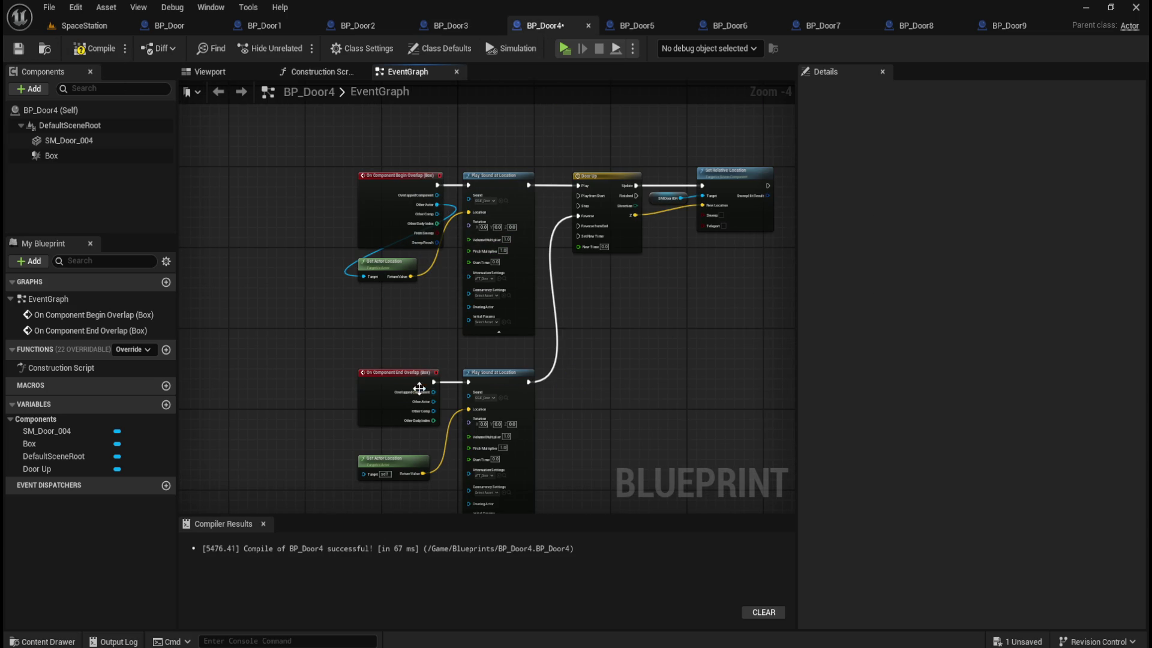
{"action": "left_click_drag", "start_coordinate": [431, 400], "coordinate": [363, 474]}
{"action": "left_click", "coordinate": [95, 51]}
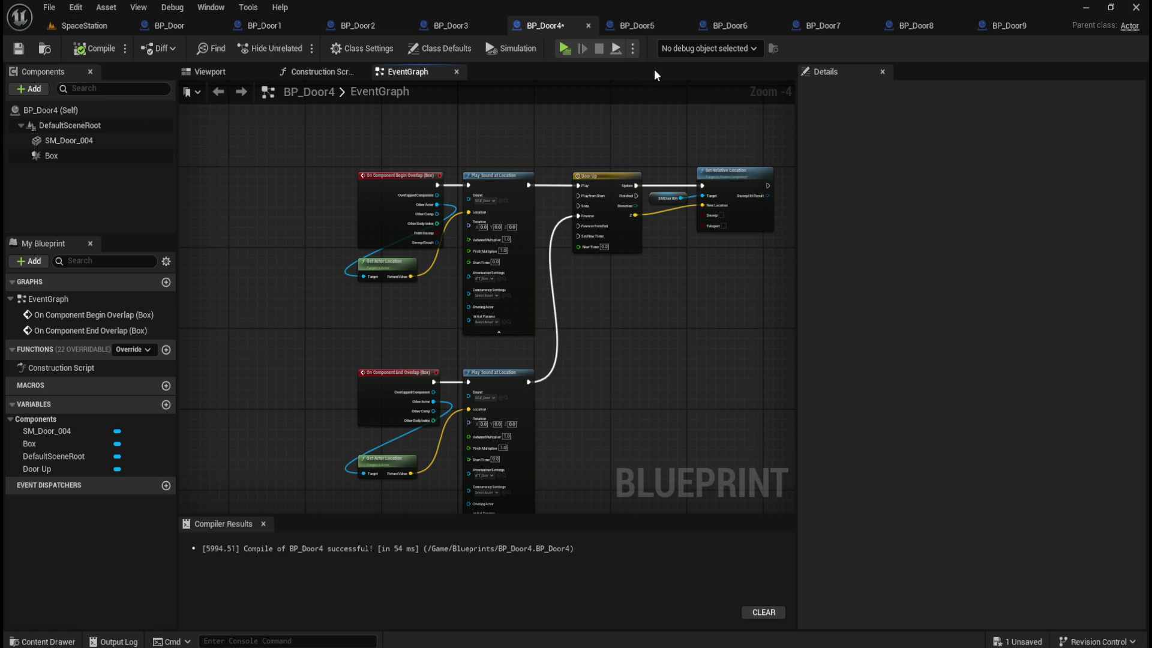
{"action": "left_click", "coordinate": [18, 48]}
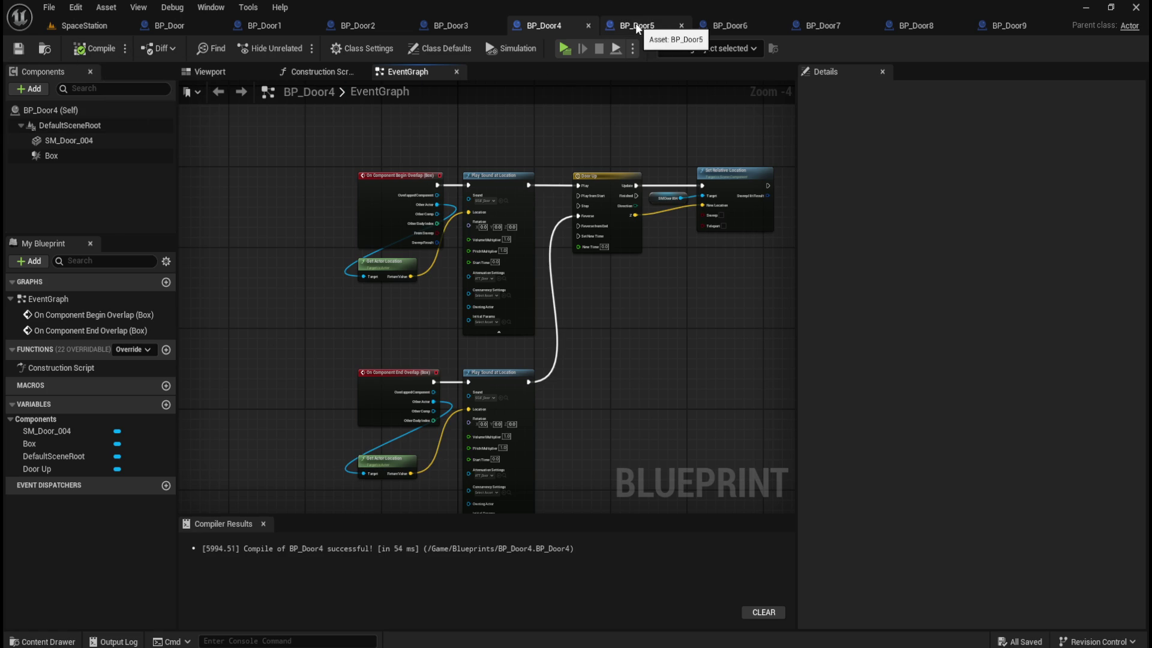
- Connect Other Actor to both Get Actor Location nodes in BP_Door5, then compile and save
{"action": "left_click", "coordinate": [638, 27]}
{"action": "scroll", "coordinate": [394, 175], "scroll_direction": "up", "scroll_amount": 2}
{"action": "left_click_drag", "start_coordinate": [430, 165], "coordinate": [327, 273]}
{"action": "key", "text": "ctrl+v"}
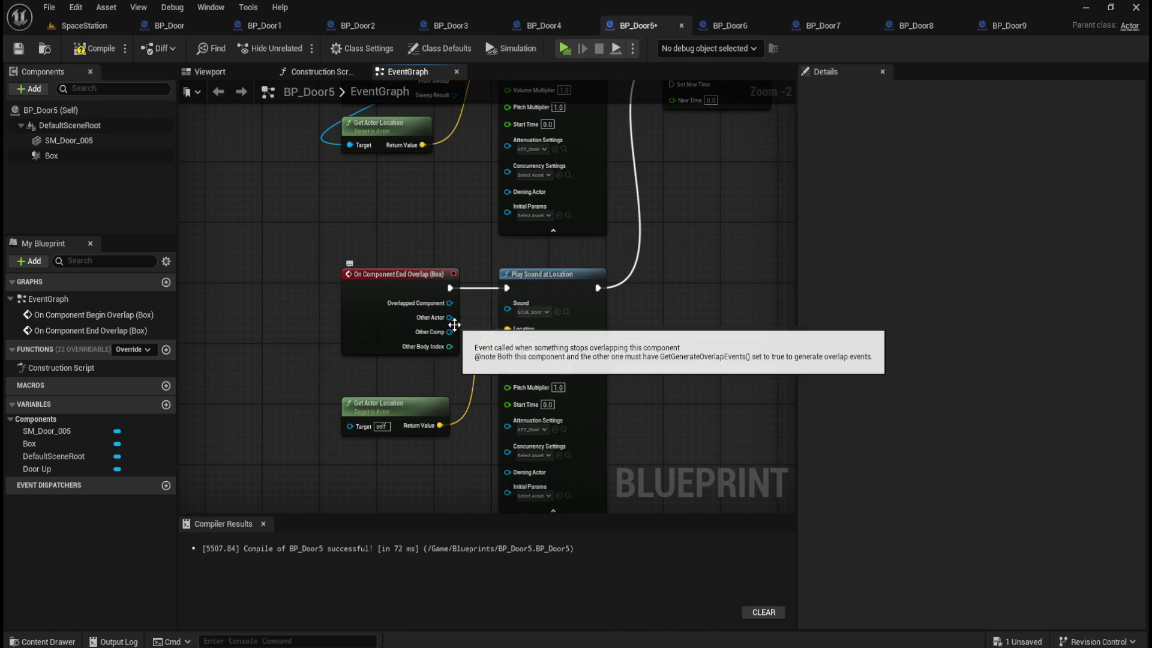
{"action": "left_click_drag", "start_coordinate": [449, 317], "coordinate": [366, 425]}
{"action": "left_click", "coordinate": [94, 48]}
{"action": "left_click", "coordinate": [18, 48]}
{"action": "left_click", "coordinate": [741, 27]}
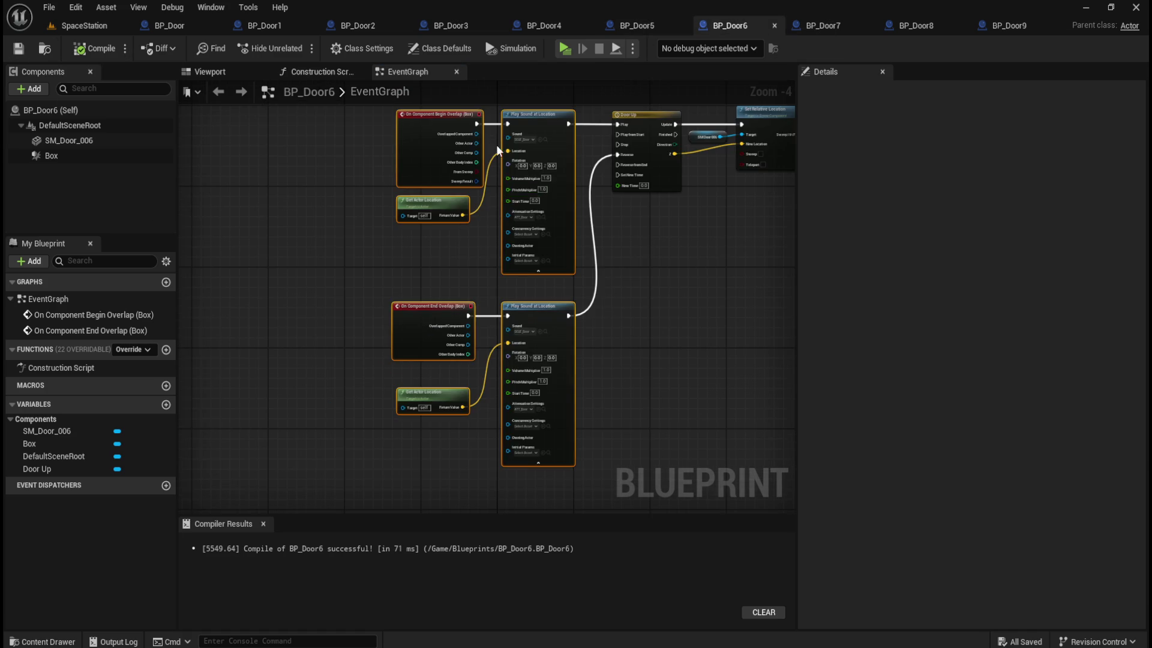
- In BP_Door6, wire Other Actor into both Get Actor Location targets and save
{"action": "scroll", "coordinate": [495, 145], "scroll_direction": "up", "scroll_amount": 1}
{"action": "left_click_drag", "start_coordinate": [467, 143], "coordinate": [370, 241]}
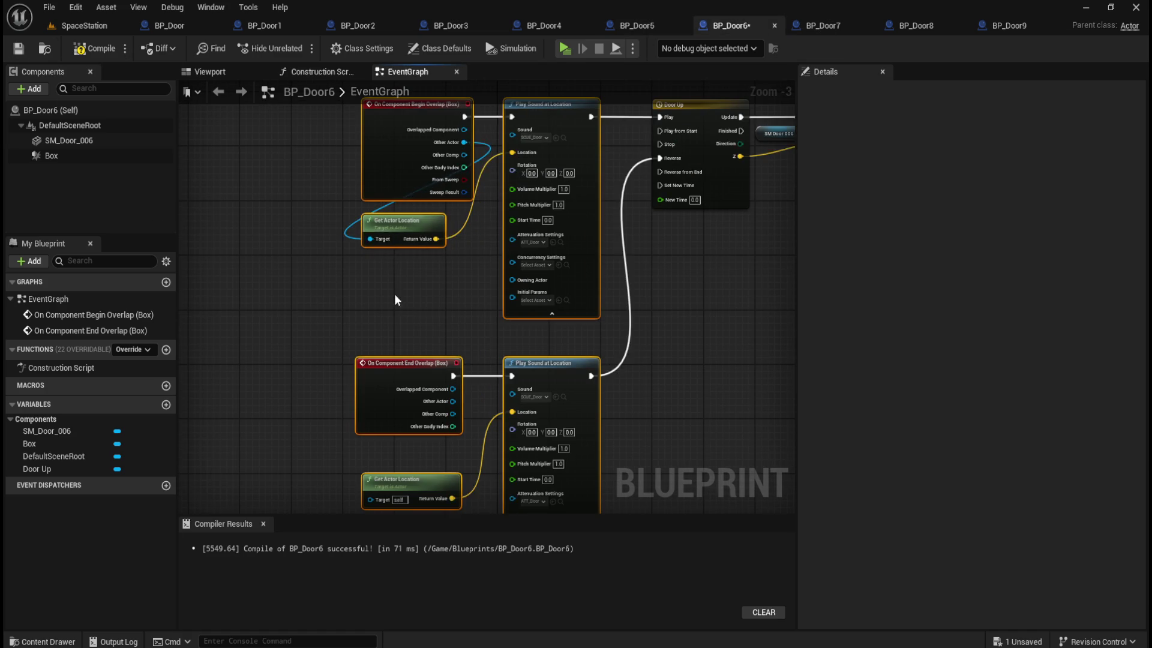
{"action": "left_click_drag", "start_coordinate": [473, 311], "coordinate": [398, 405]}
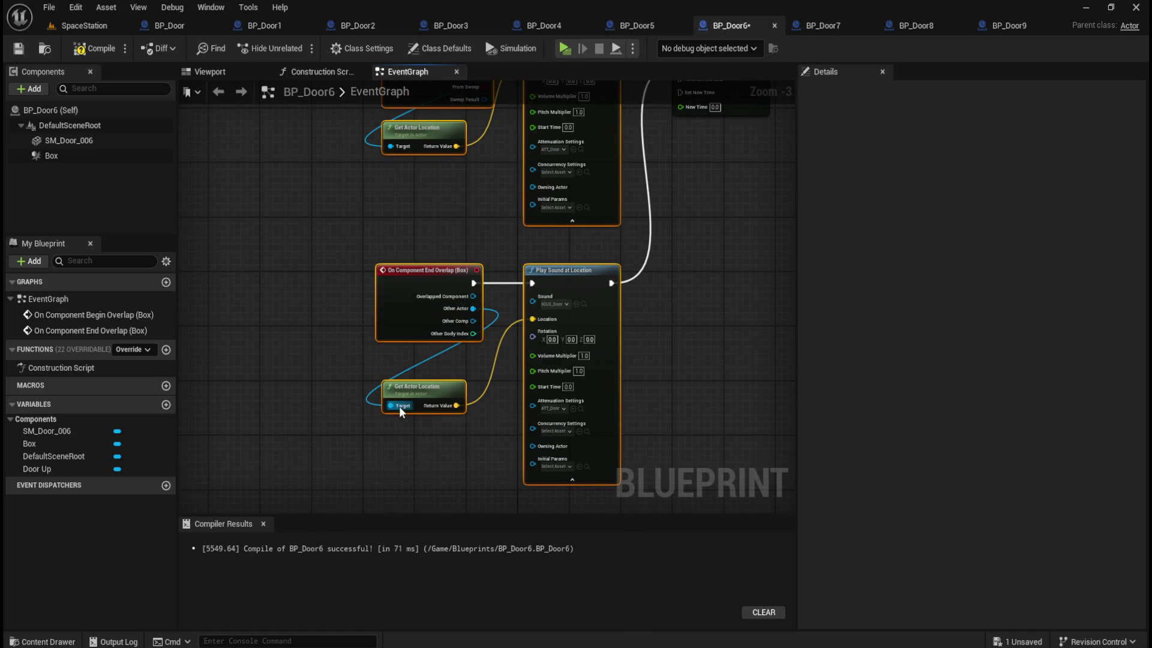
{"action": "left_click", "coordinate": [26, 50]}
- Connect both overlap events' Other Actor to Get Actor Location in BP_Door7 and compile
{"action": "left_click", "coordinate": [830, 24]}
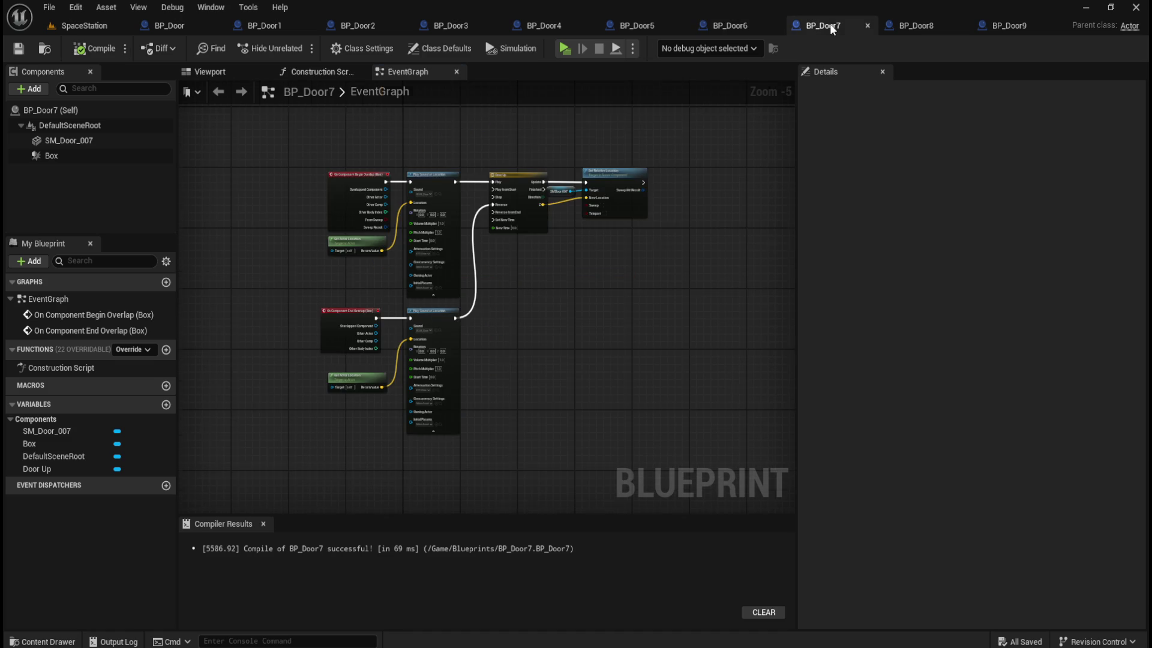
{"action": "scroll", "coordinate": [348, 209], "scroll_direction": "up", "scroll_amount": 2}
{"action": "mouse_move", "coordinate": [423, 188]}
{"action": "left_mouse_down"}
{"action": "mouse_move", "coordinate": [439, 232]}
{"action": "mouse_move", "coordinate": [328, 285]}
{"action": "left_mouse_up"}
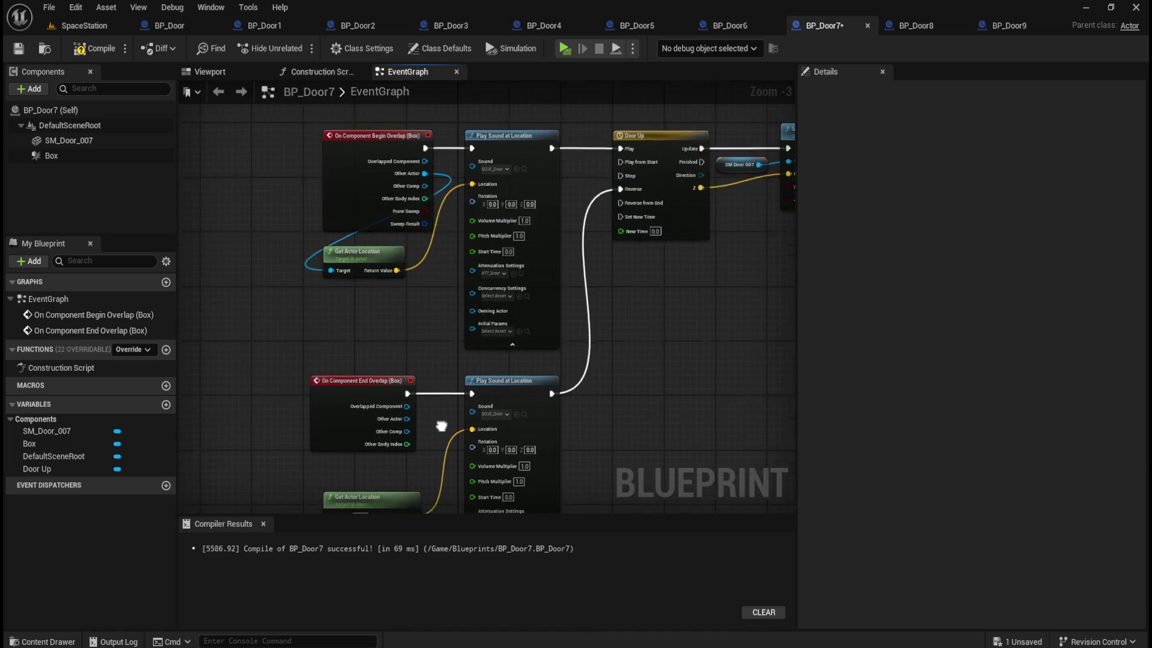
{"action": "mouse_move", "coordinate": [433, 293]}
{"action": "left_mouse_down"}
{"action": "mouse_move", "coordinate": [403, 372]}
{"action": "mouse_move", "coordinate": [359, 391]}
{"action": "left_mouse_up"}
{"action": "left_click", "coordinate": [94, 48]}
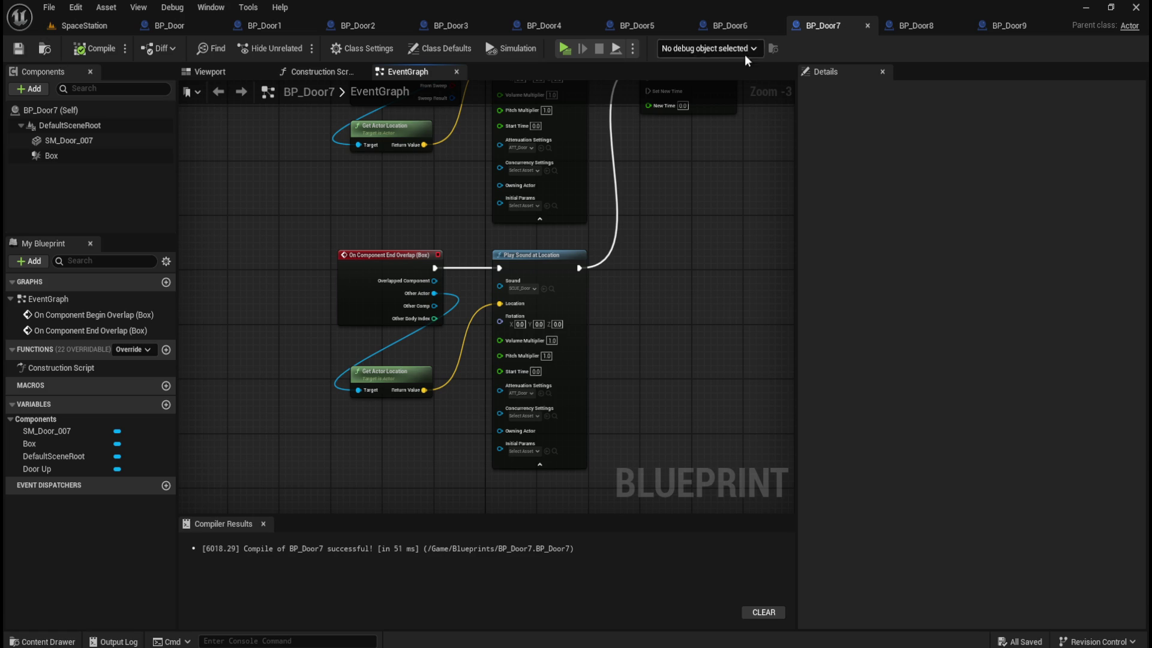
- Feed Other Actor into both Get Actor Location nodes in BP_Door8, then compile and save
{"action": "left_click", "coordinate": [929, 27]}
{"action": "mouse_move", "coordinate": [344, 168]}
{"action": "left_mouse_down"}
{"action": "mouse_move", "coordinate": [349, 179]}
{"action": "mouse_move", "coordinate": [246, 254]}
{"action": "mouse_move", "coordinate": [252, 265]}
{"action": "left_mouse_up"}
{"action": "mouse_move", "coordinate": [405, 307]}
{"action": "left_mouse_down"}
{"action": "mouse_move", "coordinate": [414, 323]}
{"action": "mouse_move", "coordinate": [316, 404]}
{"action": "left_mouse_up"}
{"action": "left_click", "coordinate": [95, 48]}
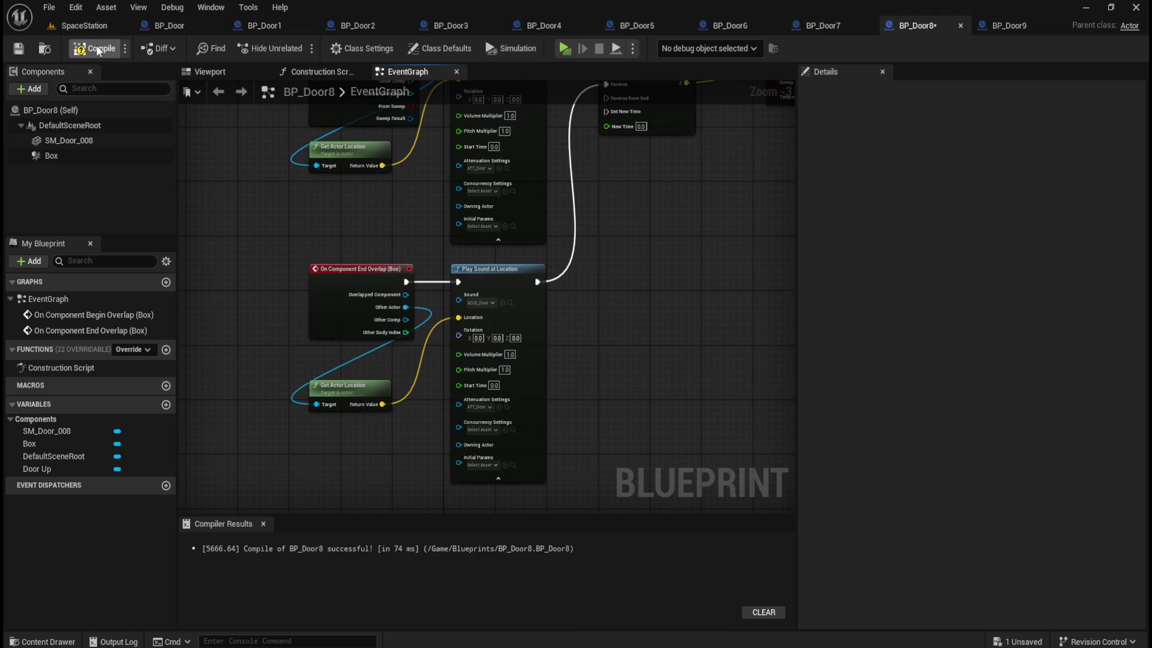
{"action": "left_click", "coordinate": [18, 48]}
- Wire Other Actor into both Get Actor Location targets in BP_Door9 and compile
{"action": "left_click", "coordinate": [999, 22]}
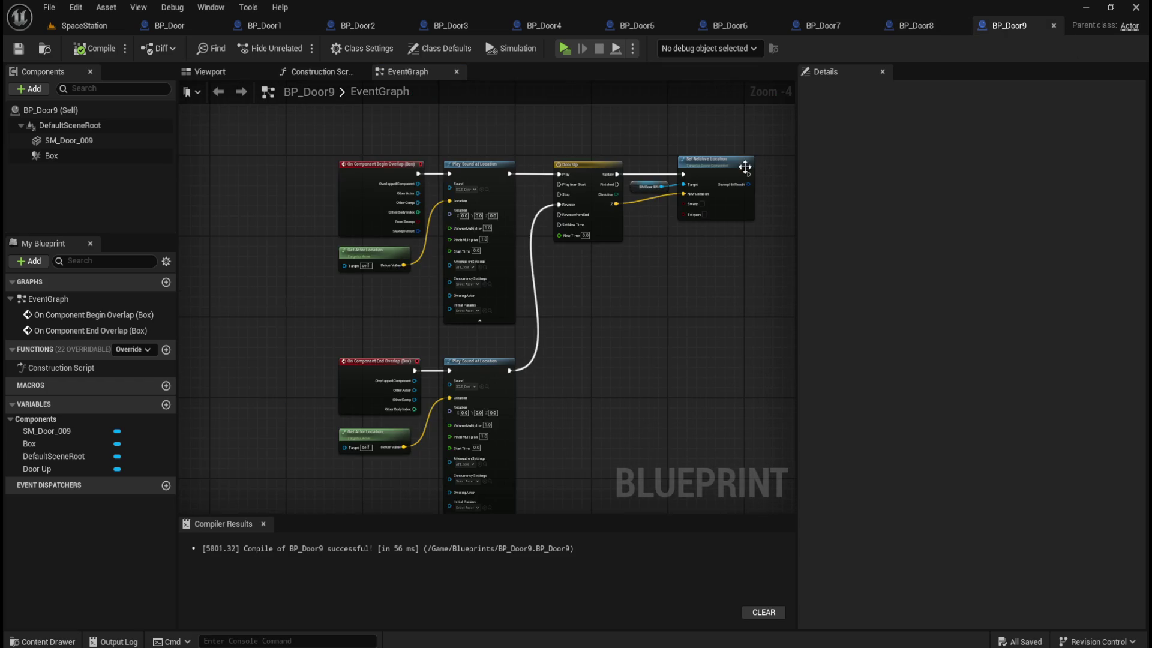
{"action": "mouse_move", "coordinate": [432, 184]}
{"action": "left_mouse_down"}
{"action": "mouse_move", "coordinate": [456, 213]}
{"action": "mouse_move", "coordinate": [337, 293]}
{"action": "mouse_move", "coordinate": [361, 176]}
{"action": "left_mouse_up"}
{"action": "left_click_drag", "start_coordinate": [454, 364], "coordinate": [354, 450]}
{"action": "left_click", "coordinate": [76, 48]}
- Save all modified assets with File > Save All, then go back to BP_Door
{"action": "left_click", "coordinate": [49, 7]}
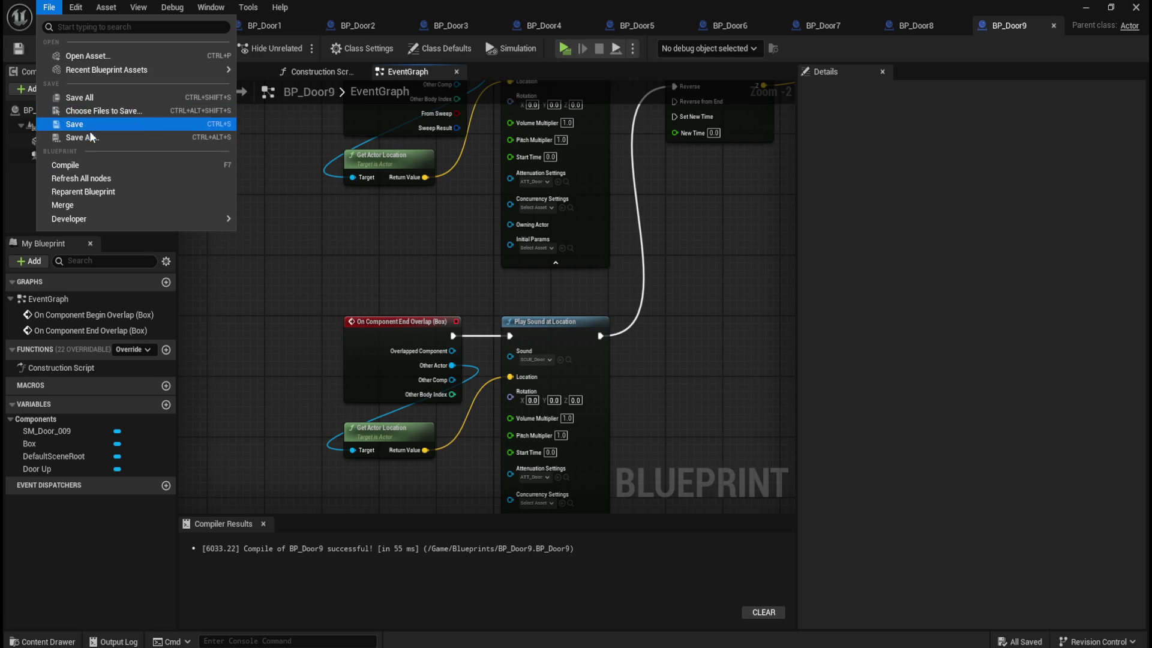
{"action": "left_click", "coordinate": [98, 98]}
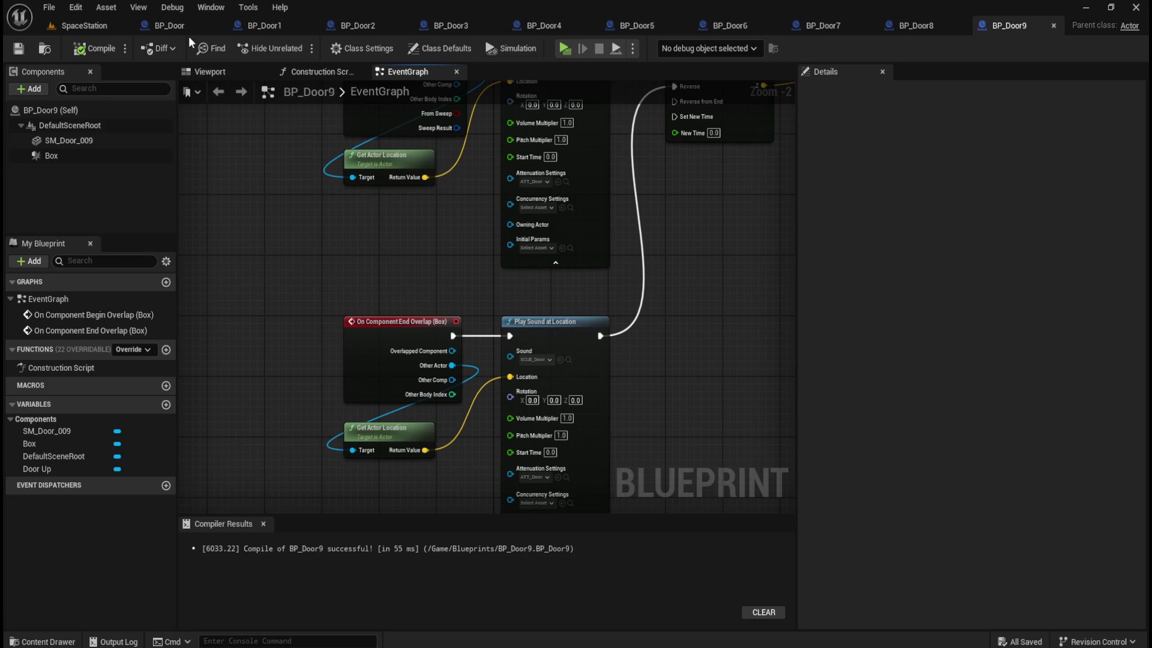
{"action": "left_click", "coordinate": [190, 31]}
{"action": "scroll", "coordinate": [403, 282], "scroll_direction": "down", "scroll_amount": 1}
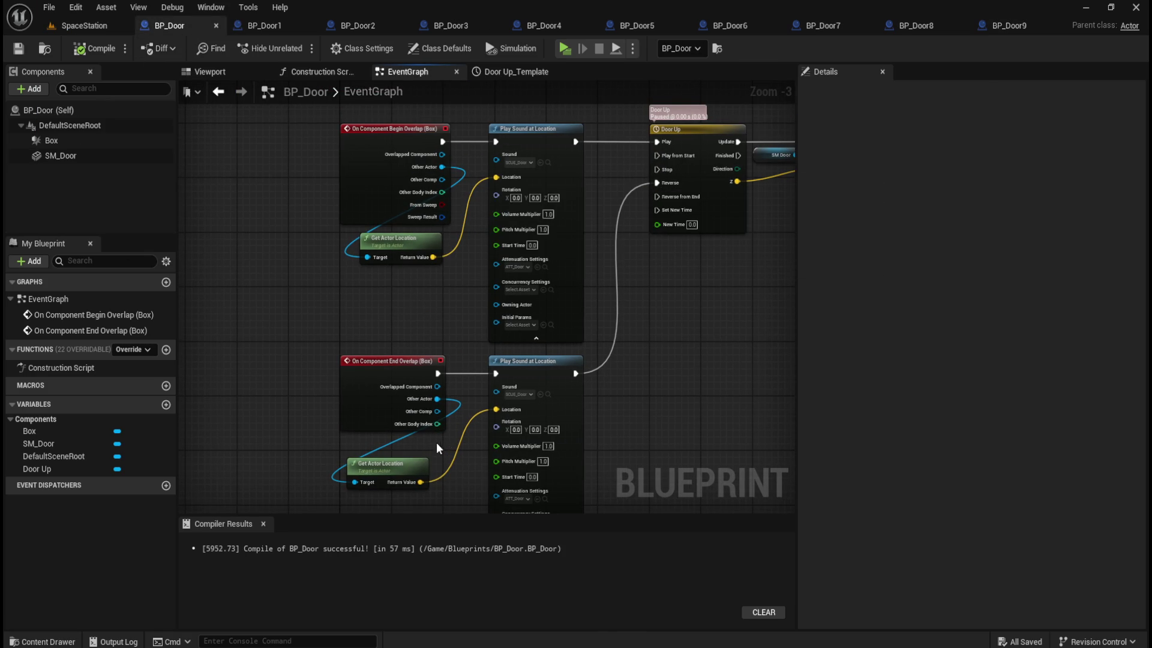
- Inspect the EventGraphs of BP_Door1 through BP_Door5
{"action": "left_click", "coordinate": [275, 24]}
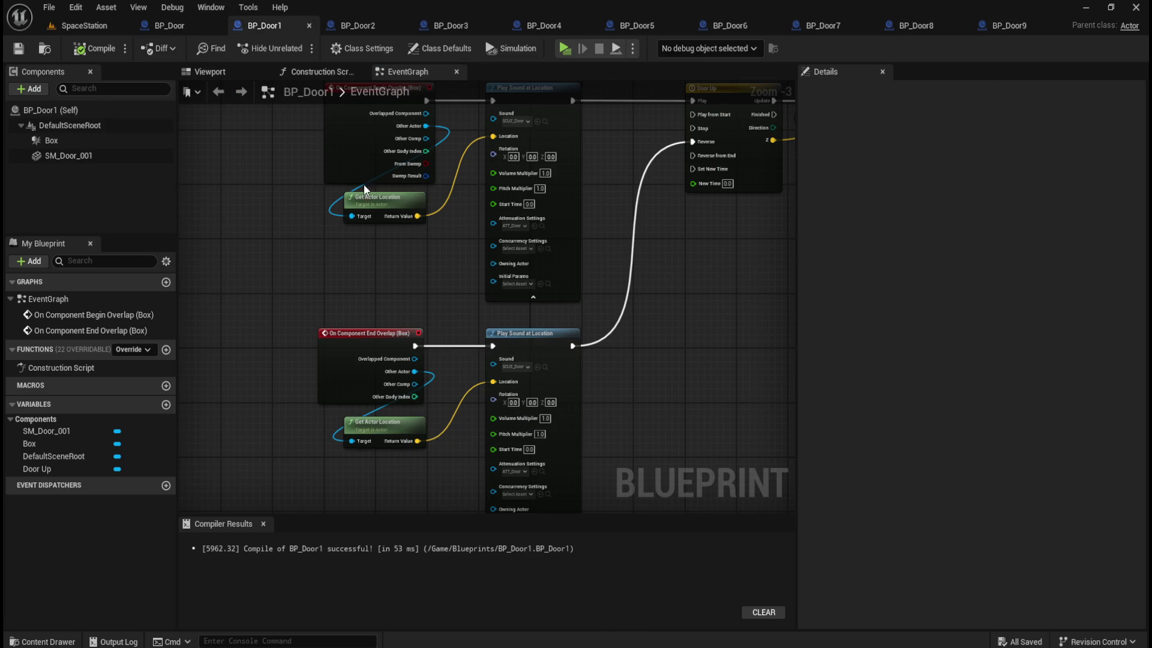
{"action": "left_click", "coordinate": [364, 31]}
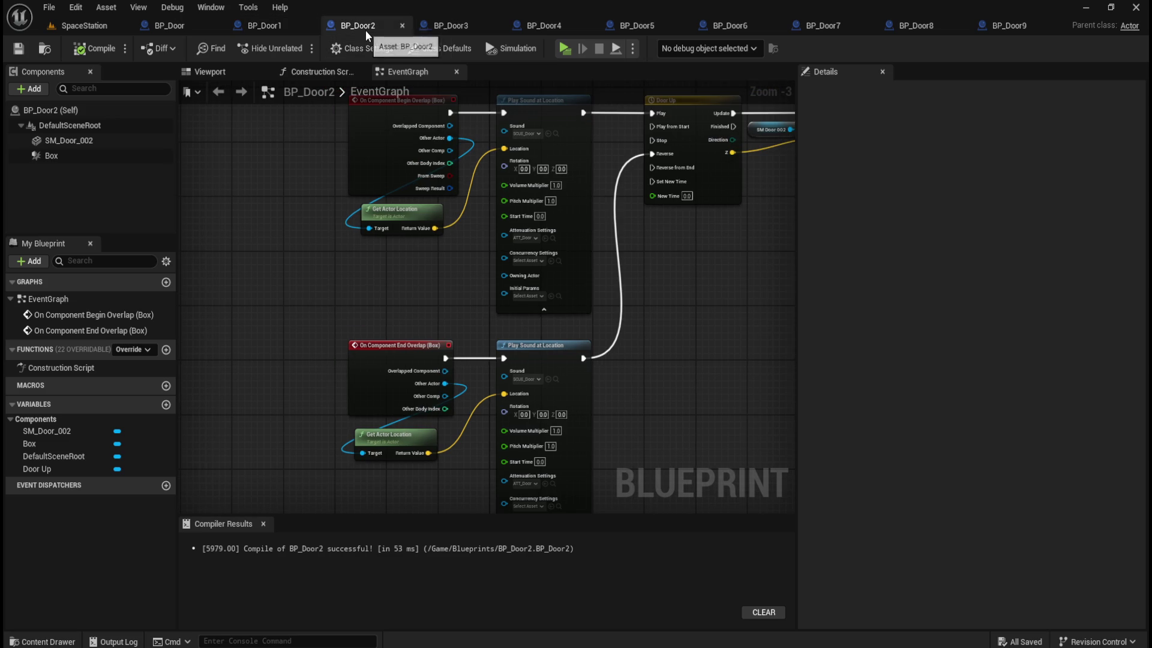
{"action": "left_click", "coordinate": [449, 27]}
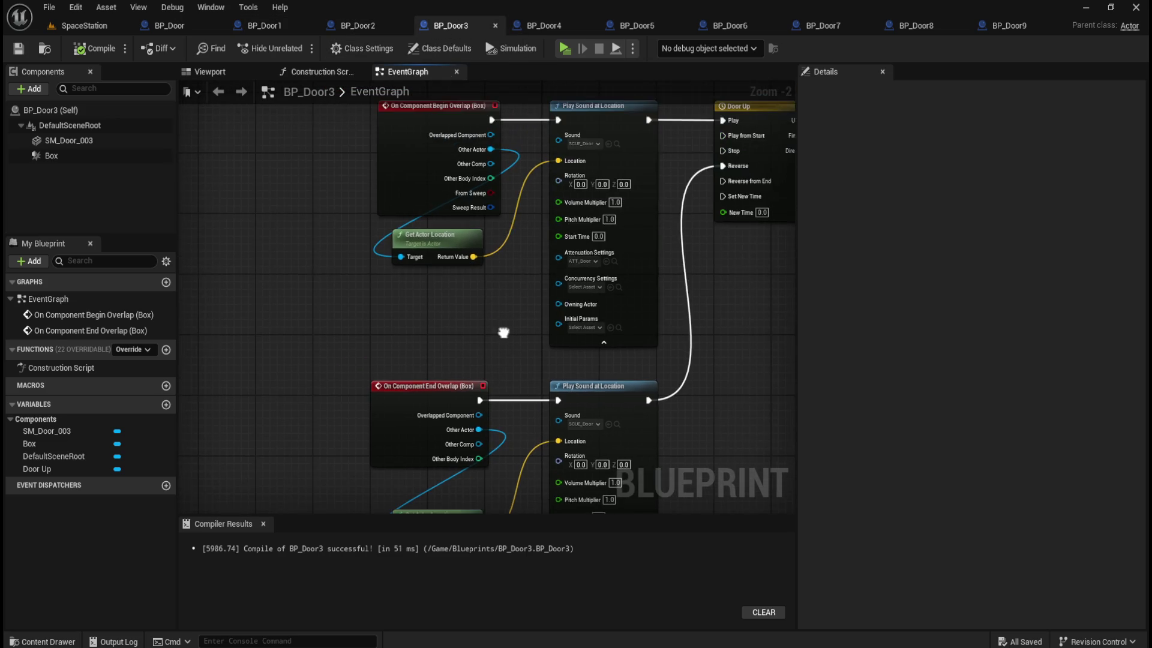
{"action": "scroll", "coordinate": [486, 302], "scroll_direction": "down", "scroll_amount": 1}
{"action": "left_click", "coordinate": [543, 27]}
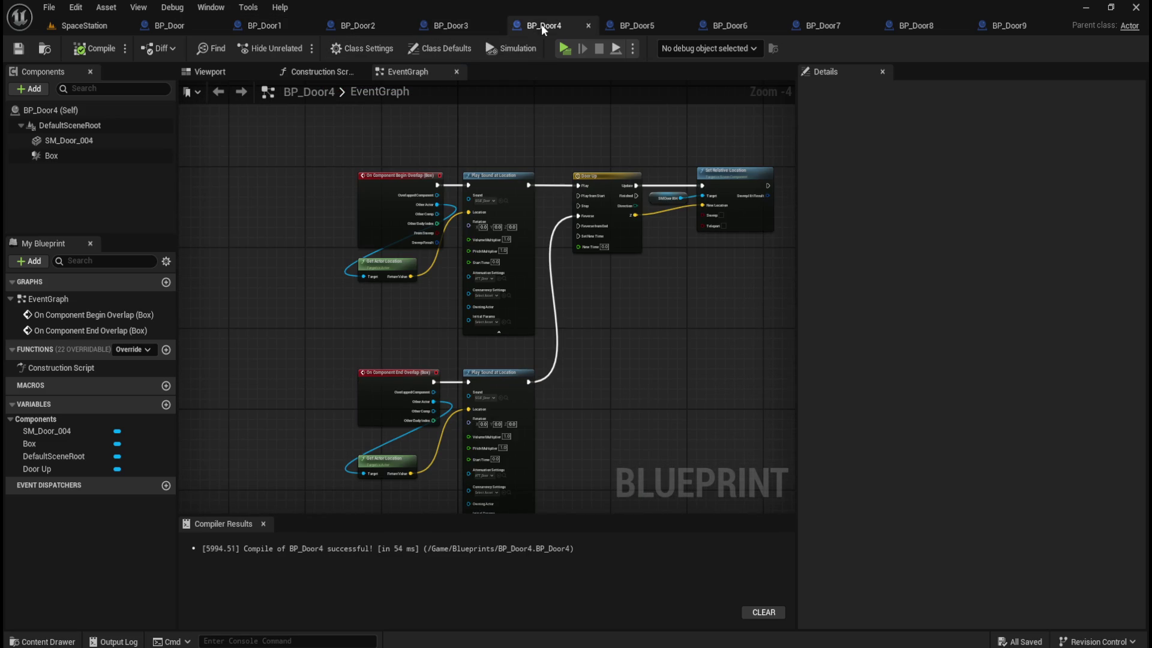
{"action": "left_click", "coordinate": [628, 24]}
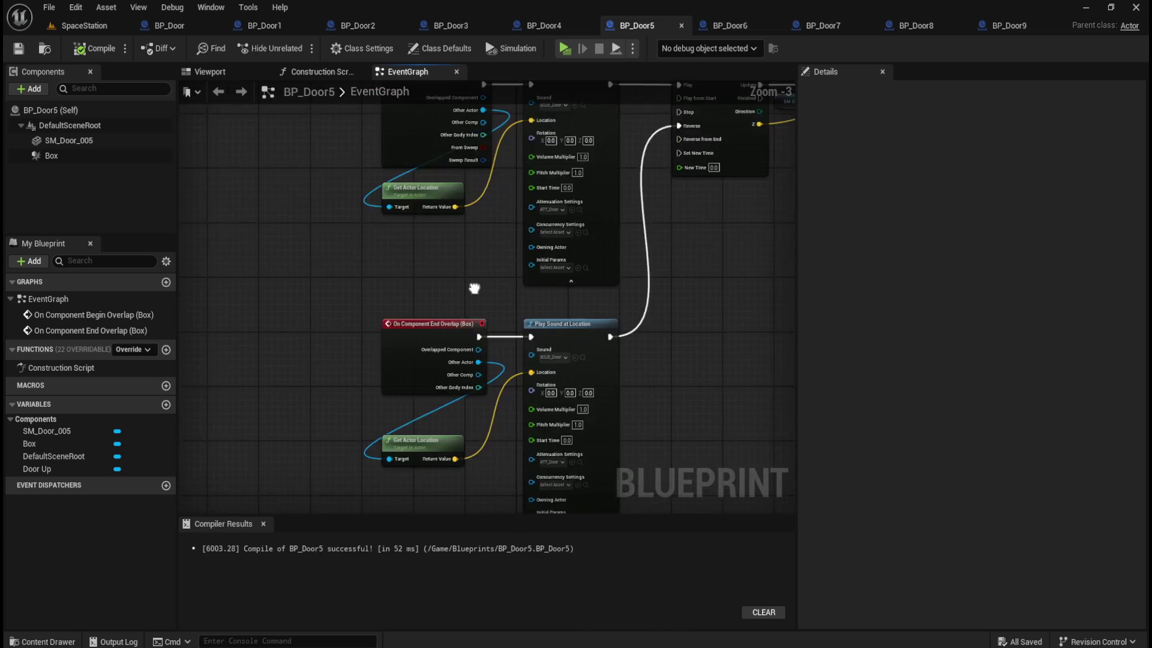
- Inspect BP_Door6 through BP_Door9's EventGraphs, then return to the SpaceStation level
{"action": "scroll", "coordinate": [467, 293], "scroll_direction": "down", "scroll_amount": 1}
{"action": "left_click", "coordinate": [737, 26]}
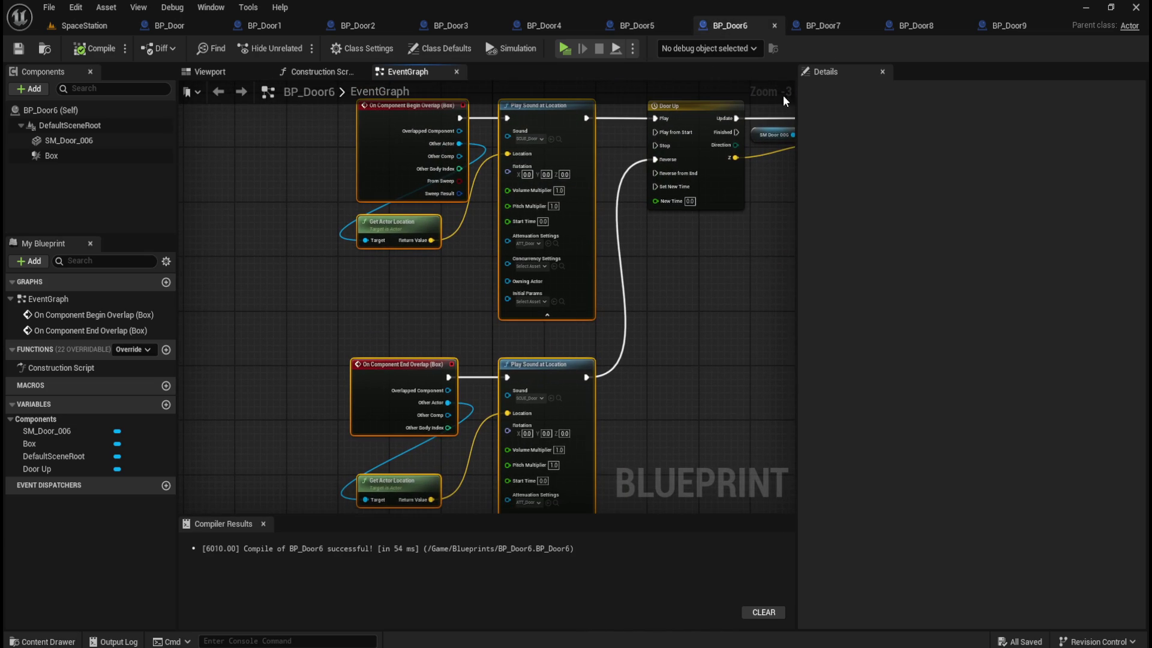
{"action": "left_click", "coordinate": [840, 24]}
{"action": "left_click_drag", "start_coordinate": [441, 337], "coordinate": [454, 292]}
{"action": "left_click", "coordinate": [911, 27]}
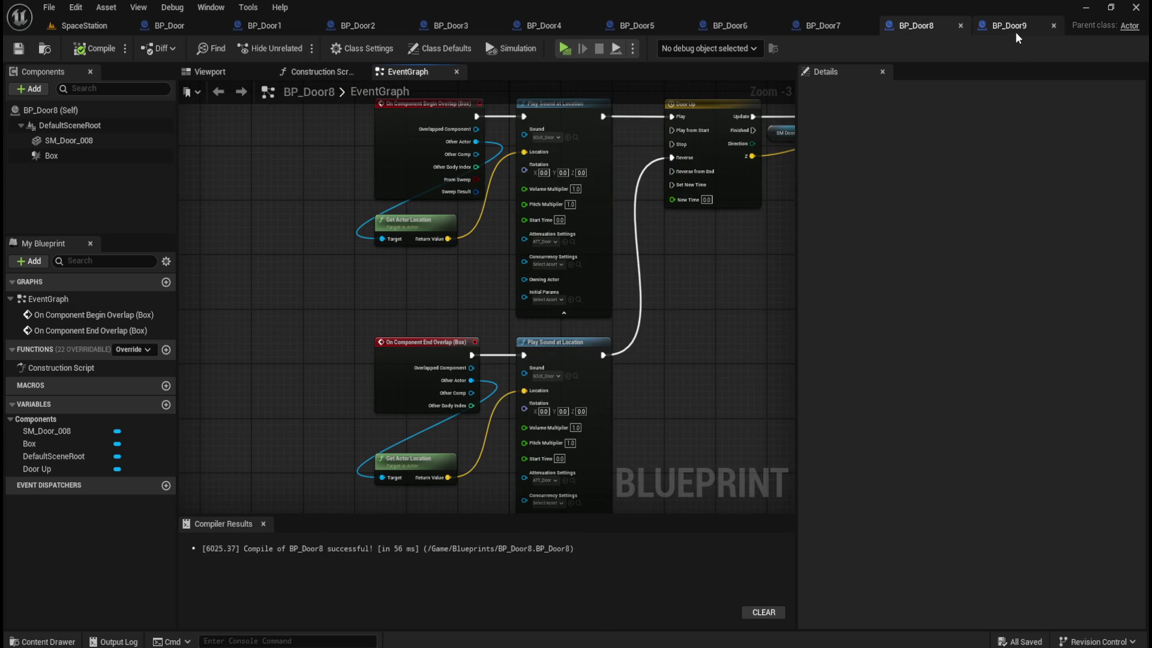
{"action": "left_click", "coordinate": [1016, 36]}
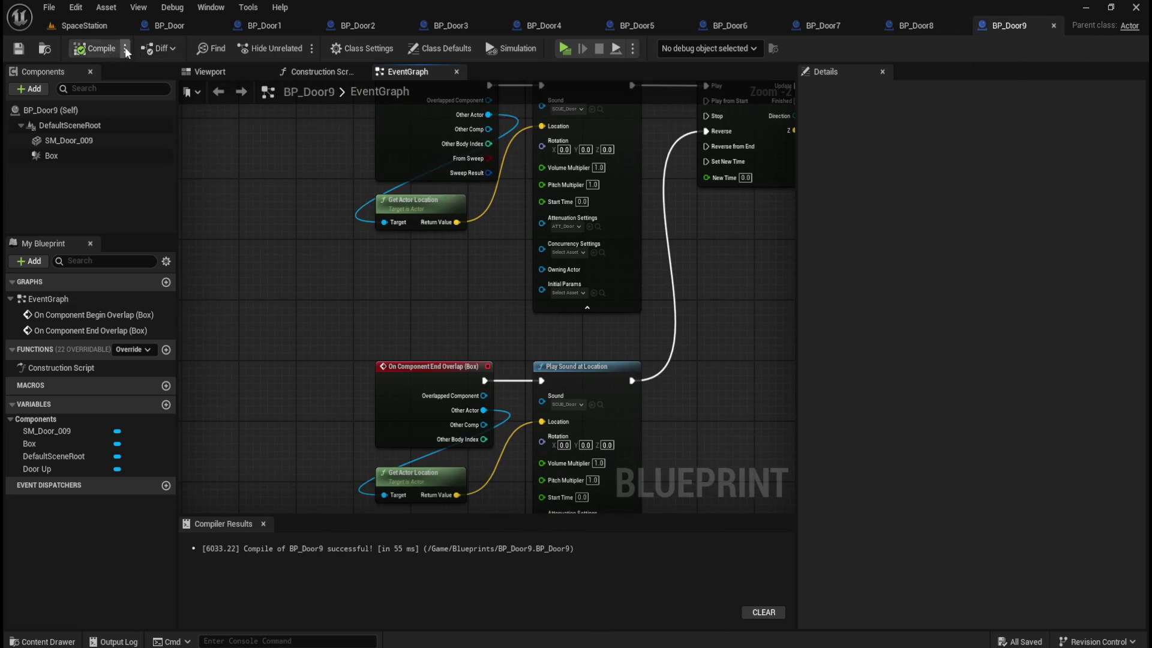
{"action": "left_click", "coordinate": [84, 25]}
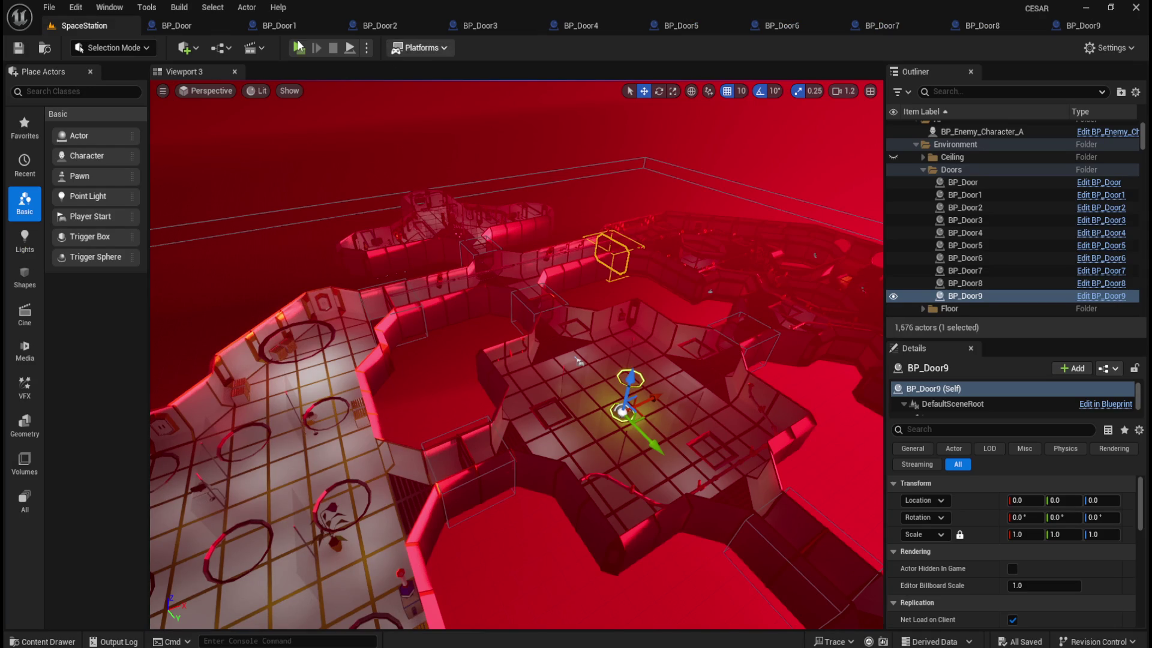
{"action": "left_click", "coordinate": [306, 46]}
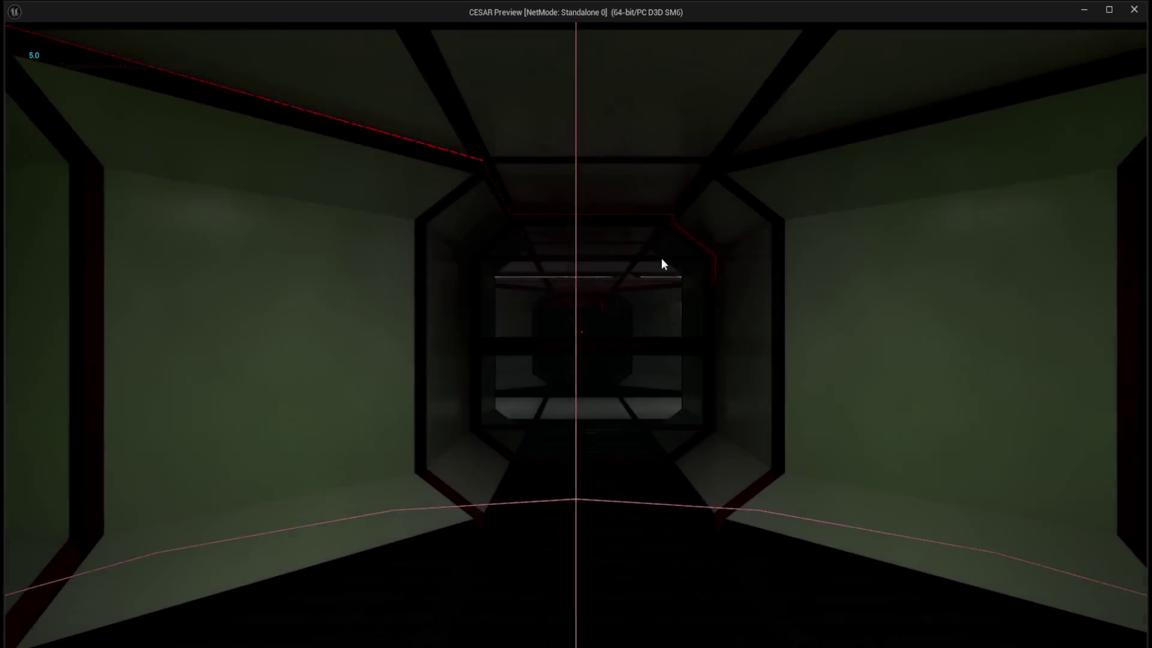
{"action": "key", "text": "w"}
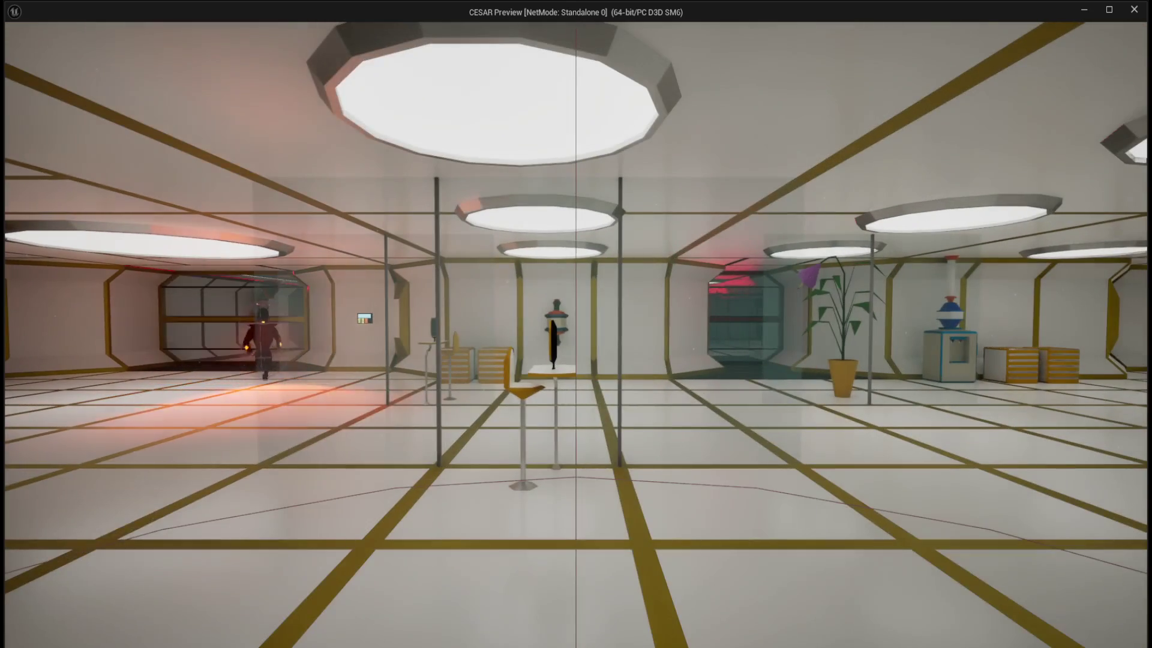
{"action": "key", "text": "Escape"}
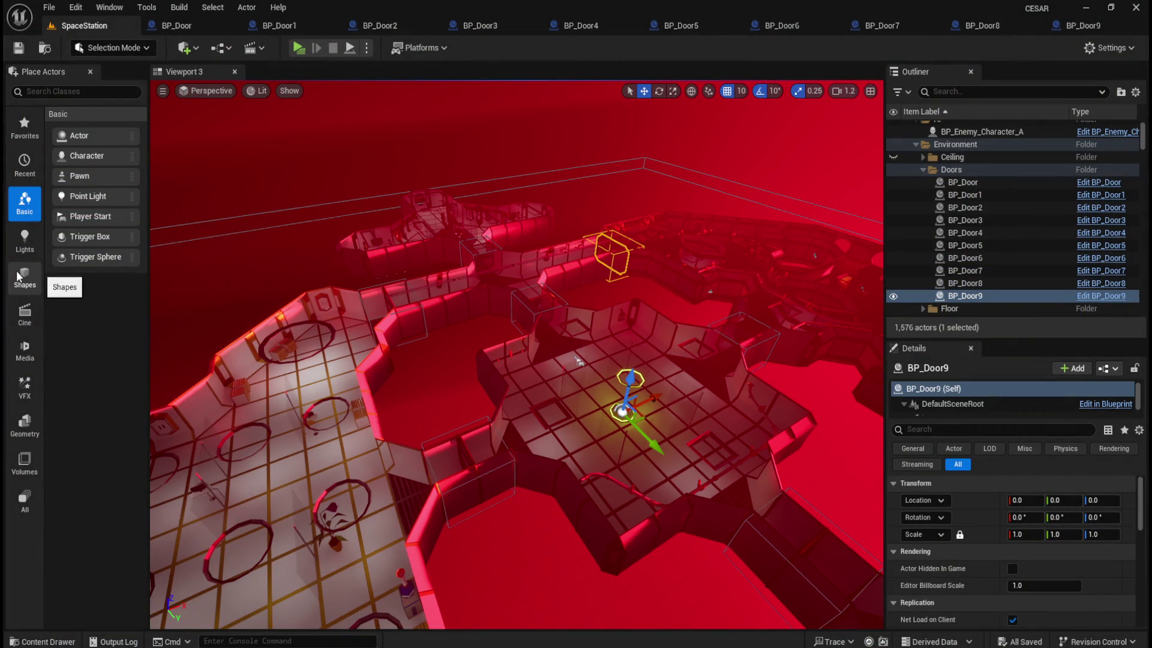
{"action": "left_click", "coordinate": [298, 48]}
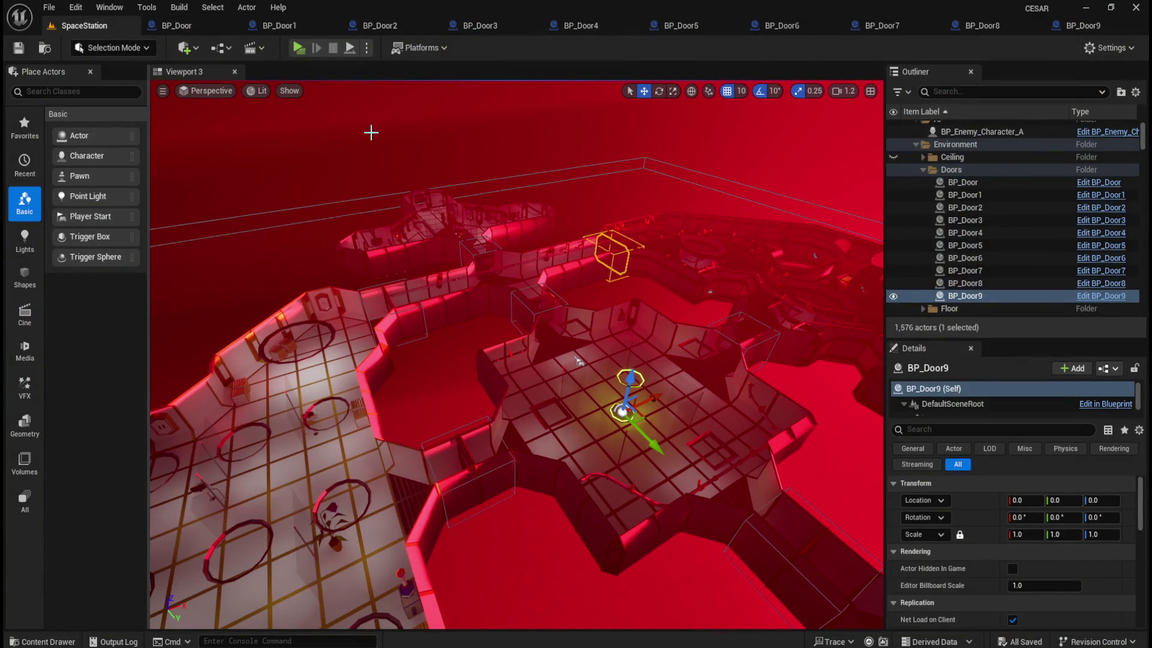
{"action": "left_click", "coordinate": [371, 133]}
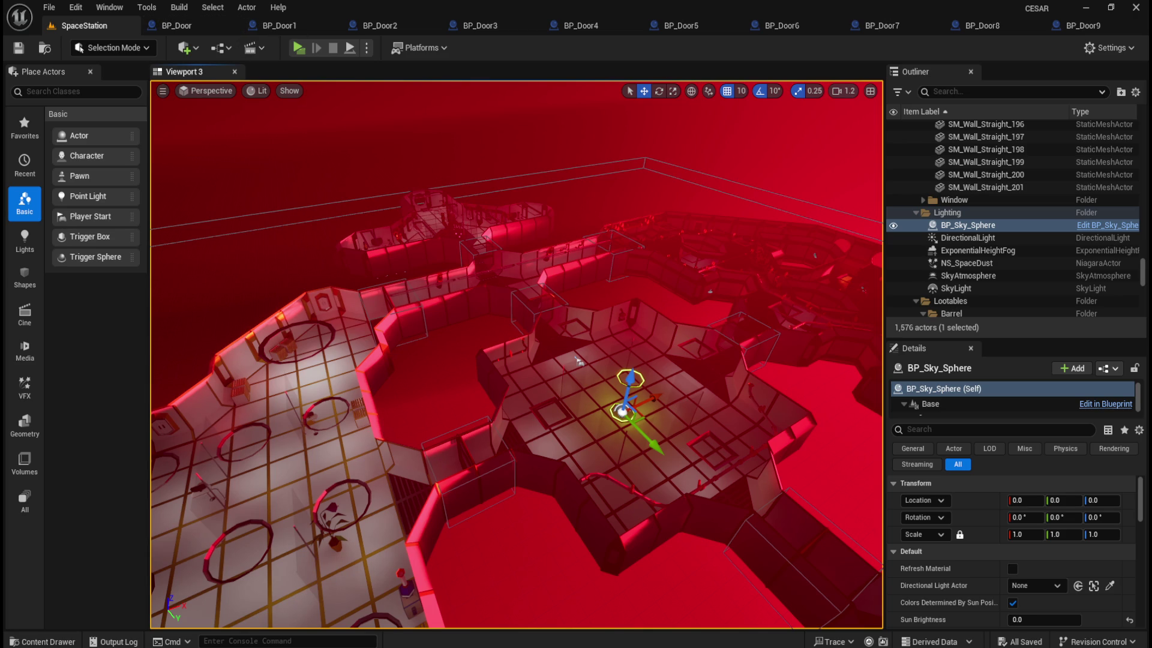
- Close the ten Blueprint editor tabs, BP_Door through BP_Door9
{"action": "left_click", "coordinate": [173, 25]}
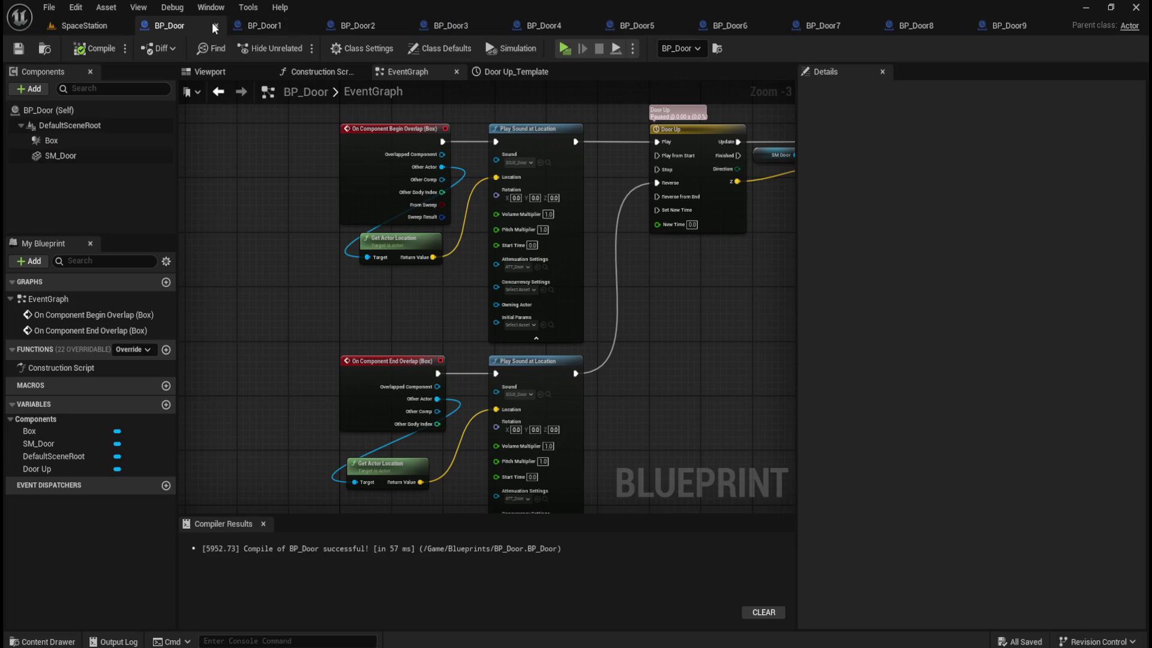
{"action": "left_click", "coordinate": [217, 27]}
{"action": "left_click", "coordinate": [250, 26]}
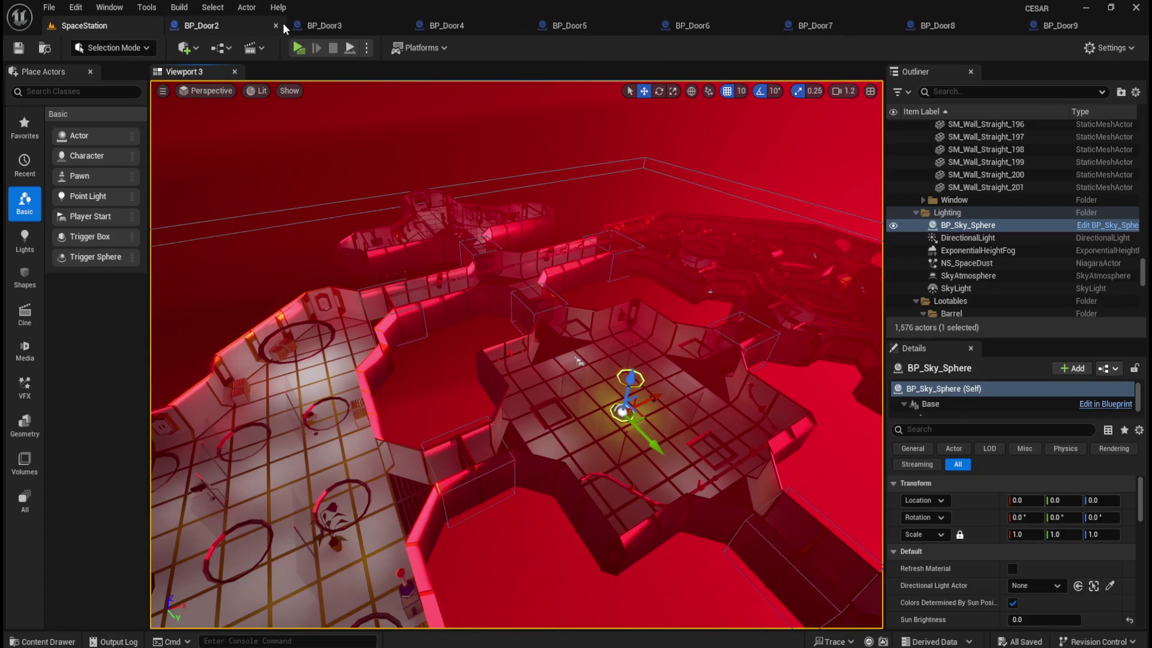
{"action": "left_click", "coordinate": [274, 27]}
{"action": "left_click", "coordinate": [277, 26]}
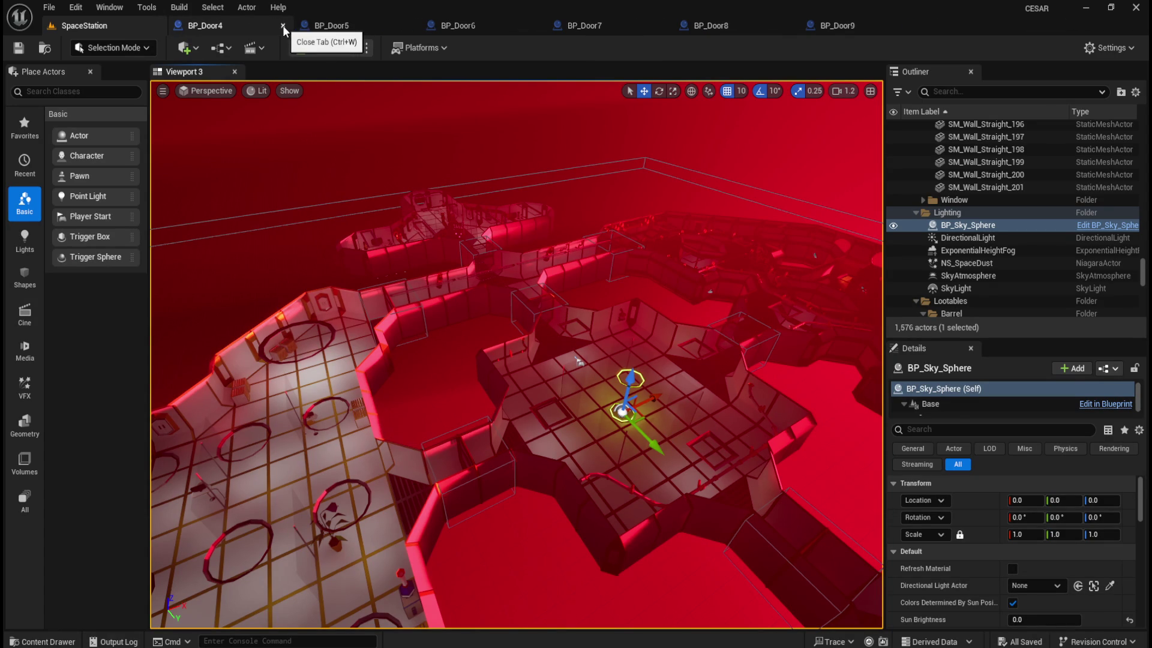
{"action": "left_click", "coordinate": [283, 26]}
{"action": "left_click", "coordinate": [284, 26]}
{"action": "left_click", "coordinate": [284, 26]}
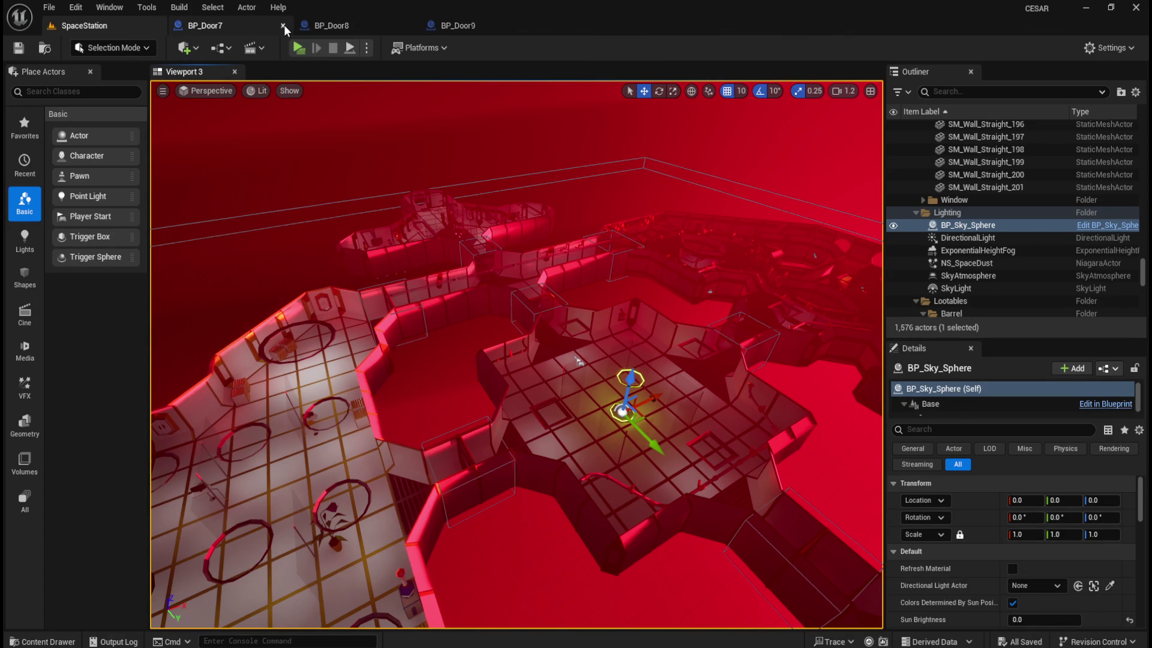
{"action": "left_click", "coordinate": [283, 26]}
{"action": "left_click", "coordinate": [283, 26]}
{"action": "left_click", "coordinate": [283, 25]}
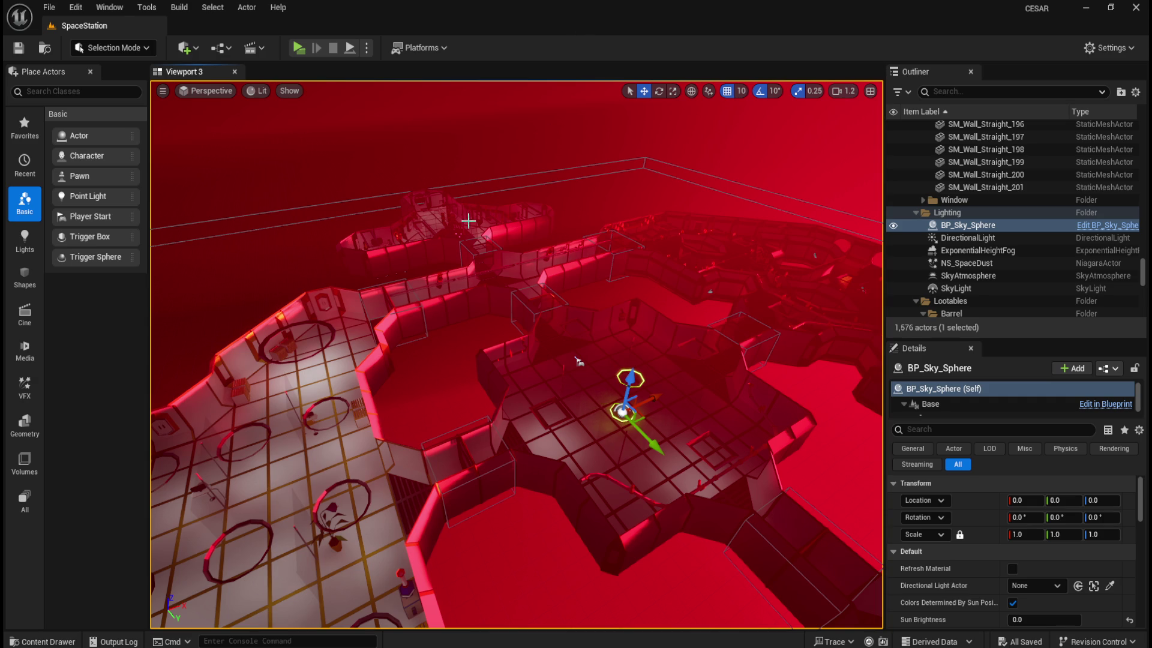
- Open BP_Lootable_Barrel from the Content Drawer and pan to its Set Static Mesh and ResetLootable nodes
{"action": "key", "text": "ctrl+space"}
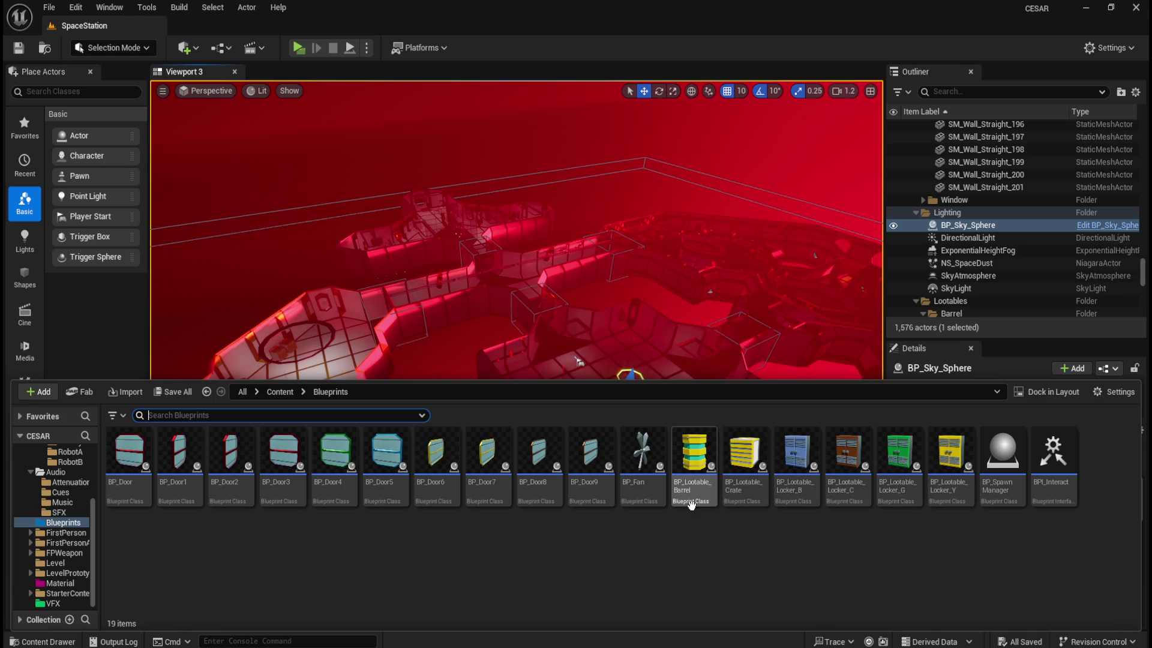
{"action": "double_click", "coordinate": [694, 483]}
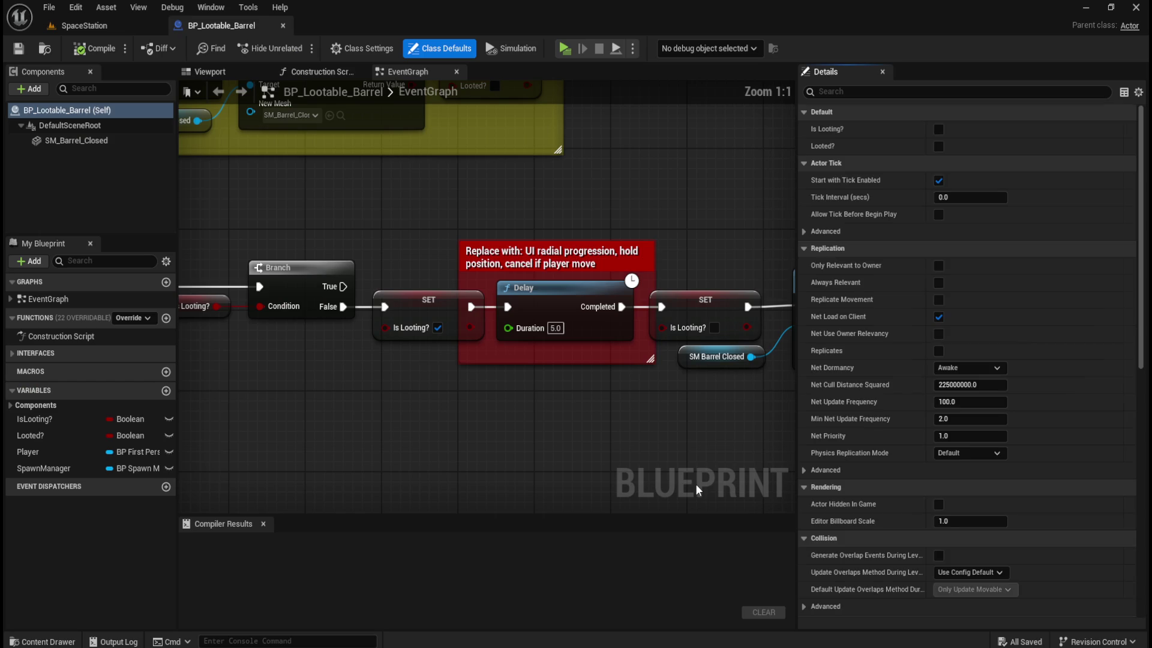
{"action": "scroll", "coordinate": [563, 425], "scroll_direction": "down", "scroll_amount": 3}
{"action": "mouse_move", "coordinate": [570, 429]}
{"action": "left_mouse_down"}
{"action": "mouse_move", "coordinate": [453, 351]}
{"action": "mouse_move", "coordinate": [503, 337]}
{"action": "left_mouse_up"}
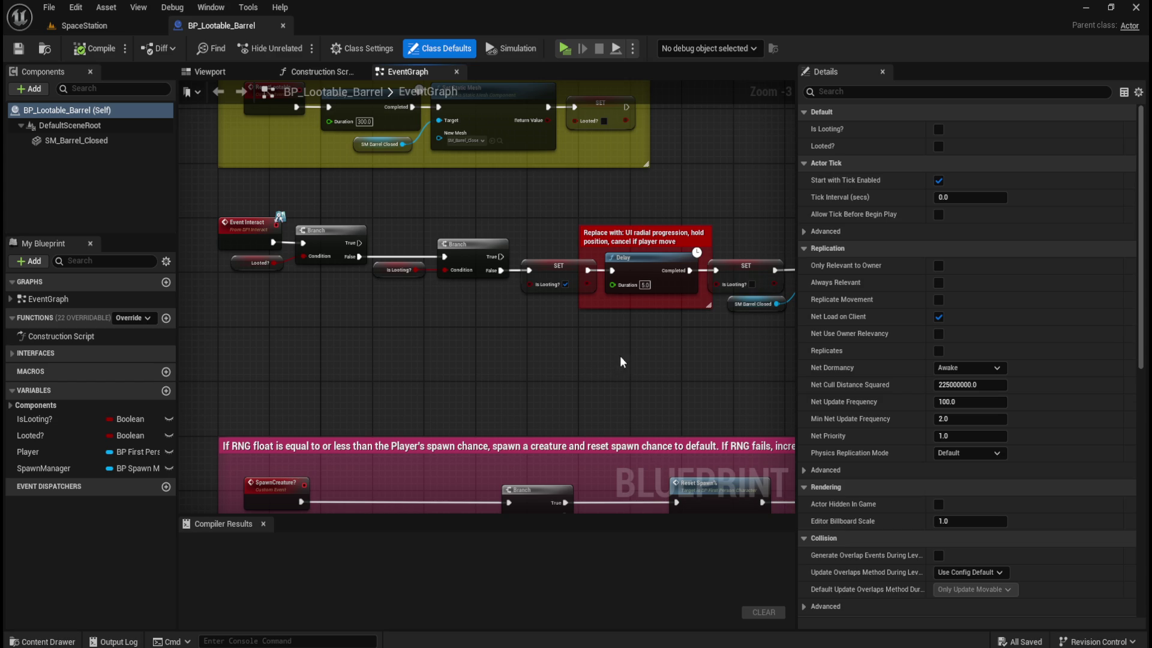
{"action": "mouse_move", "coordinate": [633, 351]}
{"action": "left_mouse_down"}
{"action": "mouse_move", "coordinate": [381, 345]}
{"action": "mouse_move", "coordinate": [468, 315]}
{"action": "mouse_move", "coordinate": [617, 301]}
{"action": "left_mouse_up"}
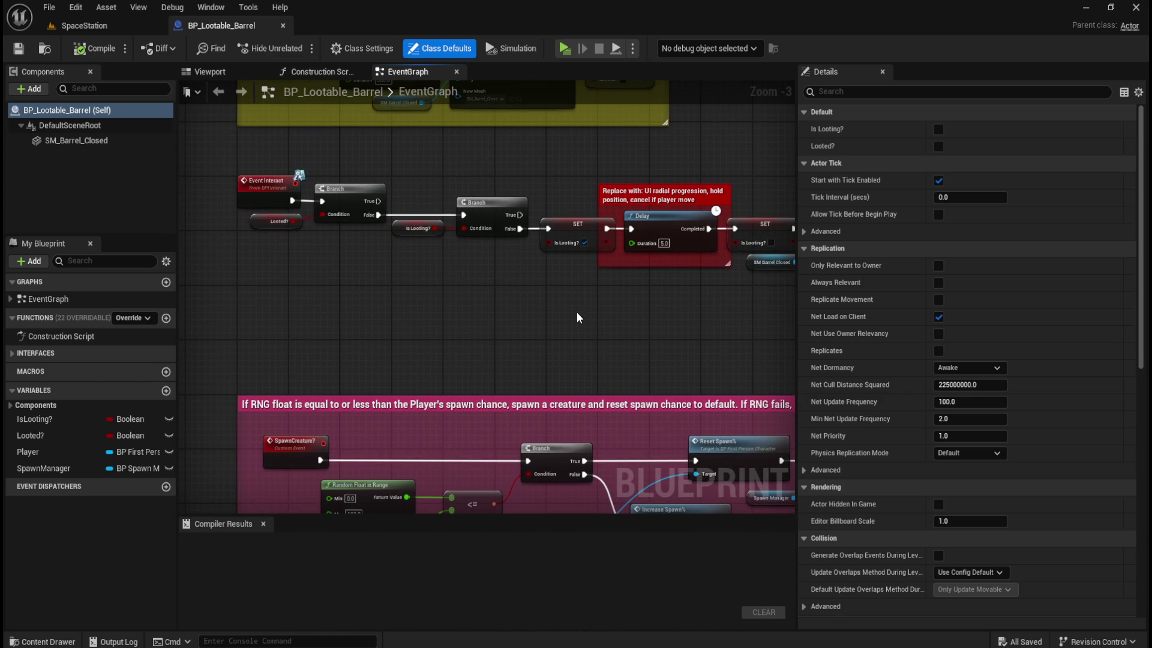
{"action": "mouse_move", "coordinate": [552, 298]}
{"action": "left_mouse_down"}
{"action": "mouse_move", "coordinate": [545, 321]}
{"action": "mouse_move", "coordinate": [448, 345]}
{"action": "left_mouse_up"}
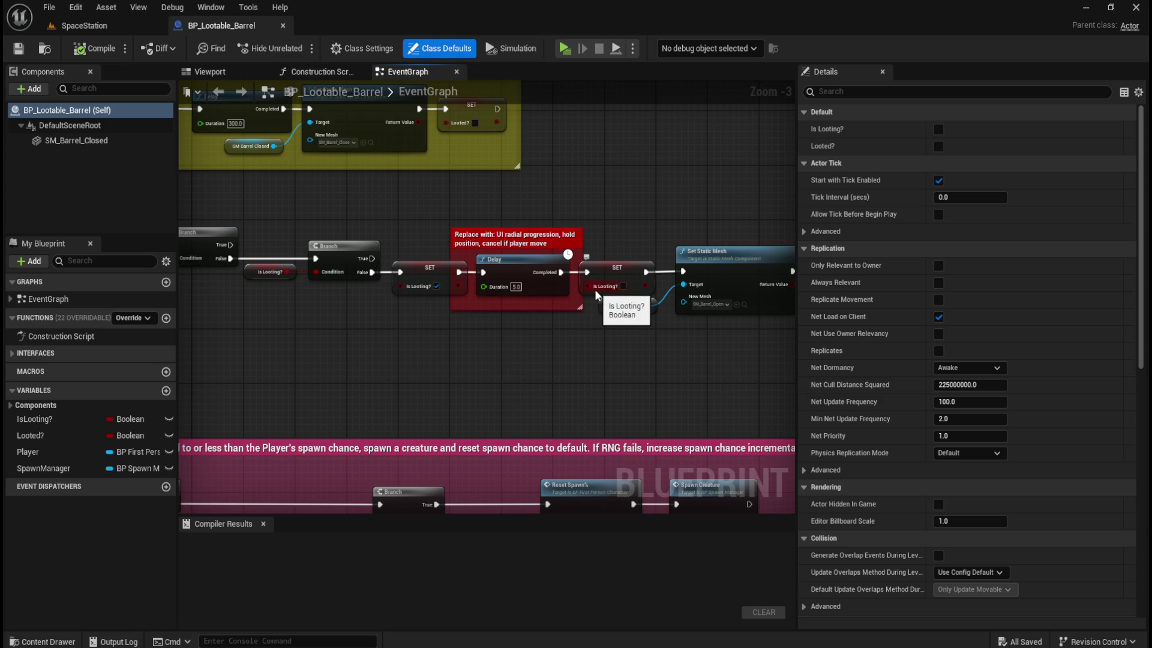
{"action": "mouse_move", "coordinate": [356, 368]}
{"action": "left_mouse_down"}
{"action": "mouse_move", "coordinate": [512, 433]}
{"action": "mouse_move", "coordinate": [462, 441]}
{"action": "left_mouse_up"}
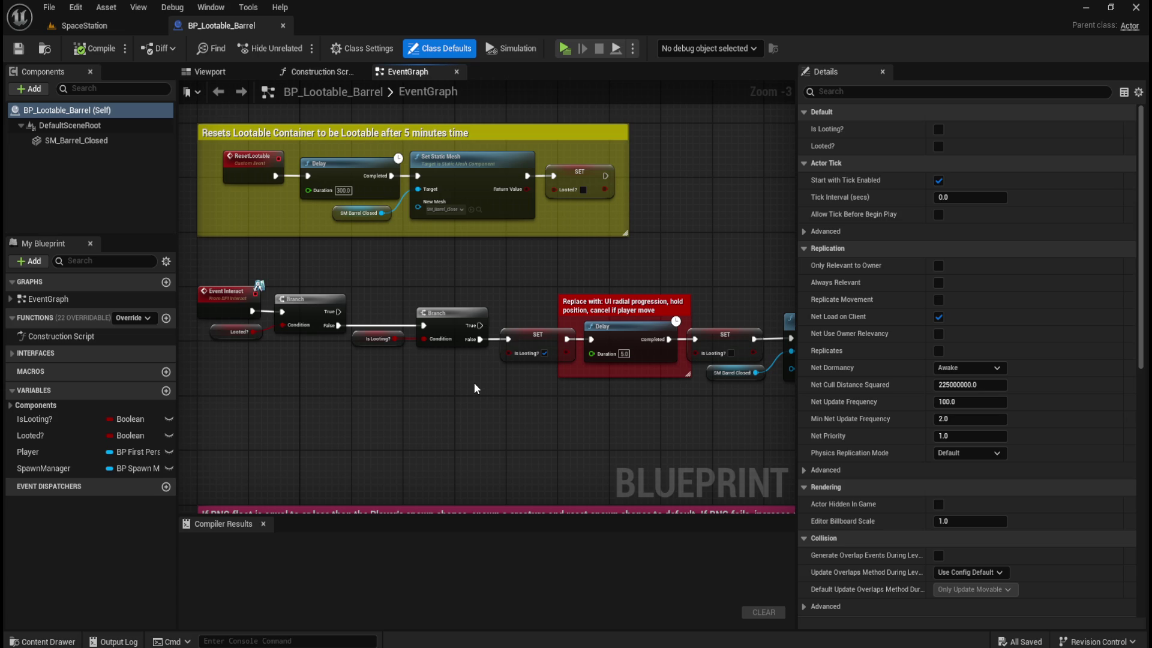
{"action": "right_click", "coordinate": [635, 326]}
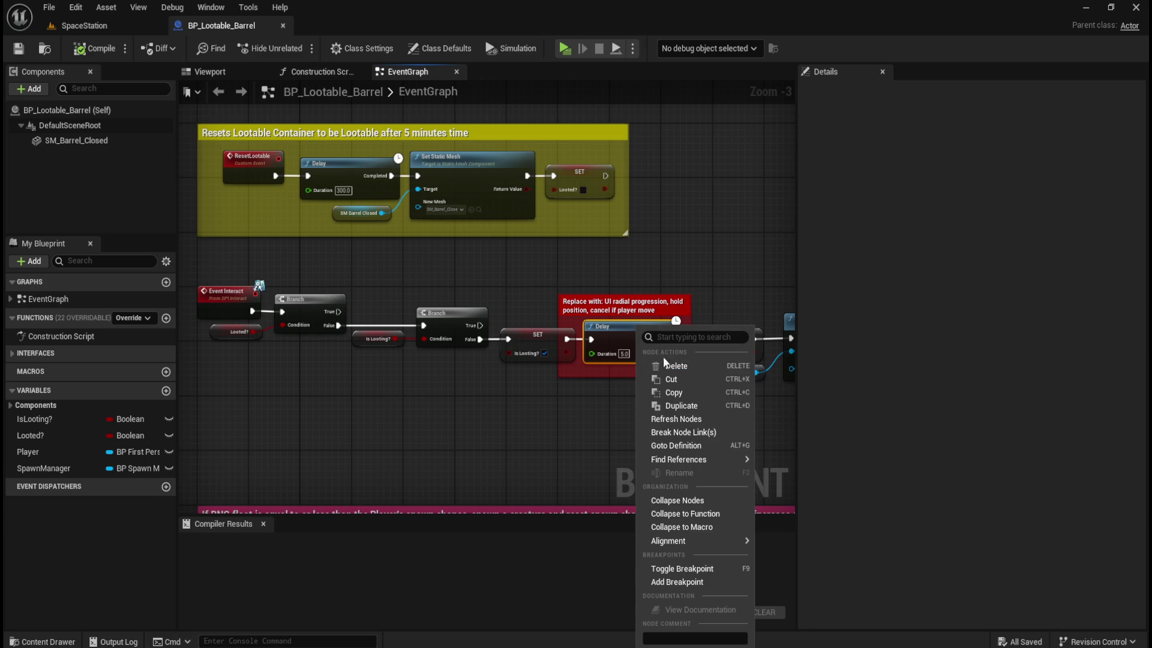
{"action": "mouse_move", "coordinate": [697, 220]}
{"action": "left_mouse_down"}
{"action": "mouse_move", "coordinate": [658, 262]}
{"action": "mouse_move", "coordinate": [651, 243]}
{"action": "left_mouse_up"}
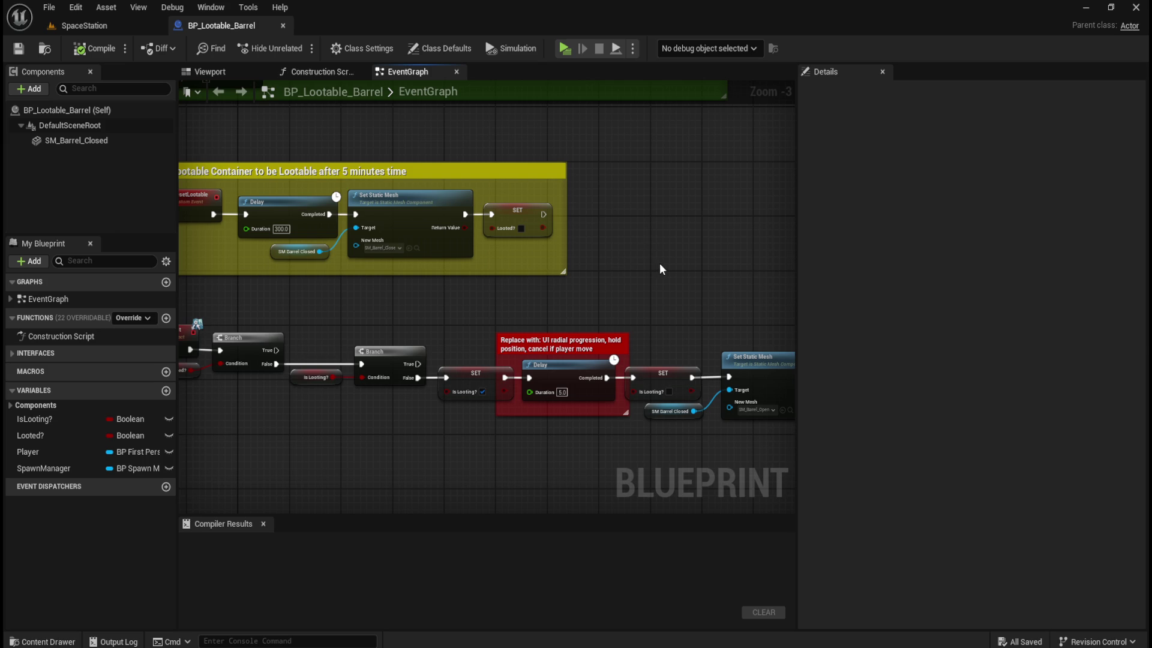
{"action": "mouse_move", "coordinate": [667, 277]}
{"action": "left_mouse_down"}
{"action": "mouse_move", "coordinate": [457, 185]}
{"action": "mouse_move", "coordinate": [457, 169]}
{"action": "mouse_move", "coordinate": [522, 247]}
{"action": "left_mouse_up"}
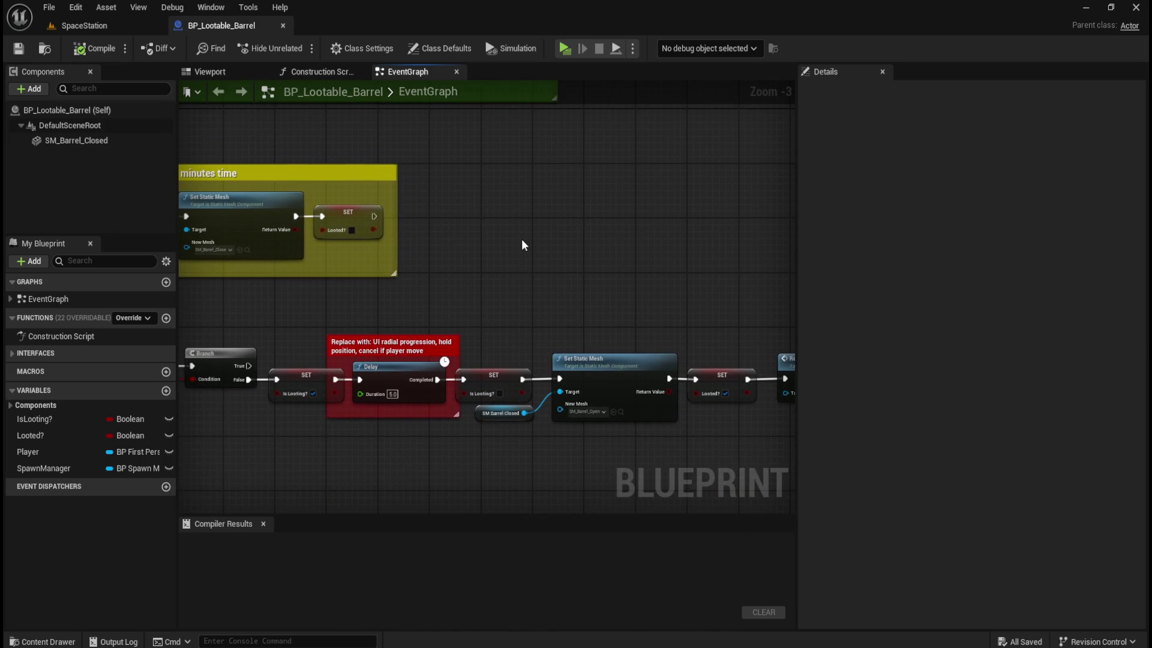
{"action": "right_click", "coordinate": [517, 227]}
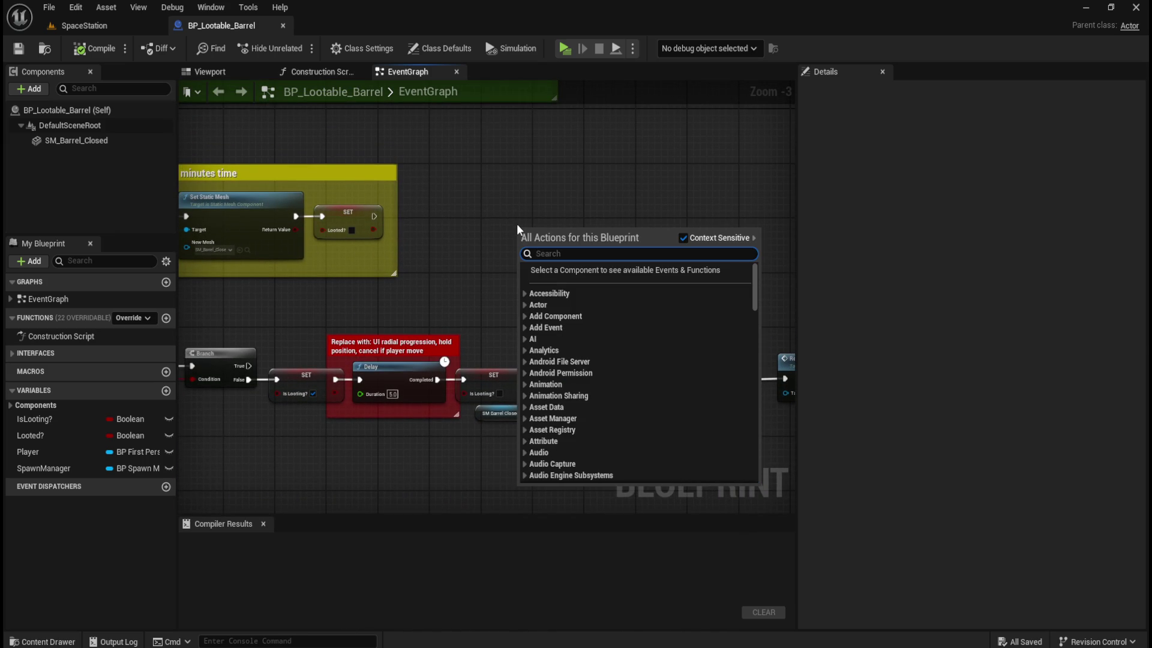
- Add a Spawn Sound 2D node, expand its advanced pins, move it up, then delete it
{"action": "type", "text": "spawn sound"}
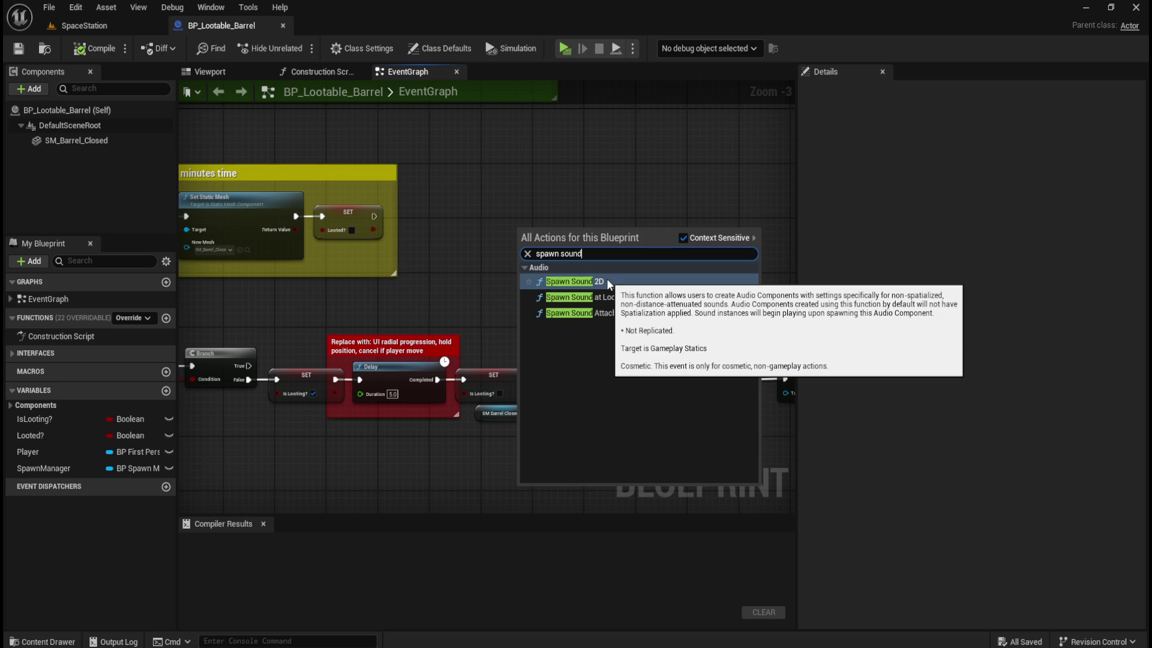
{"action": "left_click", "coordinate": [607, 280]}
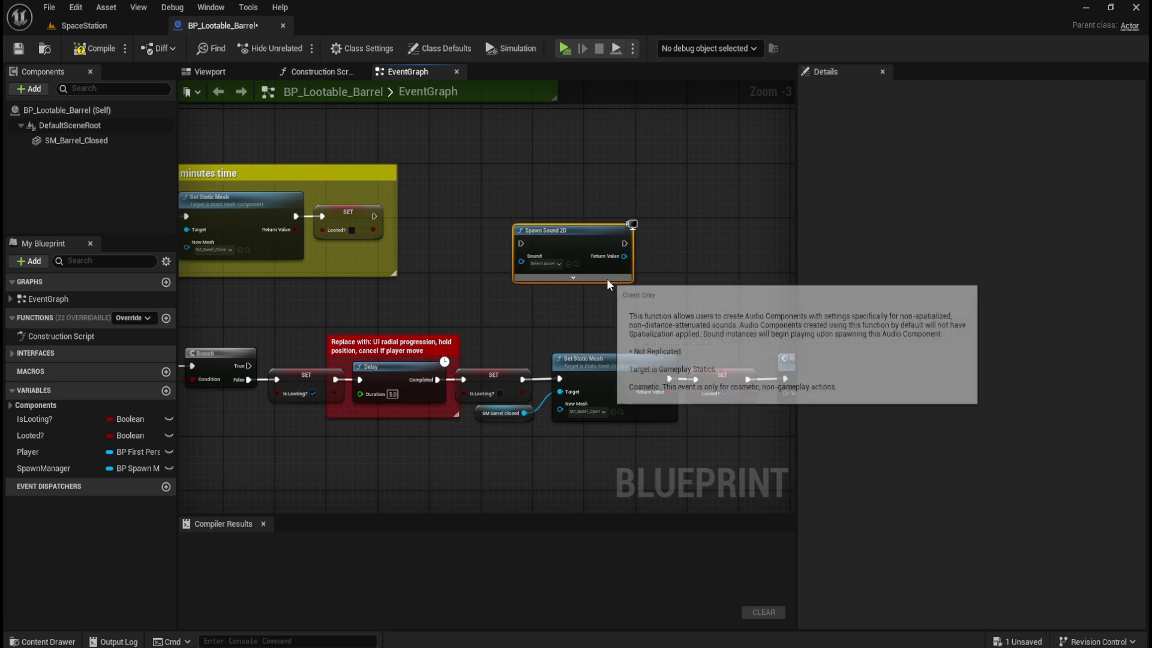
{"action": "scroll", "coordinate": [604, 210], "scroll_direction": "up", "scroll_amount": 3}
{"action": "left_click", "coordinate": [597, 313]}
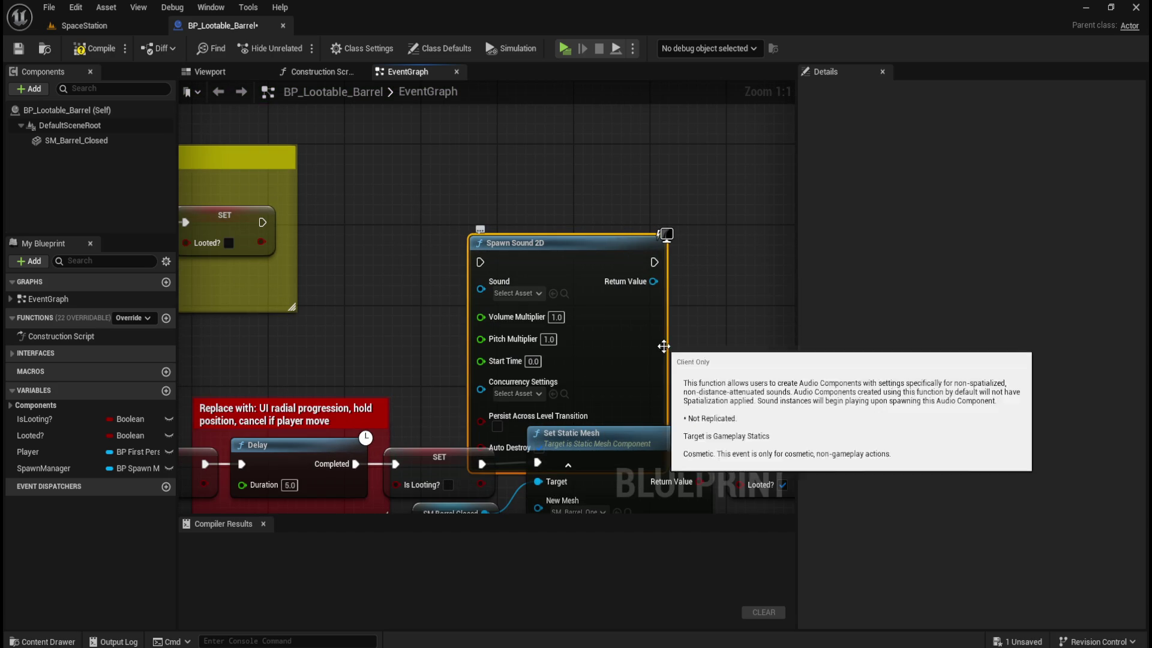
{"action": "left_click_drag", "start_coordinate": [624, 268], "coordinate": [614, 197]}
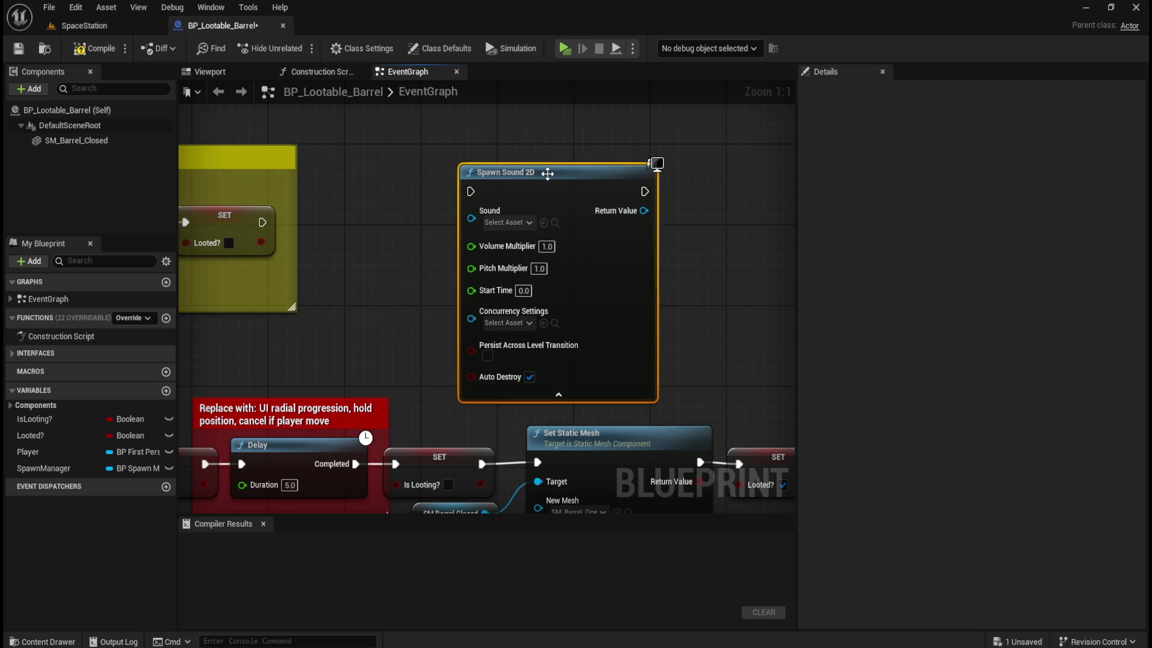
{"action": "key", "text": "Delete"}
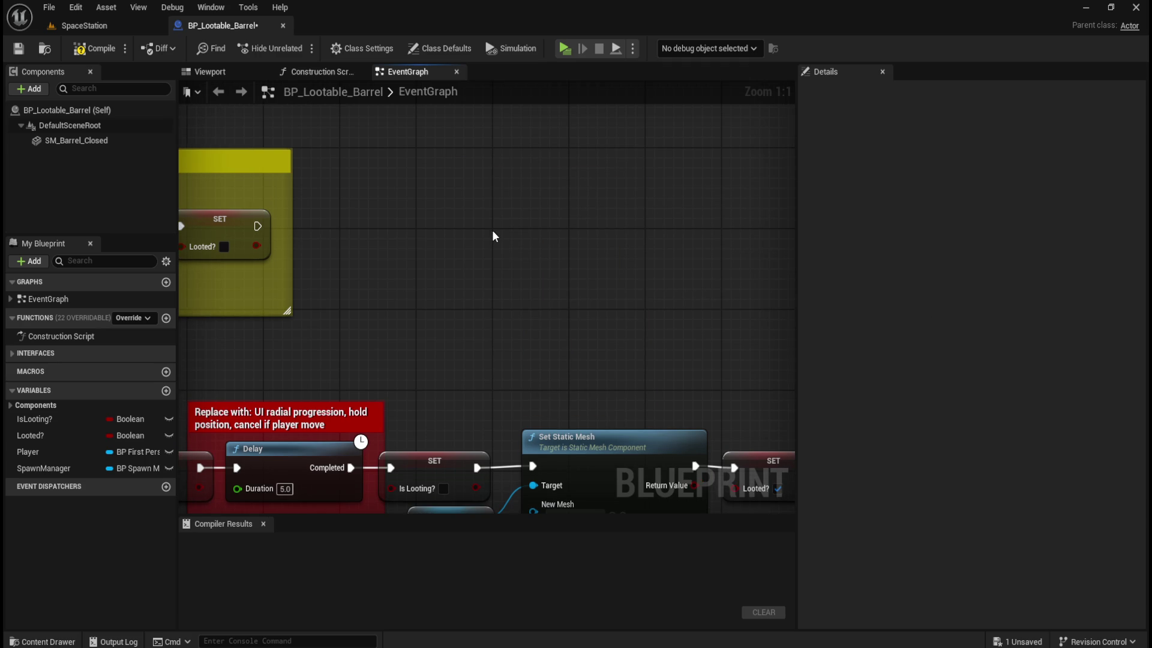
{"action": "right_click", "coordinate": [484, 266]}
{"action": "type", "text": "sound"}
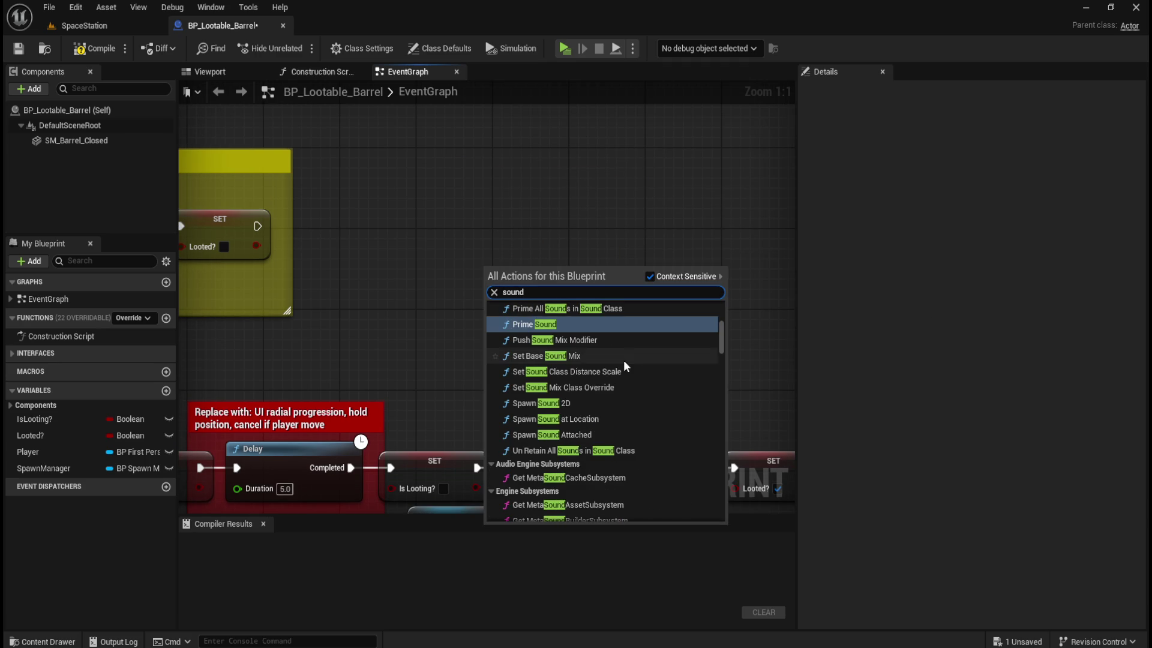
{"action": "scroll", "coordinate": [610, 406], "scroll_direction": "up", "scroll_amount": 1}
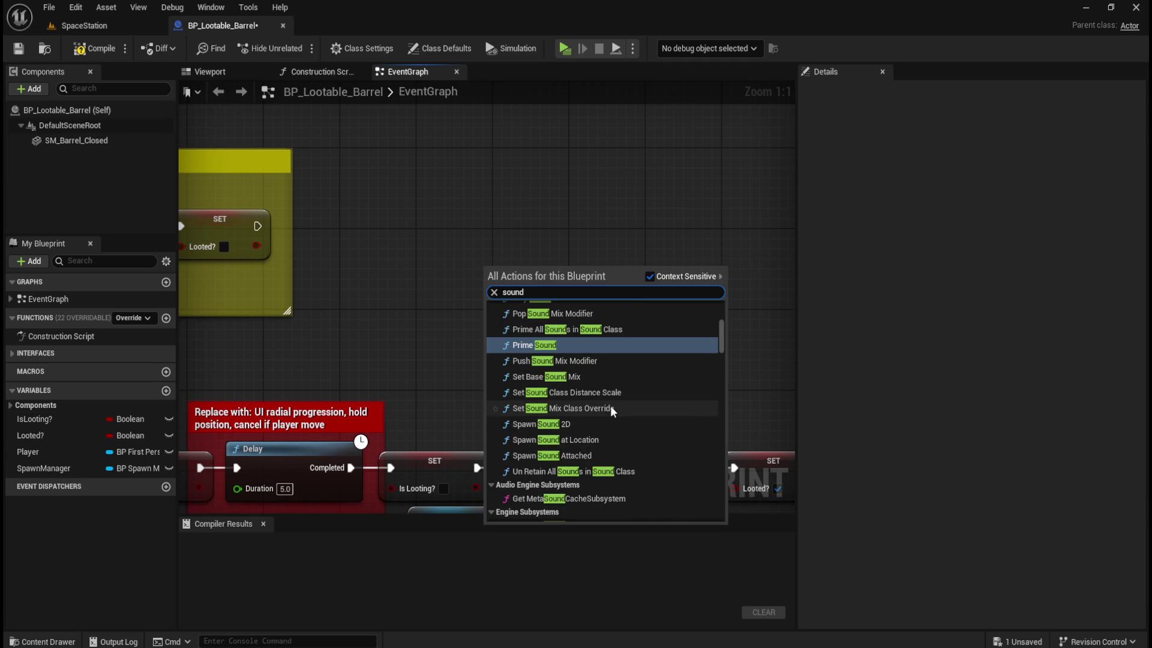
{"action": "scroll", "coordinate": [612, 408], "scroll_direction": "up", "scroll_amount": 3}
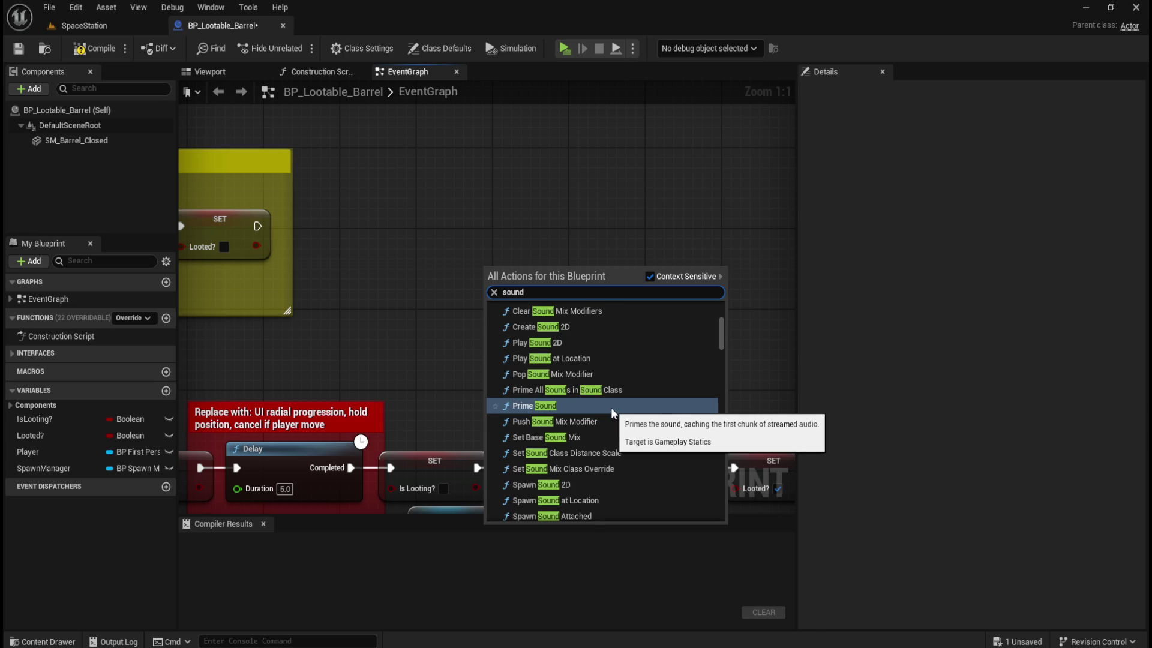
{"action": "scroll", "coordinate": [611, 408], "scroll_direction": "up", "scroll_amount": 5}
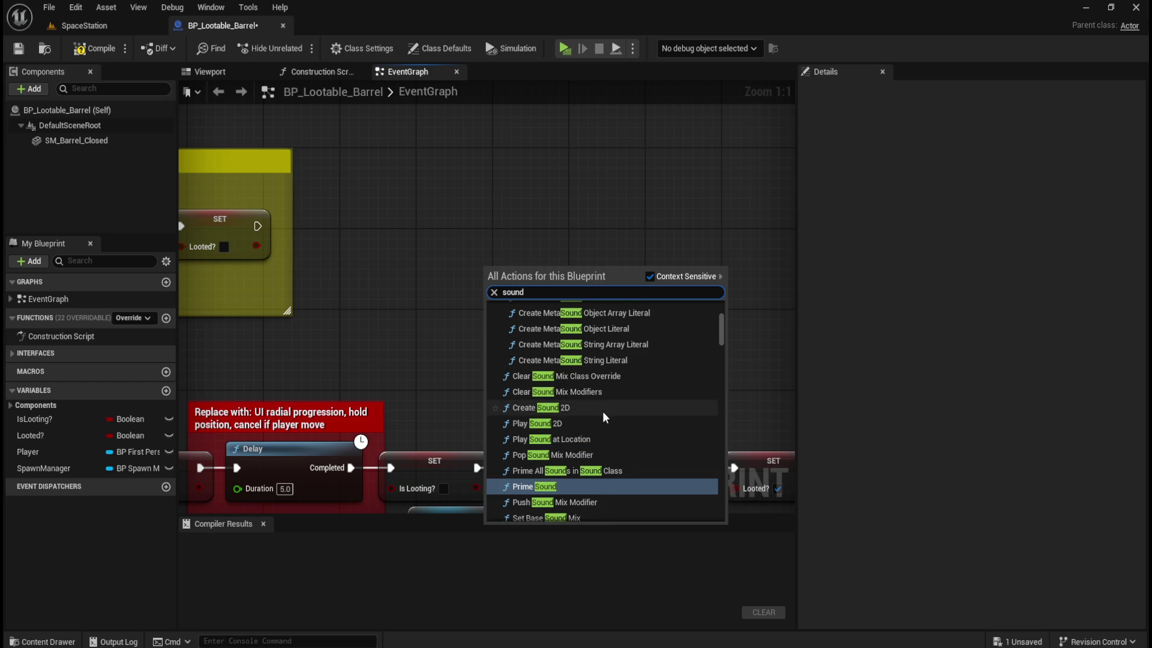
{"action": "scroll", "coordinate": [607, 408], "scroll_direction": "up", "scroll_amount": 10}
{"action": "scroll", "coordinate": [631, 406], "scroll_direction": "up", "scroll_amount": 2}
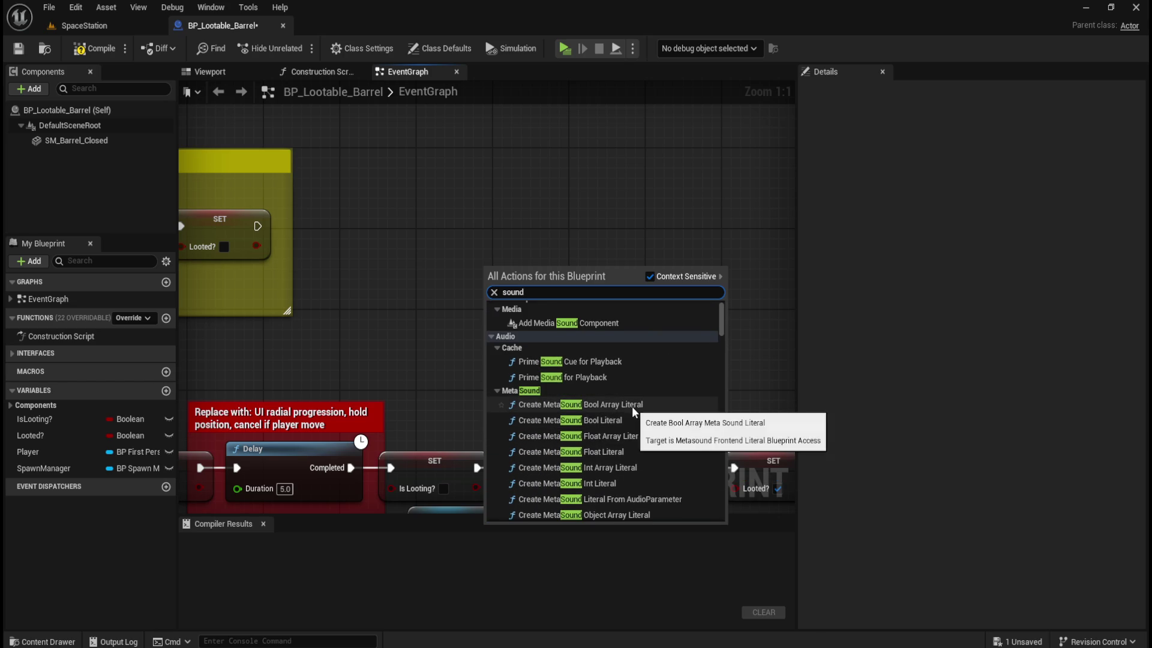
{"action": "scroll", "coordinate": [641, 390], "scroll_direction": "down", "scroll_amount": 12}
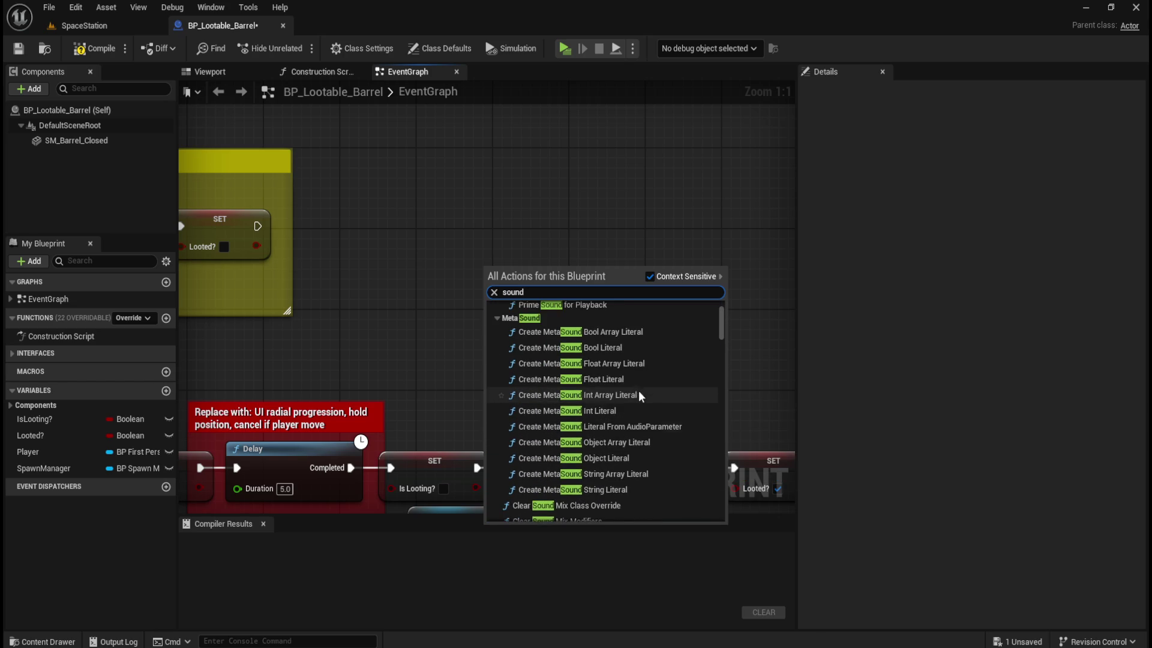
{"action": "scroll", "coordinate": [647, 392], "scroll_direction": "down", "scroll_amount": 3}
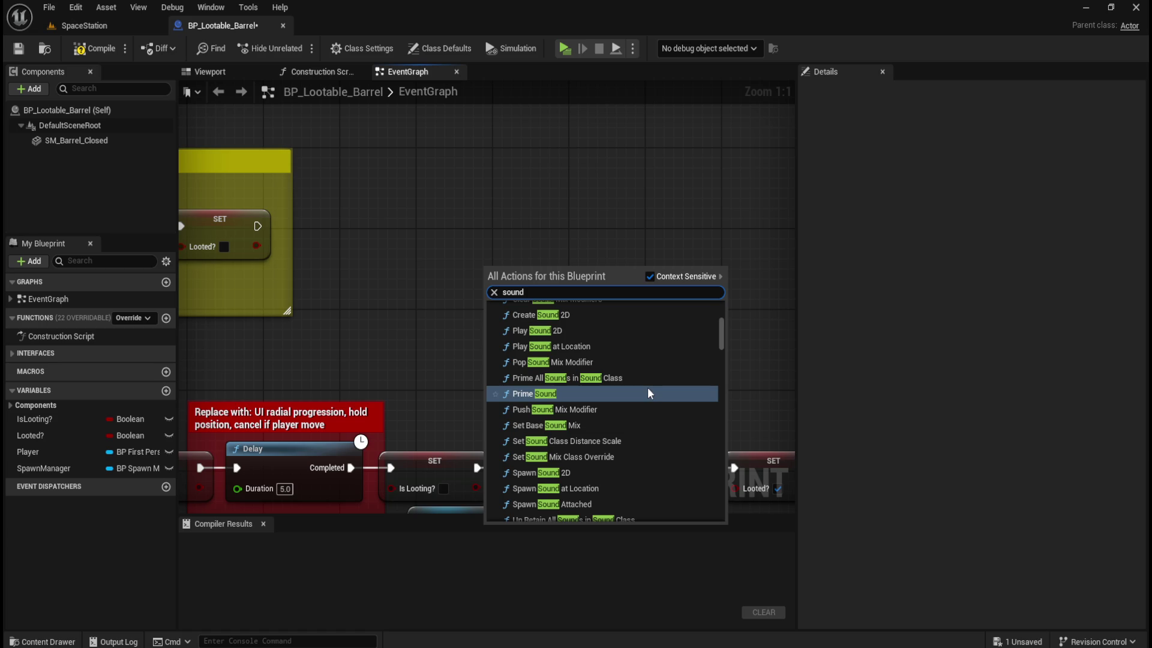
{"action": "scroll", "coordinate": [646, 392], "scroll_direction": "down", "scroll_amount": 3}
{"action": "scroll", "coordinate": [646, 393], "scroll_direction": "down", "scroll_amount": 10}
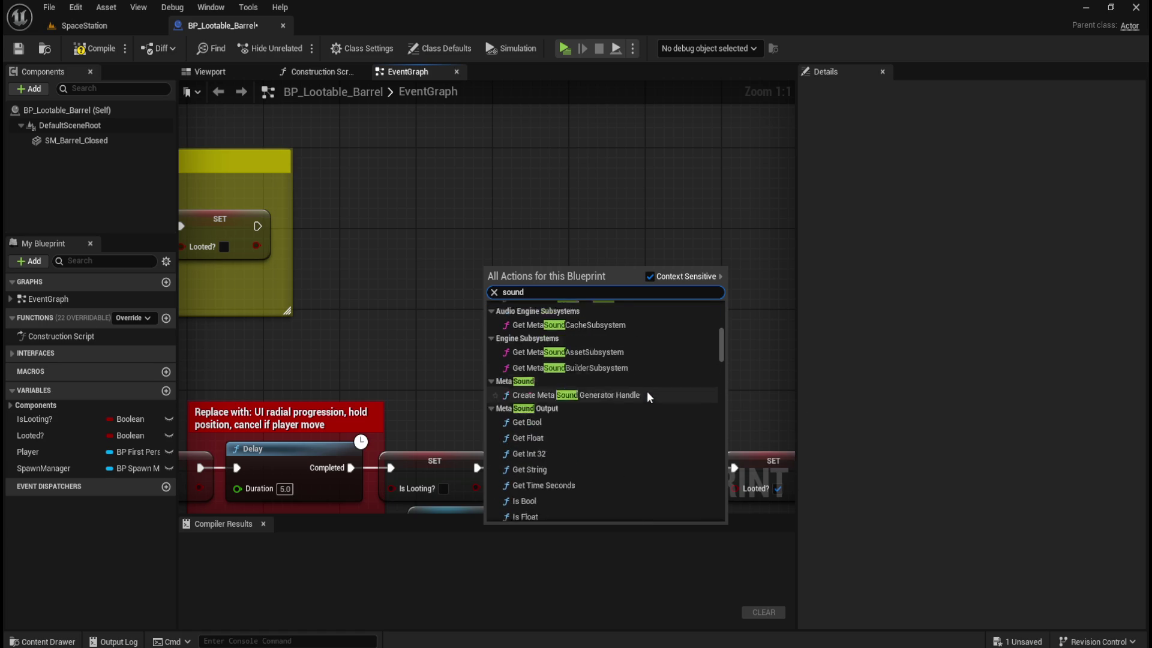
{"action": "scroll", "coordinate": [646, 392], "scroll_direction": "down", "scroll_amount": 5}
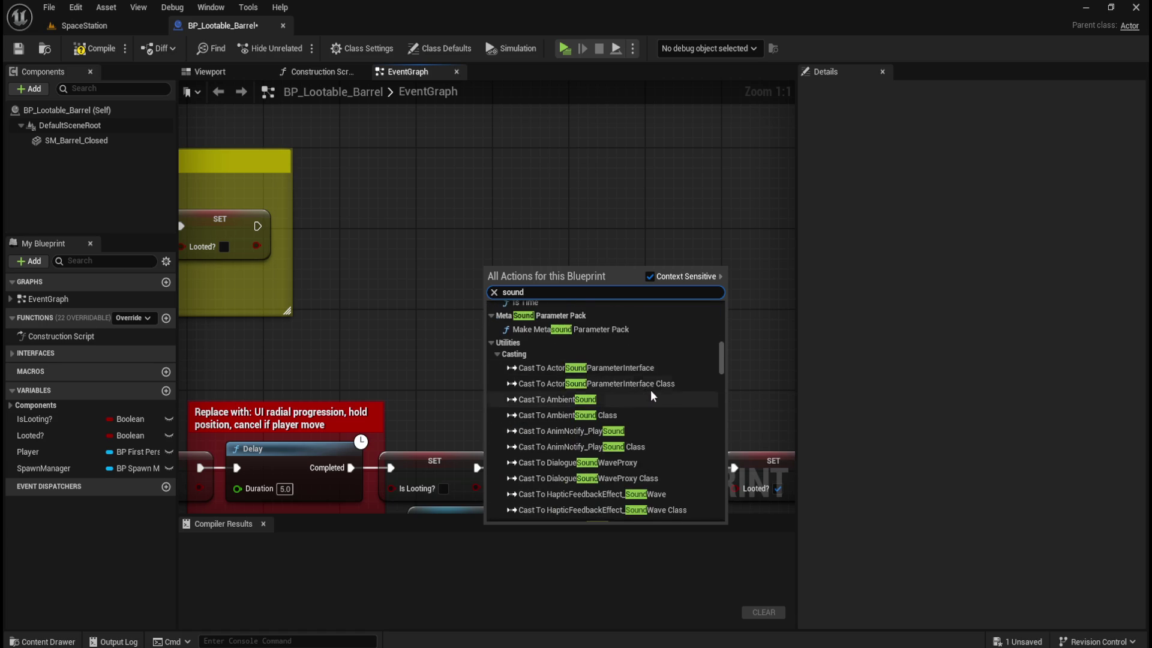
{"action": "left_click_drag", "start_coordinate": [721, 368], "coordinate": [733, 536]}
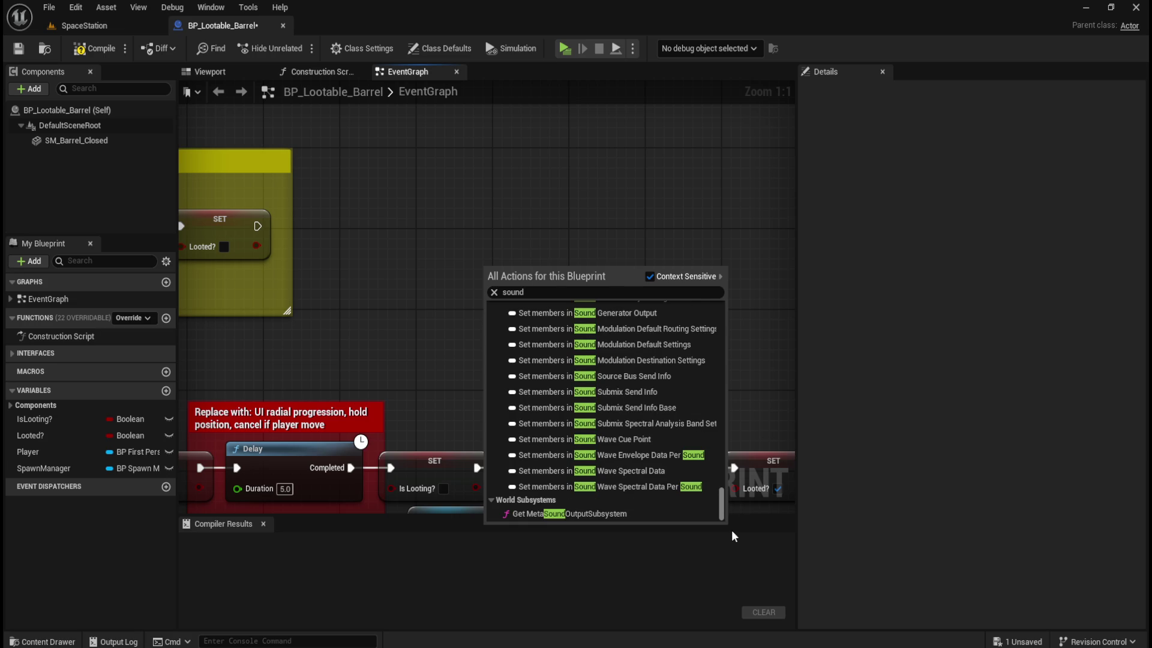
{"action": "left_click", "coordinate": [441, 373]}
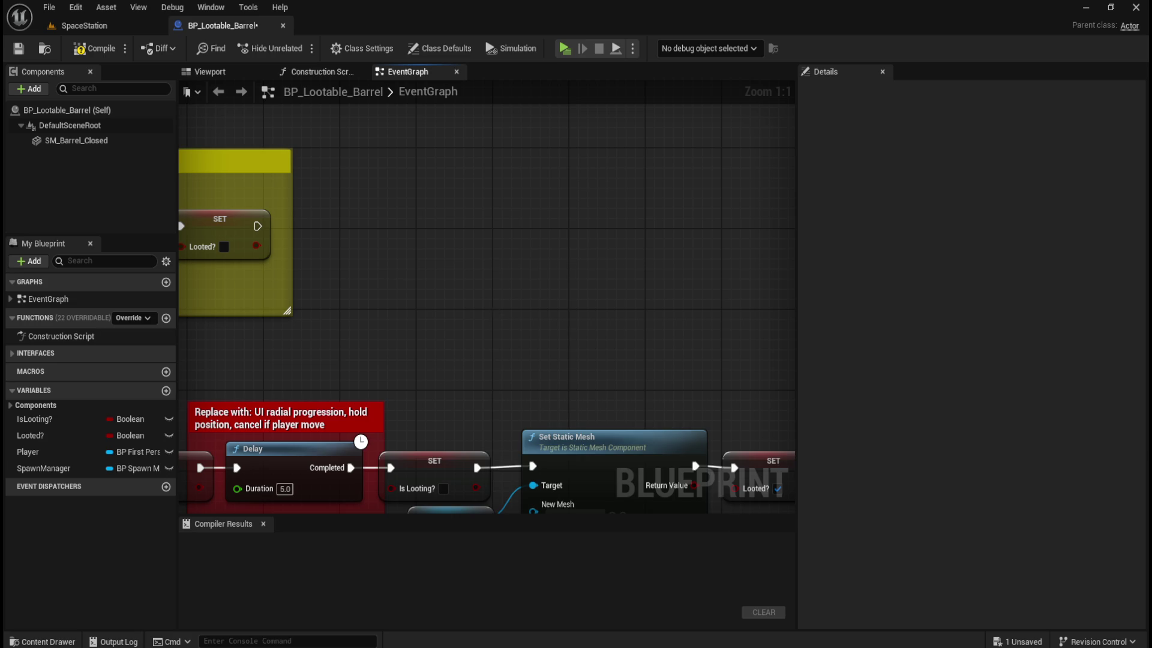
{"action": "left_click_drag", "start_coordinate": [471, 318], "coordinate": [562, 279]}
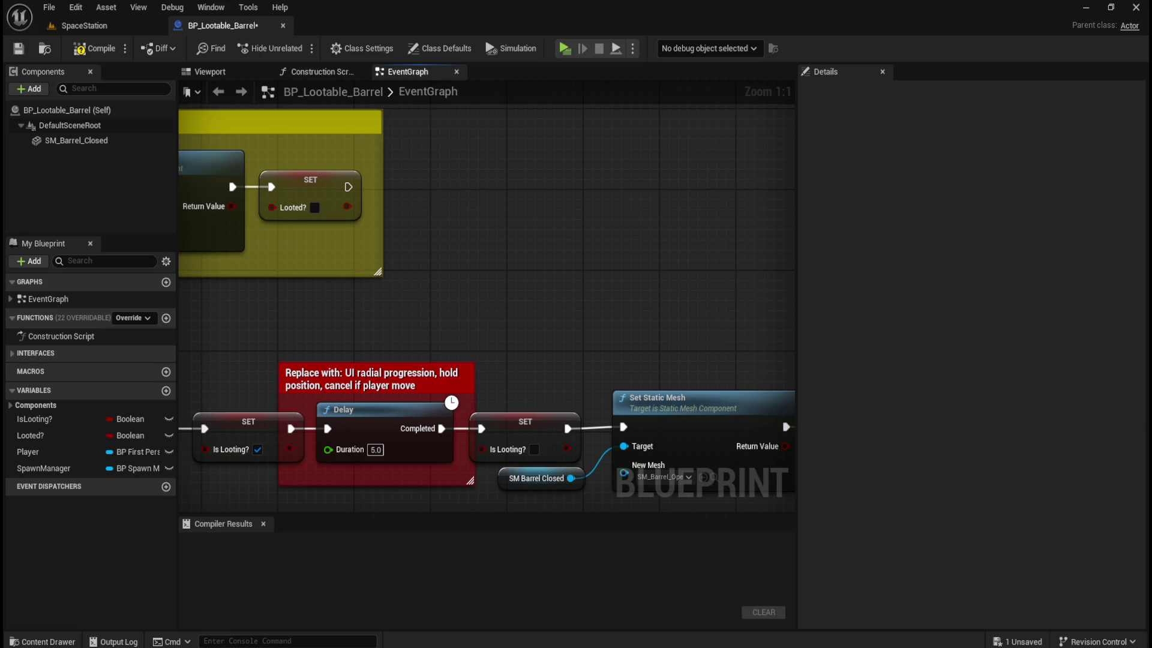
{"action": "mouse_move", "coordinate": [566, 281]}
{"action": "left_mouse_down"}
{"action": "mouse_move", "coordinate": [617, 233]}
{"action": "mouse_move", "coordinate": [599, 242]}
{"action": "left_mouse_up"}
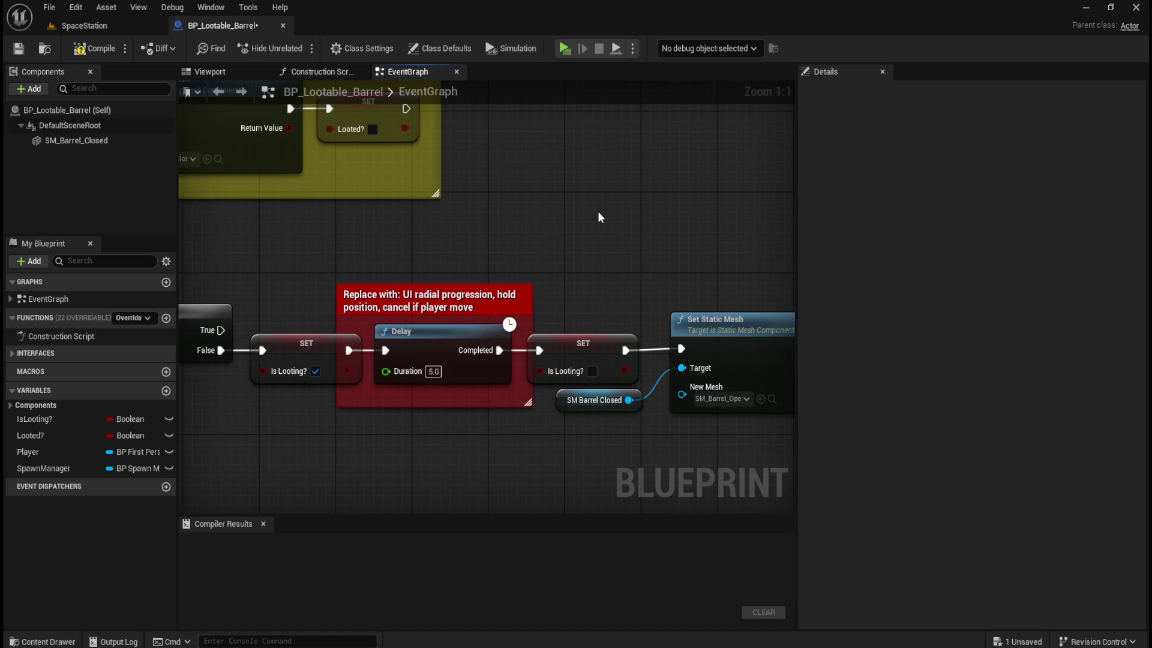
{"action": "right_click", "coordinate": [598, 212]}
{"action": "type", "text": "get"}
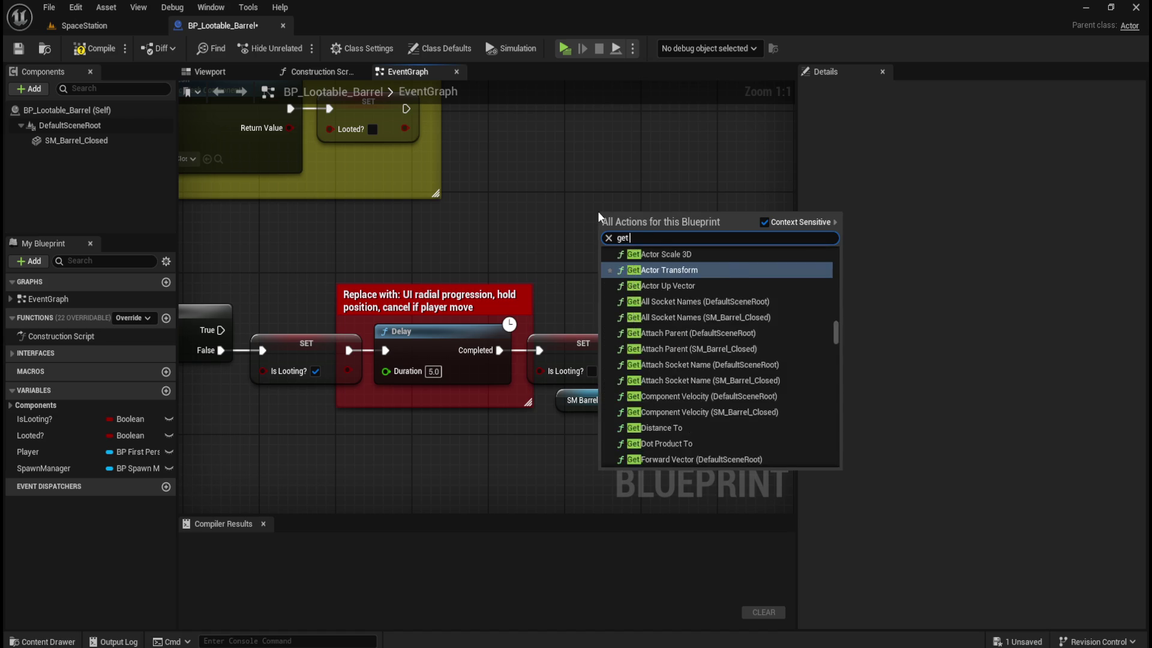
{"action": "type", "text": " sound"}
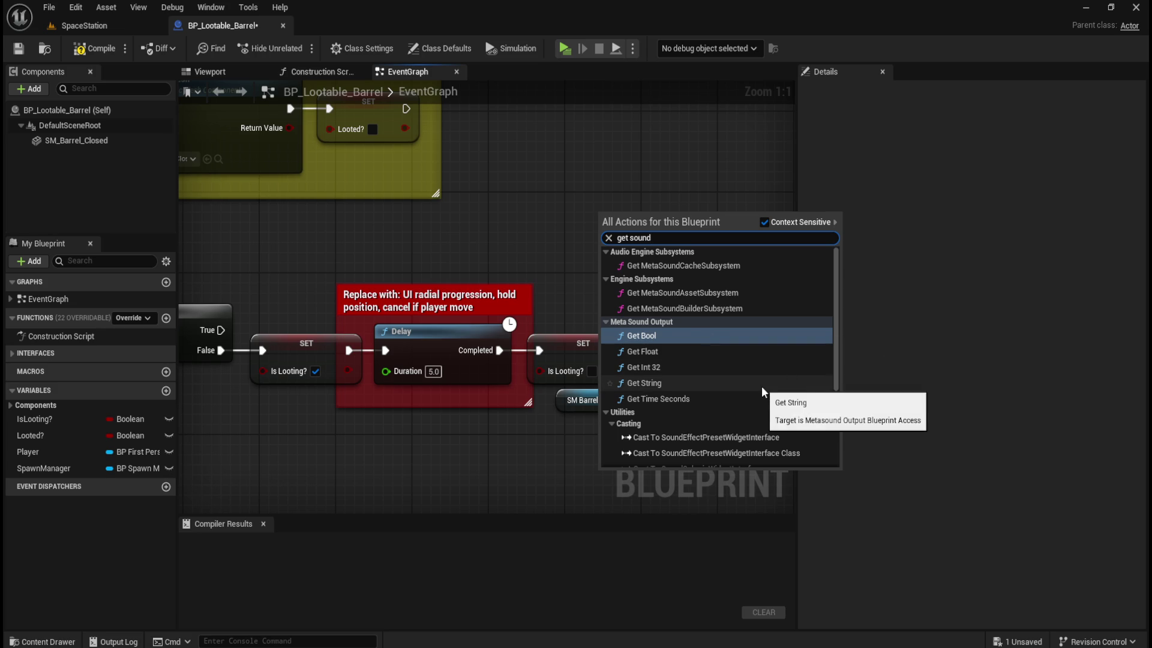
{"action": "scroll", "coordinate": [767, 366], "scroll_direction": "down", "scroll_amount": 3}
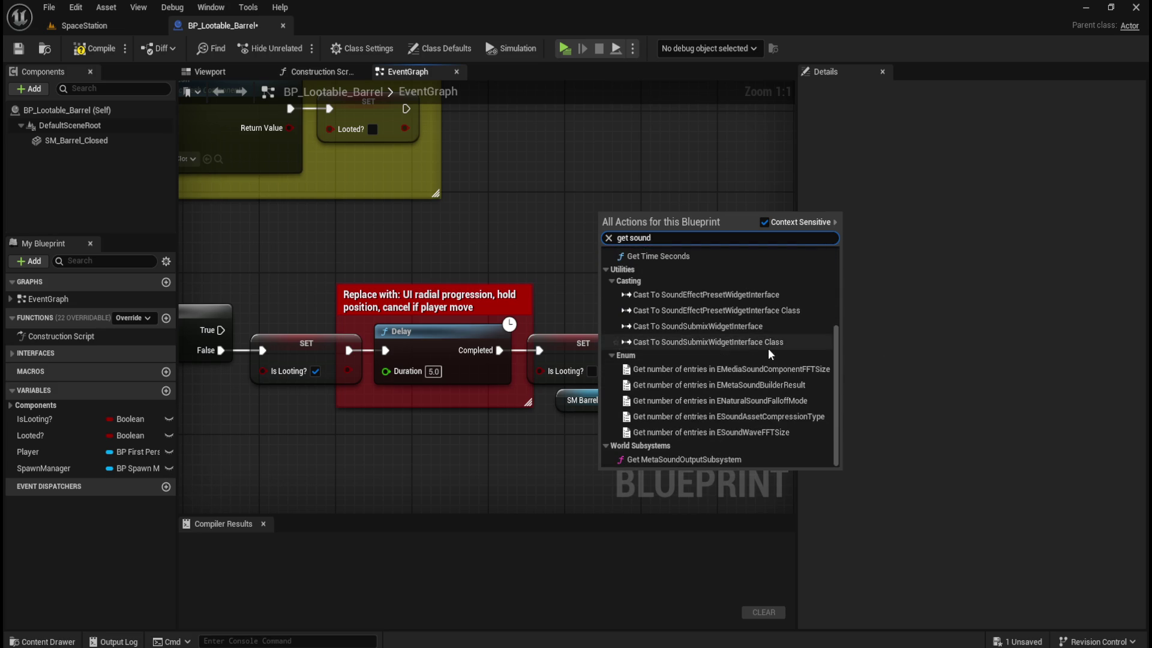
{"action": "left_click", "coordinate": [549, 211]}
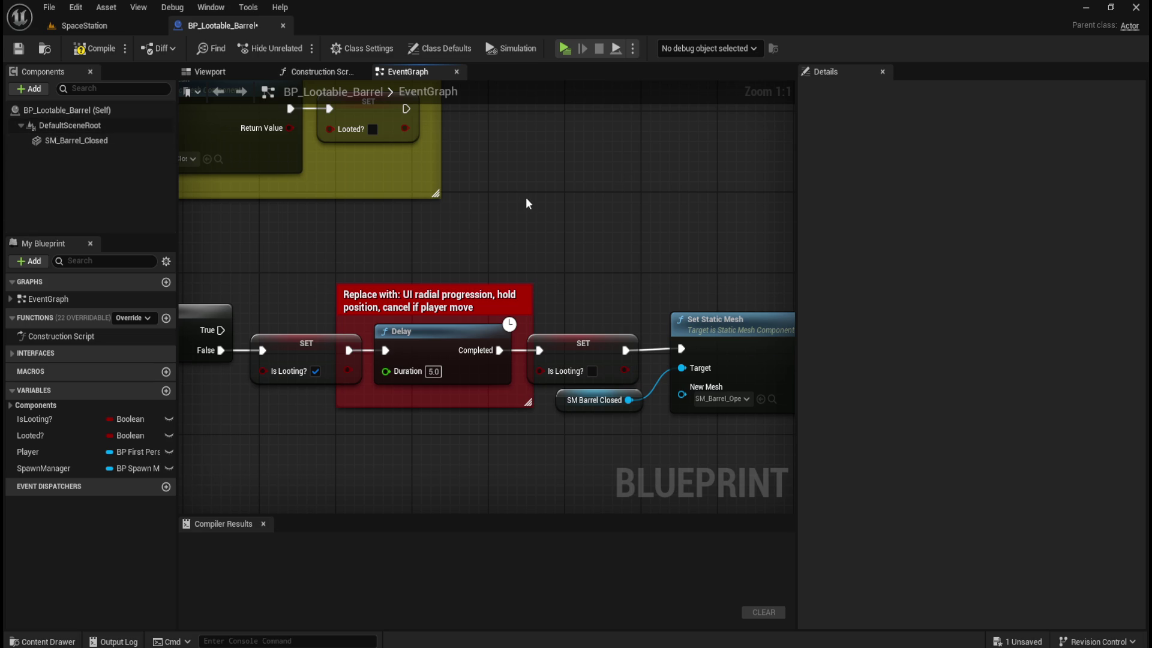
{"action": "scroll", "coordinate": [510, 261], "scroll_direction": "down", "scroll_amount": 3}
{"action": "scroll", "coordinate": [522, 258], "scroll_direction": "up", "scroll_amount": 3}
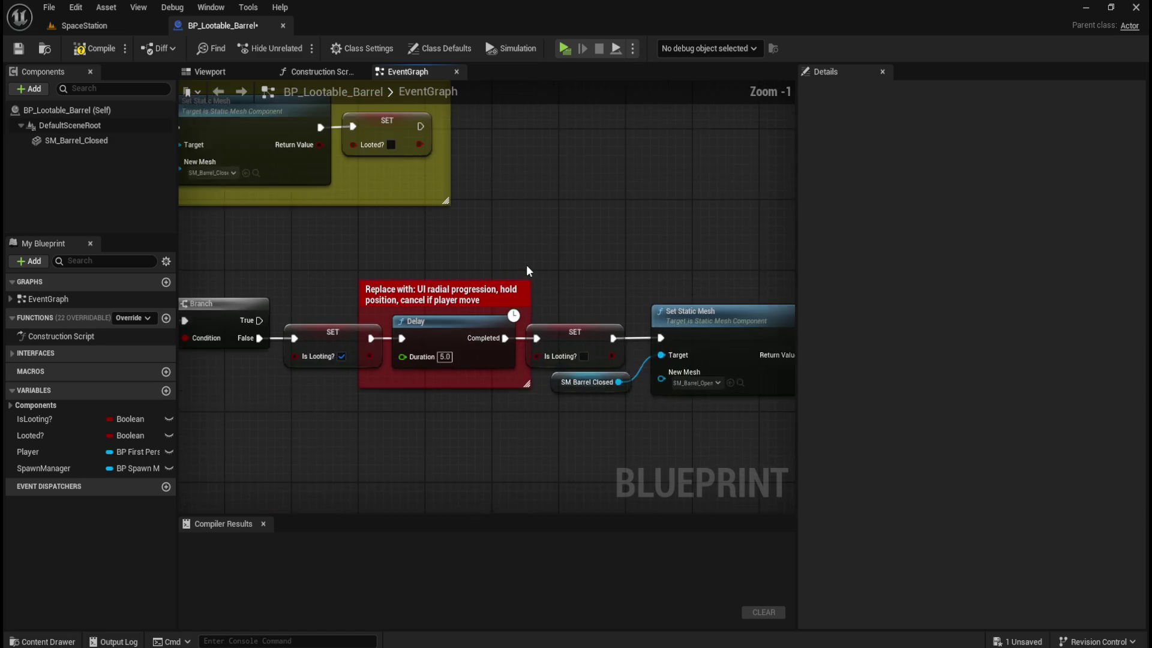
- Open the content drawer to Audio > SFX and import the Searching sound file
{"action": "key", "text": "ctrl+space"}
{"action": "left_click", "coordinate": [522, 218]}
{"action": "key", "text": "ctrl+space"}
{"action": "left_click", "coordinate": [281, 451]}
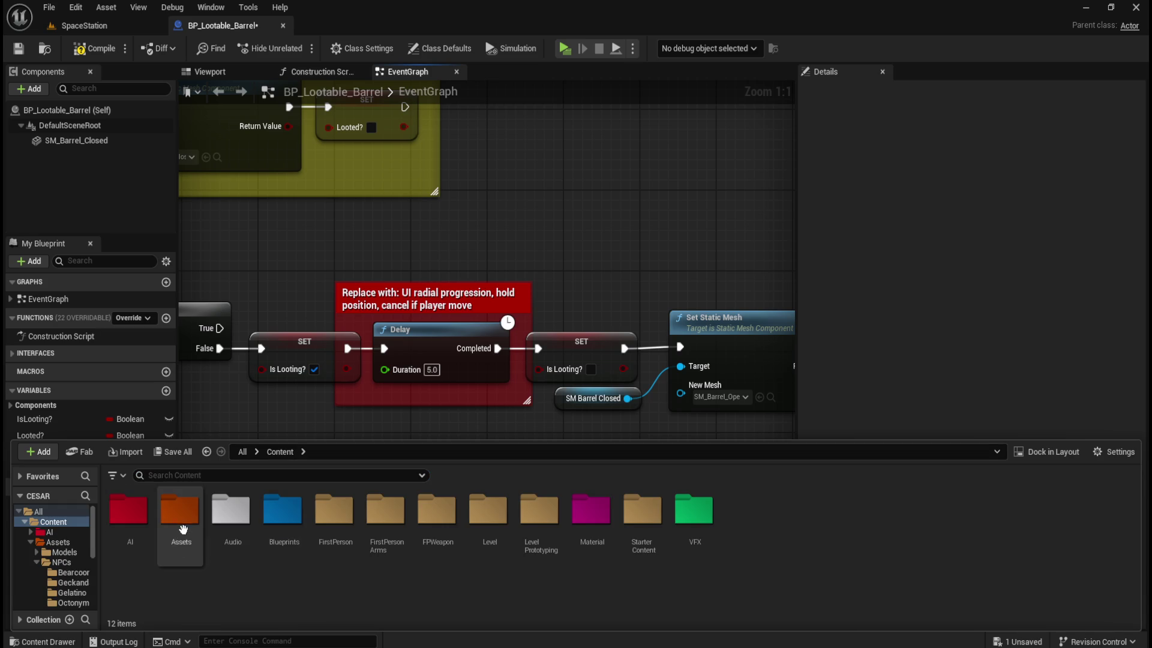
{"action": "double_click", "coordinate": [231, 517]}
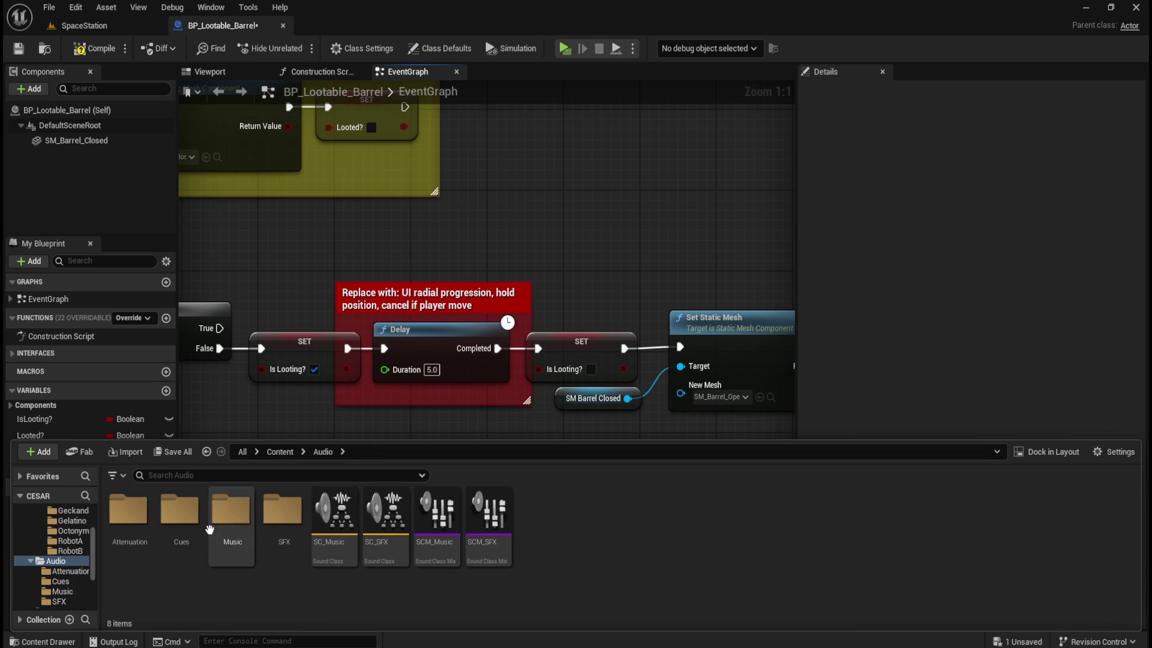
{"action": "double_click", "coordinate": [282, 513]}
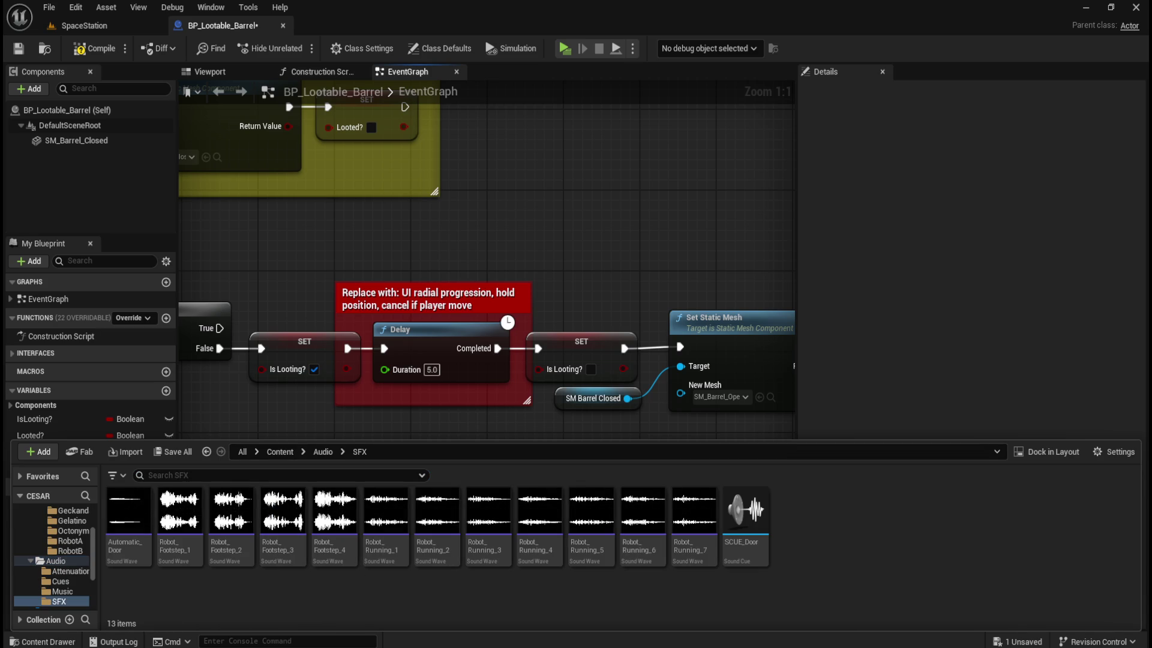
{"action": "left_click_drag", "start_coordinate": [1151, 506], "coordinate": [1012, 505]}
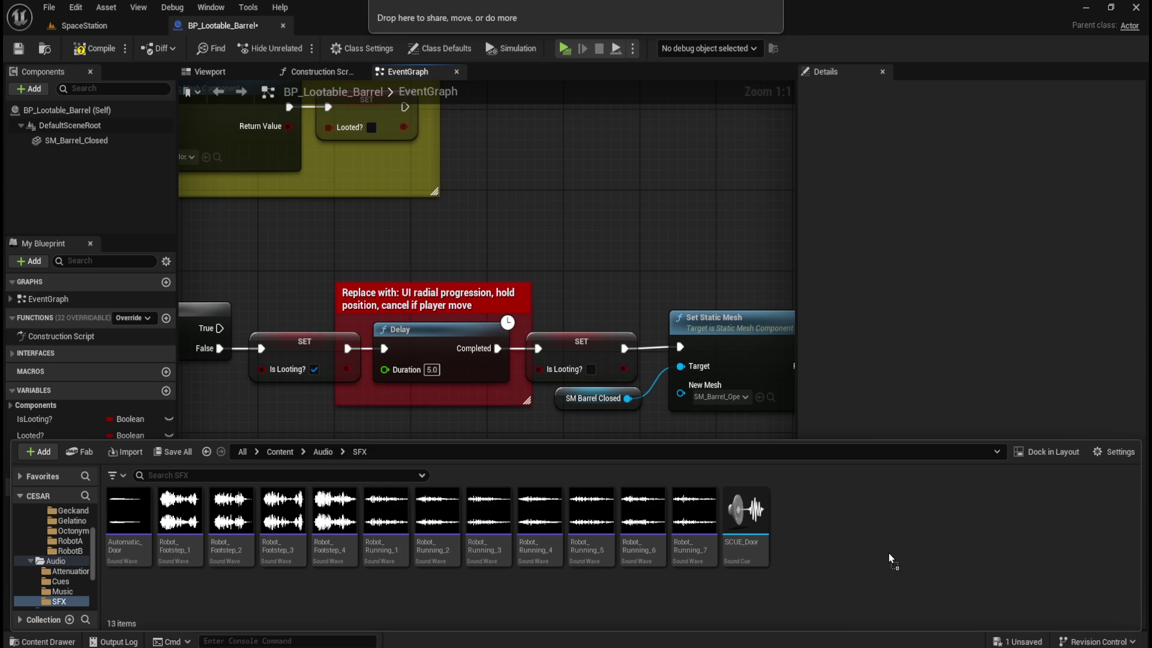
{"action": "left_click_drag", "start_coordinate": [888, 552], "coordinate": [887, 552]}
- Move the SCUE_Door cue into the Audio > Cues folder and check its contents
{"action": "left_click_drag", "start_coordinate": [804, 540], "coordinate": [743, 546]}
{"action": "left_click", "coordinate": [588, 603]}
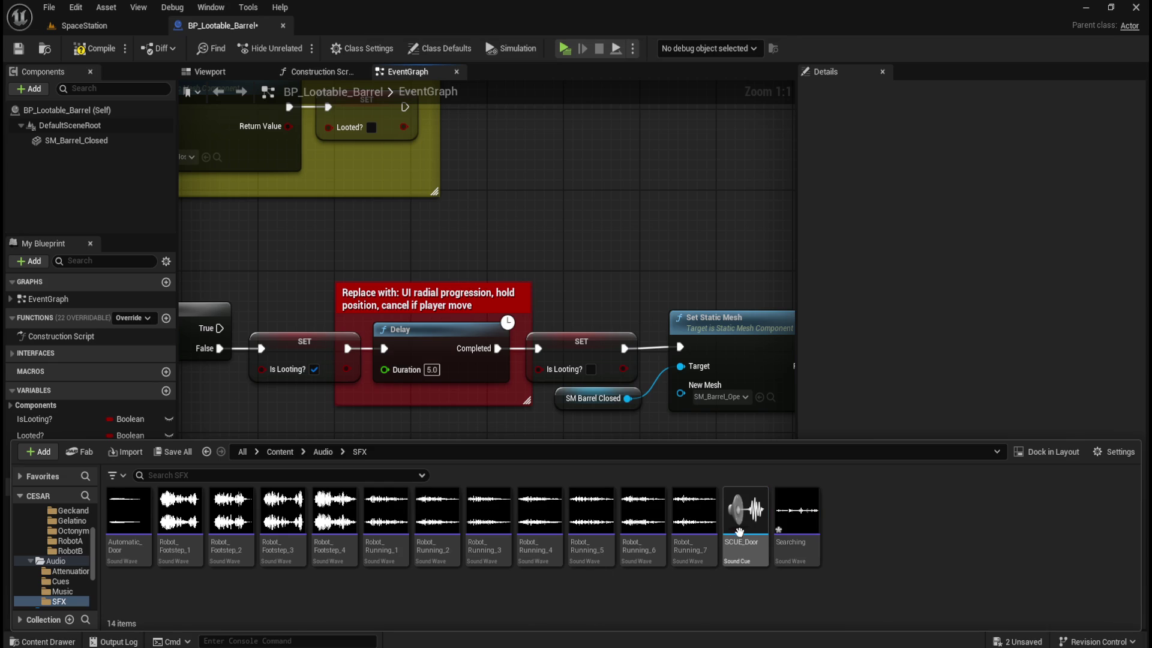
{"action": "mouse_move", "coordinate": [741, 509]}
{"action": "left_mouse_down"}
{"action": "mouse_move", "coordinate": [505, 593]}
{"action": "mouse_move", "coordinate": [60, 594]}
{"action": "mouse_move", "coordinate": [66, 603]}
{"action": "mouse_move", "coordinate": [66, 581]}
{"action": "left_mouse_up"}
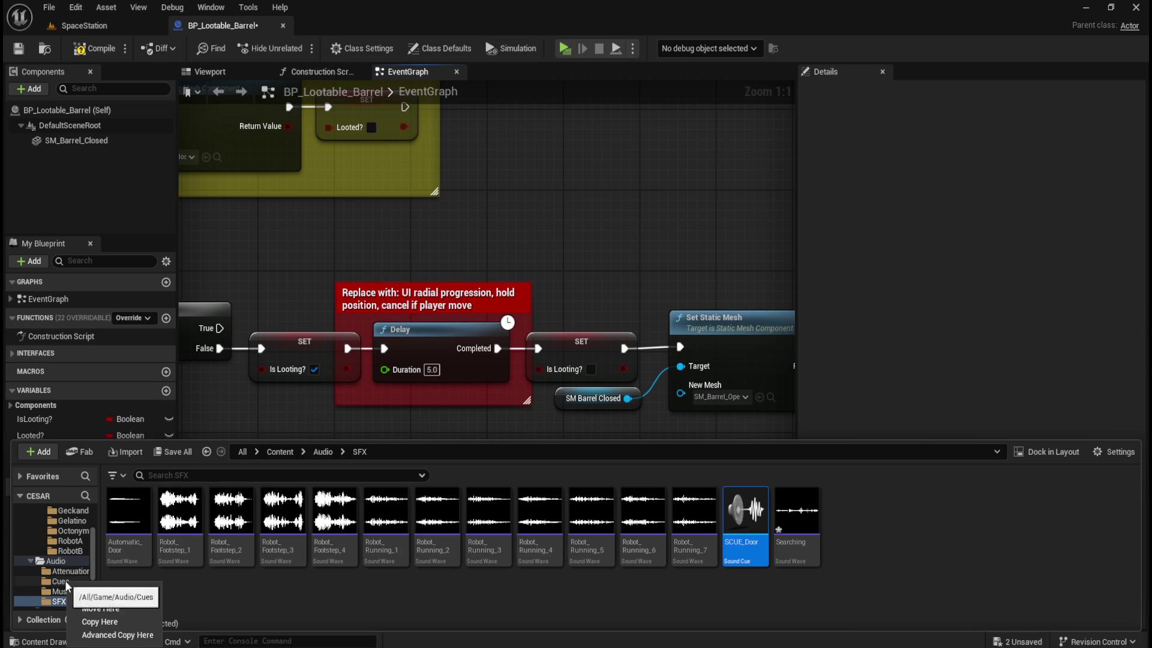
{"action": "left_click", "coordinate": [95, 605]}
{"action": "left_click", "coordinate": [72, 582]}
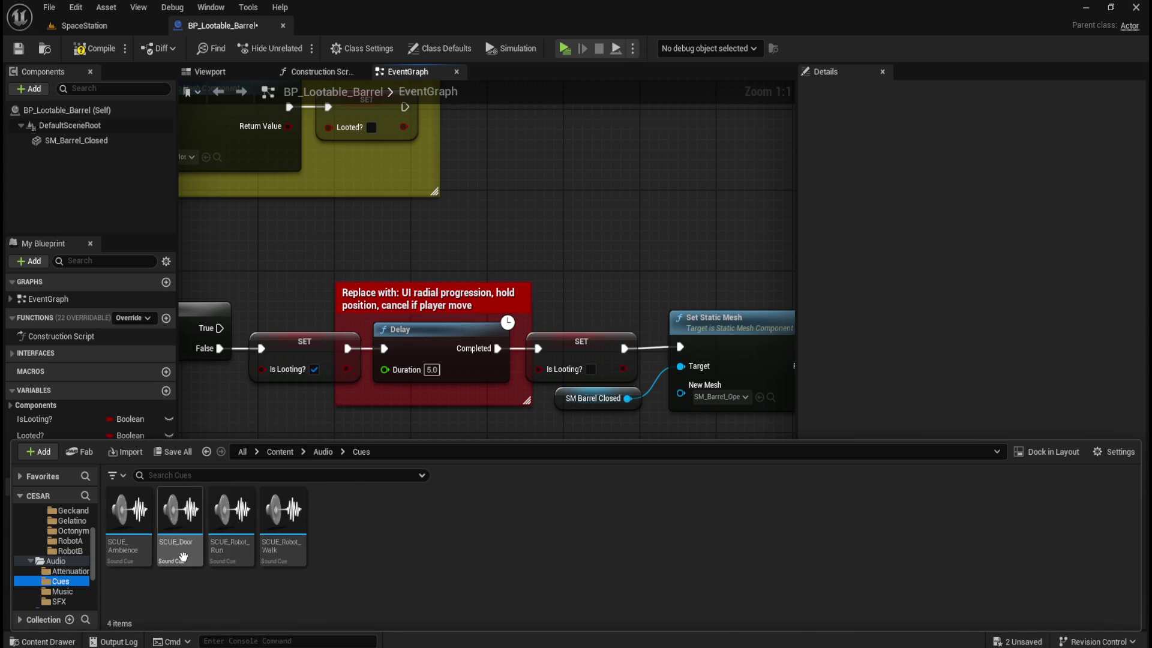
{"action": "mouse_move", "coordinate": [183, 556]}
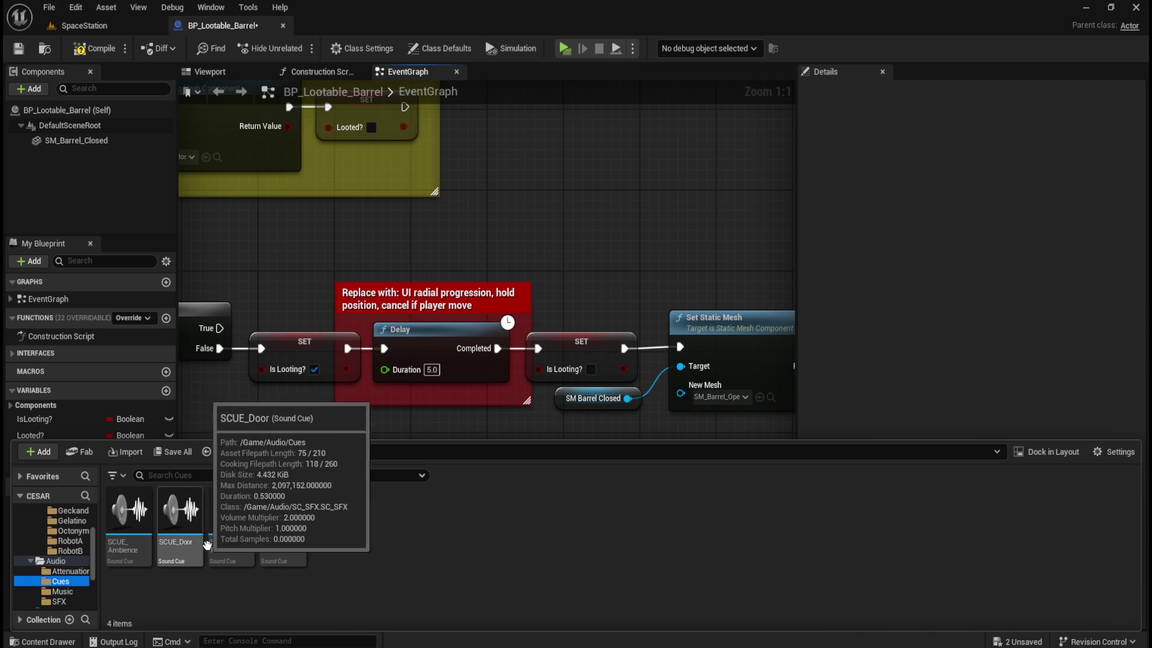
{"action": "left_click", "coordinate": [328, 452]}
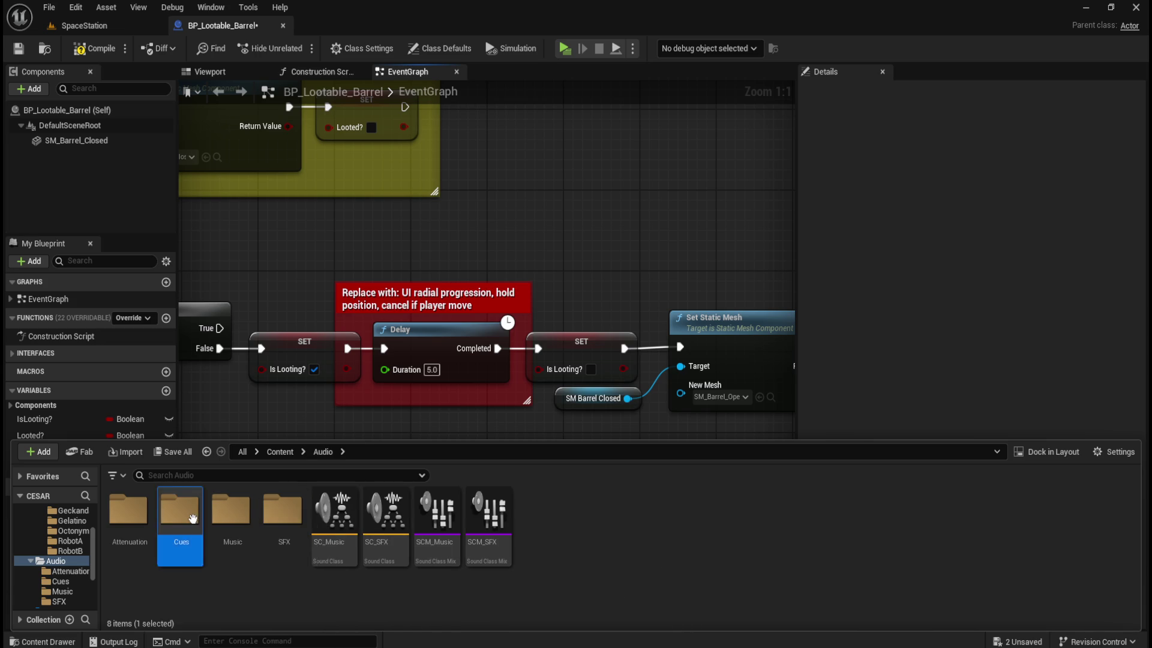
{"action": "double_click", "coordinate": [179, 509]}
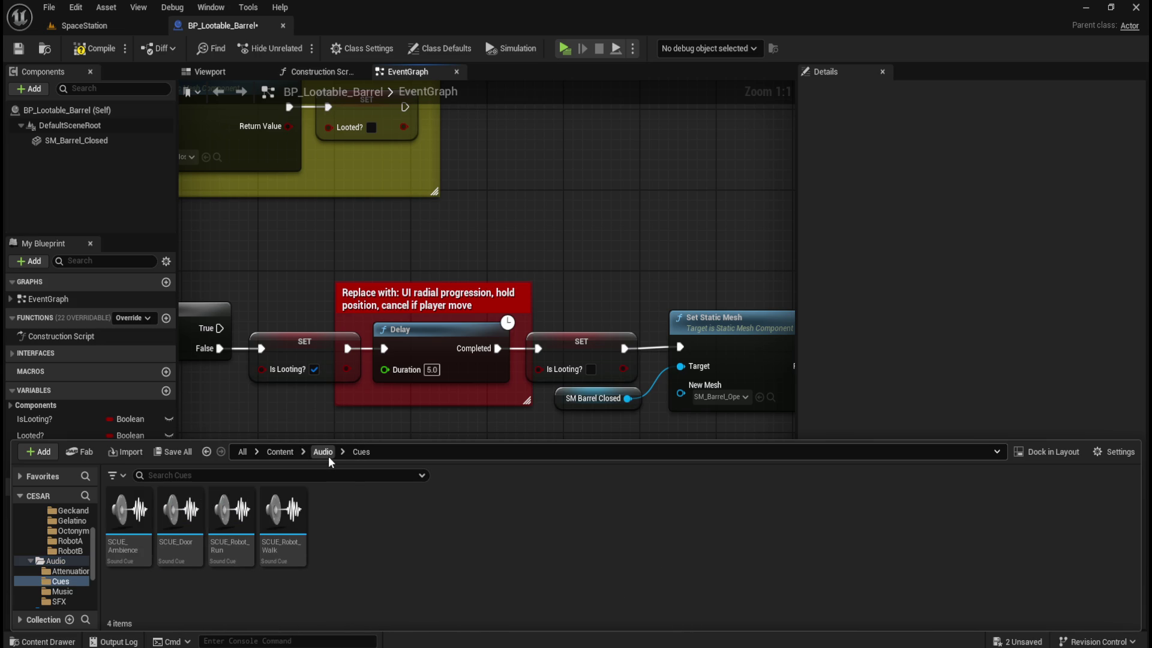
{"action": "left_click", "coordinate": [329, 456]}
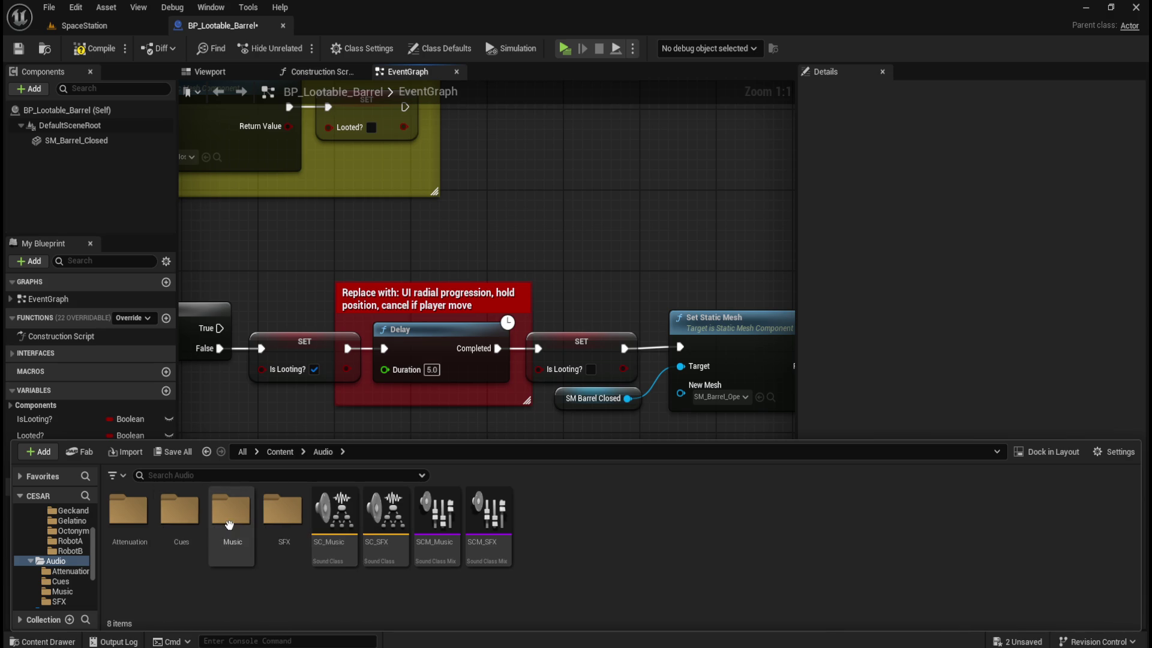
- Return to the SFX folder and preview the Searching sound, then stop it
{"action": "double_click", "coordinate": [282, 521]}
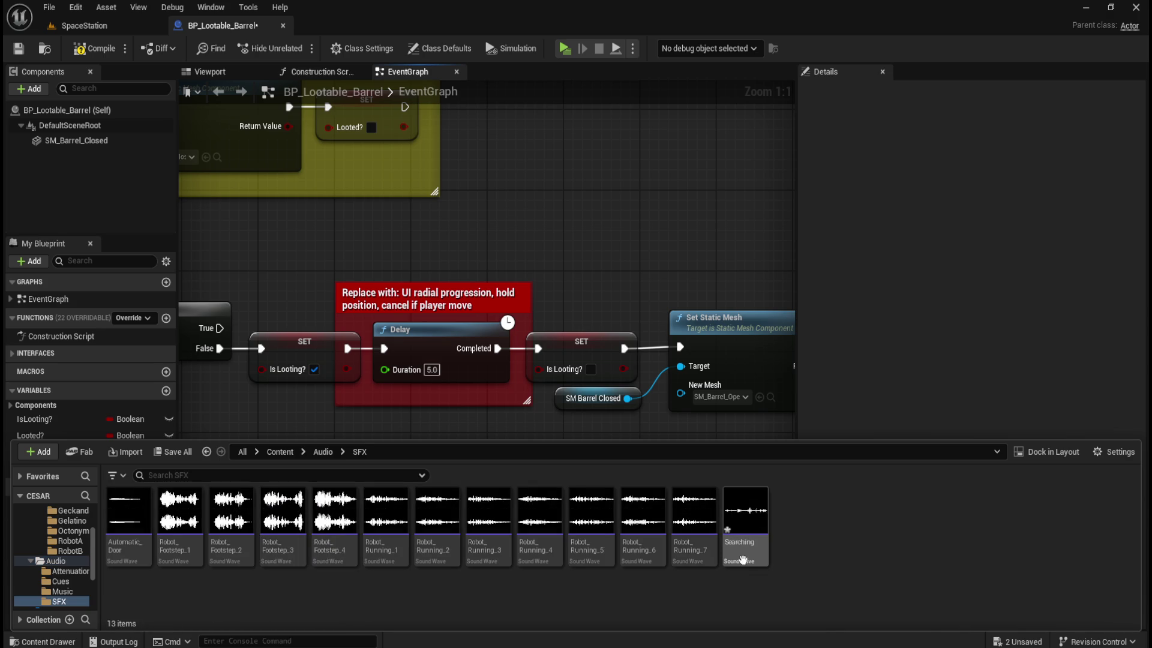
{"action": "left_click", "coordinate": [744, 510]}
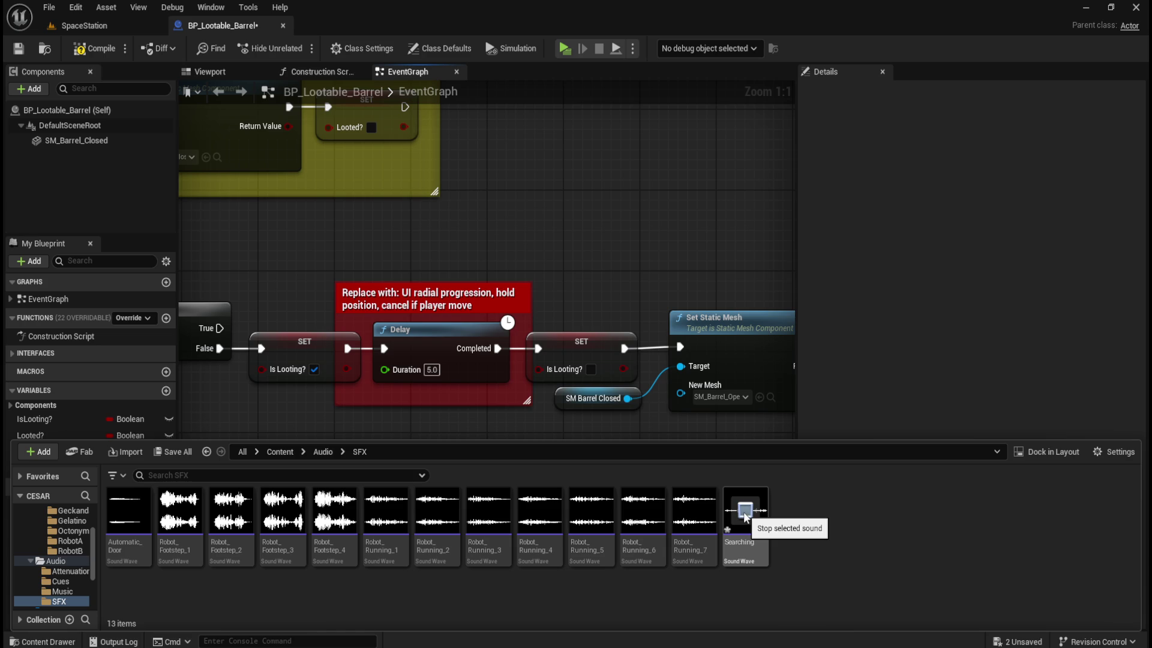
{"action": "left_click", "coordinate": [745, 511]}
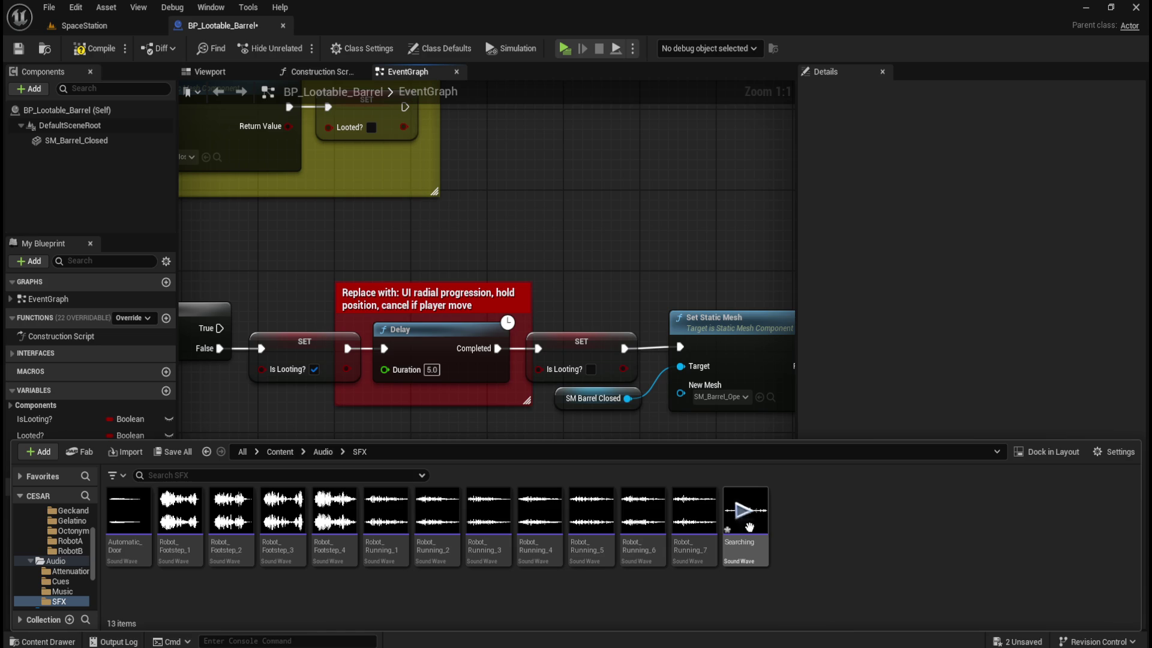
{"action": "right_click", "coordinate": [744, 522]}
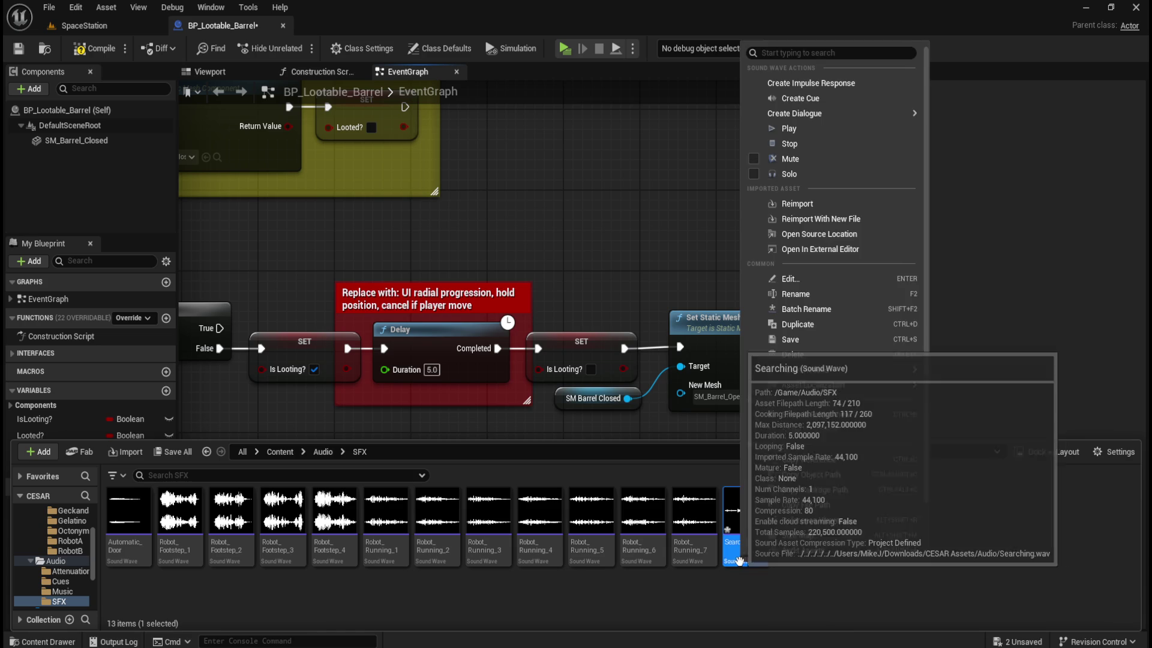
- Create a sound cue from the Searching wave named SCUE_Searching and open it
{"action": "left_click", "coordinate": [819, 99]}
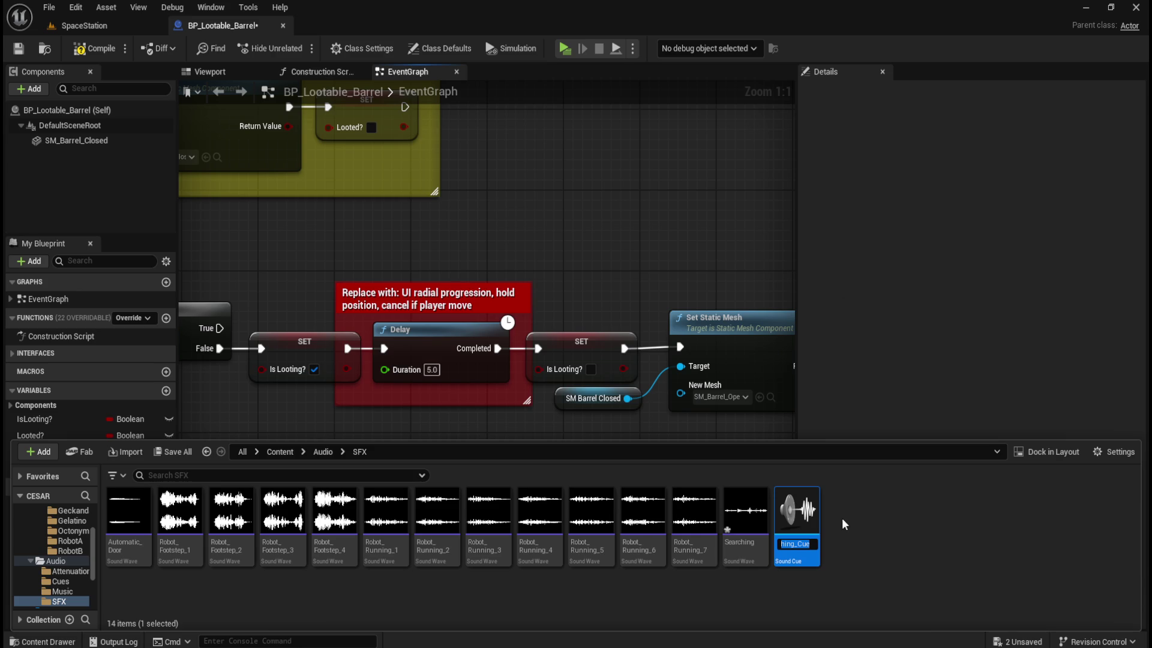
{"action": "type", "text": "CUE_Sear"}
{"action": "type", "text": "ching"}
{"action": "key", "text": "Return"}
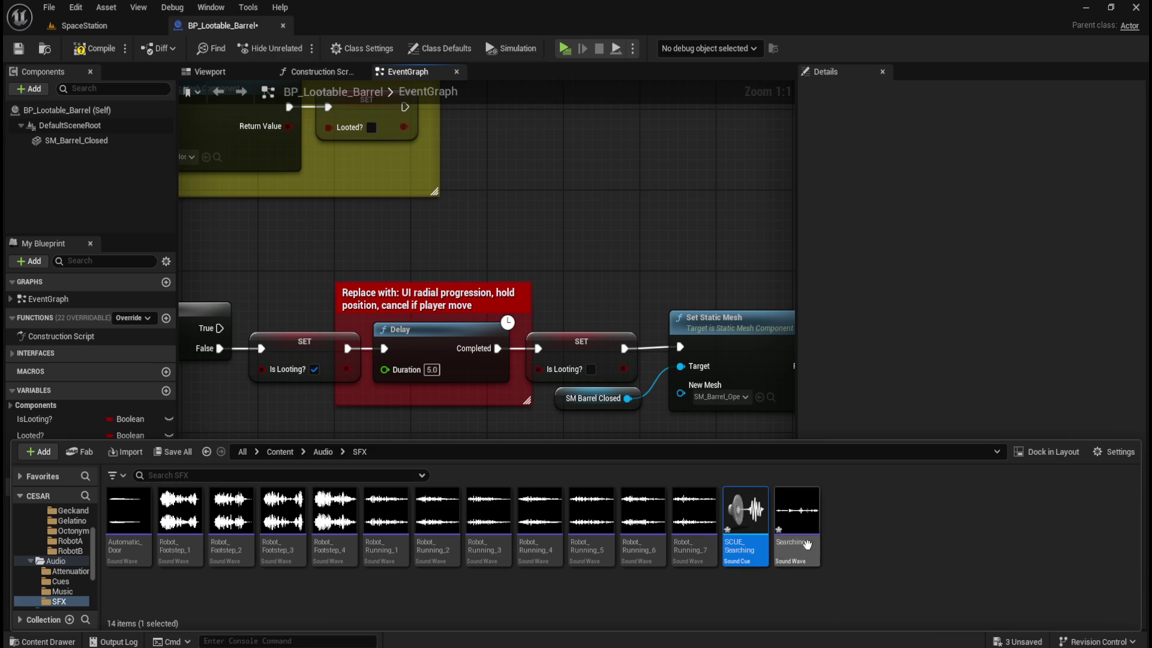
{"action": "double_click", "coordinate": [740, 556]}
- Set the cue's sound class to SC_SFX, save it, and preview the cue
{"action": "mouse_move", "coordinate": [416, 185]}
{"action": "left_mouse_down"}
{"action": "mouse_move", "coordinate": [394, 45]}
{"action": "mouse_move", "coordinate": [402, 28]}
{"action": "left_mouse_up"}
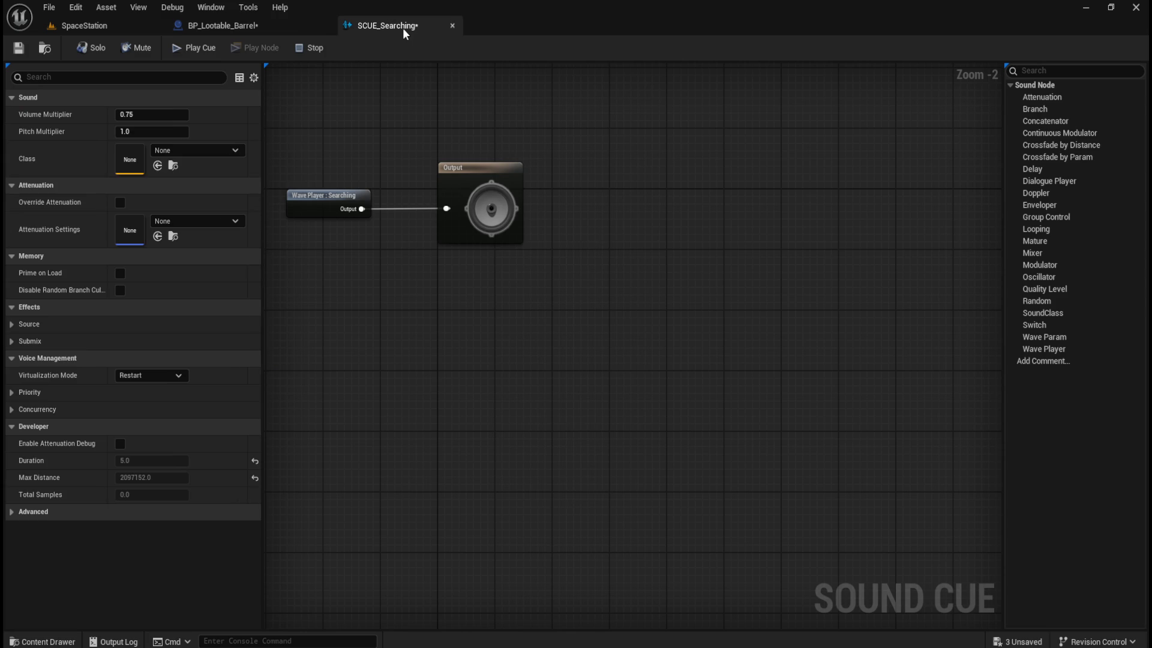
{"action": "left_click", "coordinate": [193, 150]}
{"action": "left_click", "coordinate": [219, 336]}
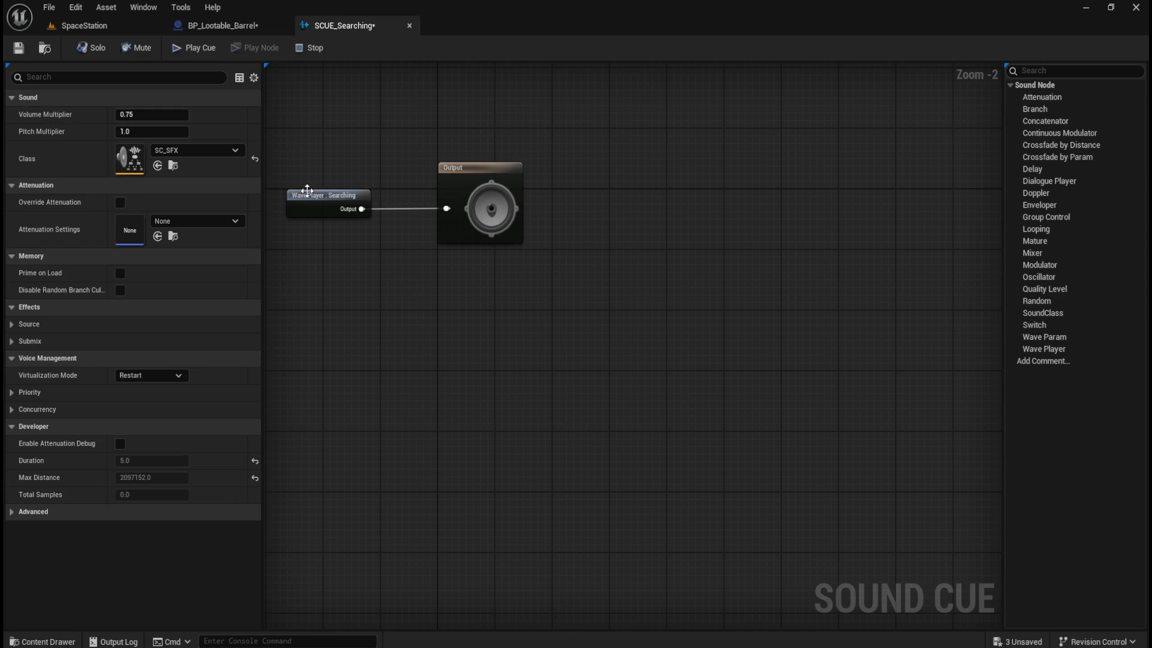
{"action": "key", "text": "ctrl+s"}
{"action": "left_click", "coordinate": [175, 51]}
{"action": "left_click", "coordinate": [410, 26]}
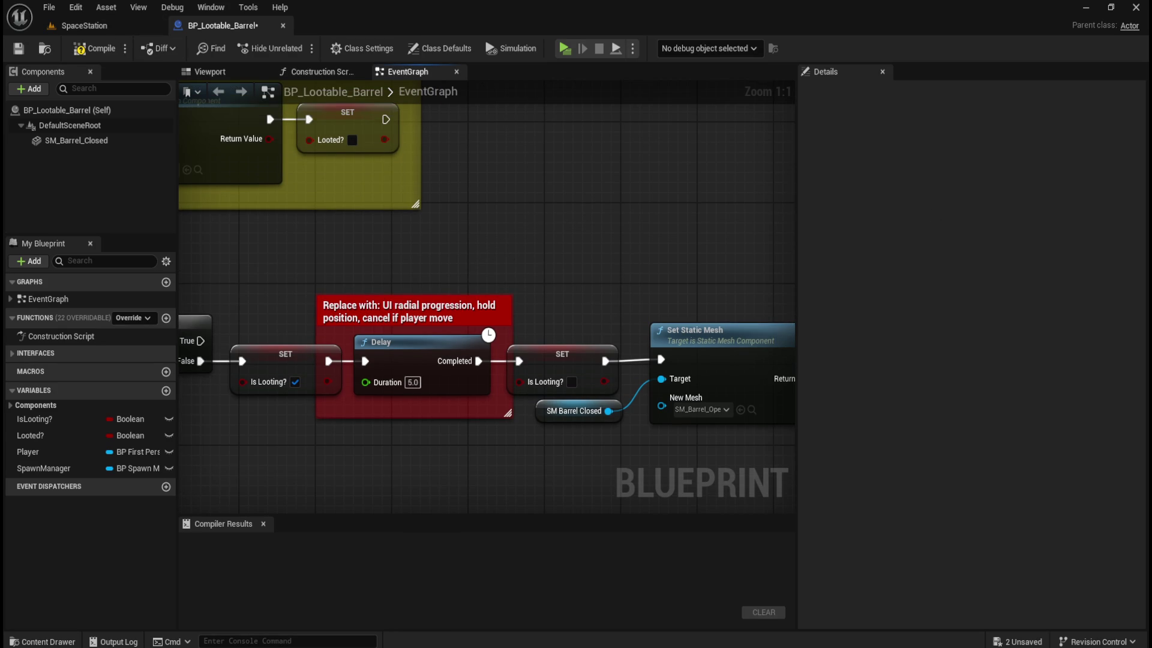
- Select the barrel's Self entry, then compile and save BP_Lootable_Barrel
{"action": "left_click", "coordinate": [84, 111]}
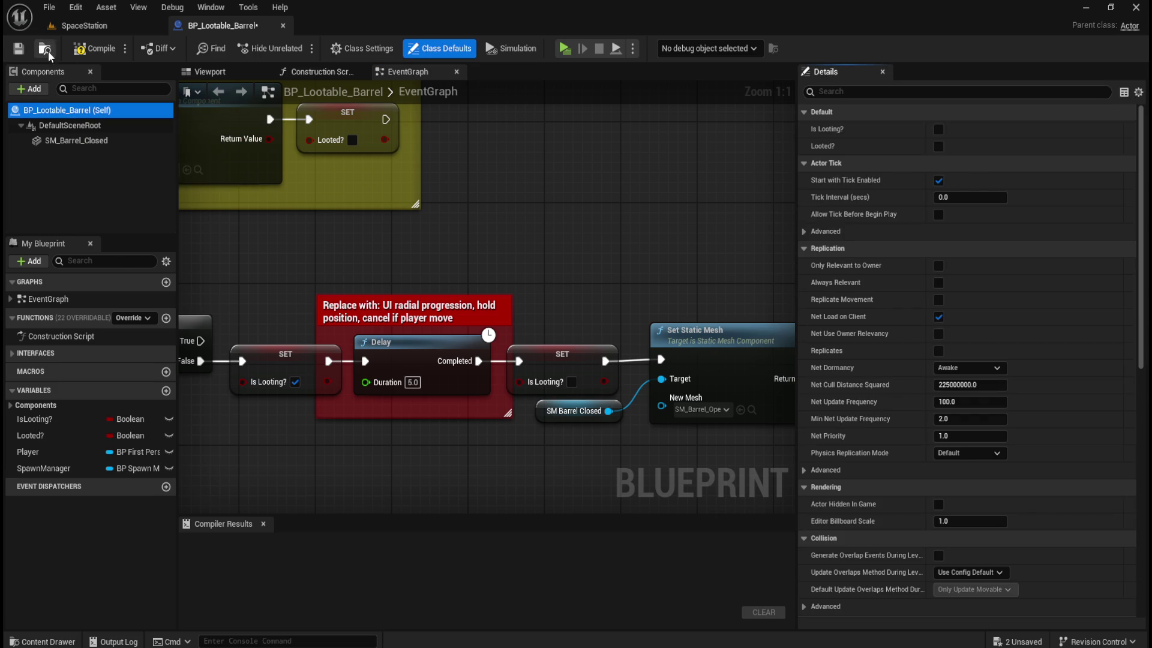
{"action": "left_click", "coordinate": [90, 48]}
{"action": "left_click", "coordinate": [17, 52]}
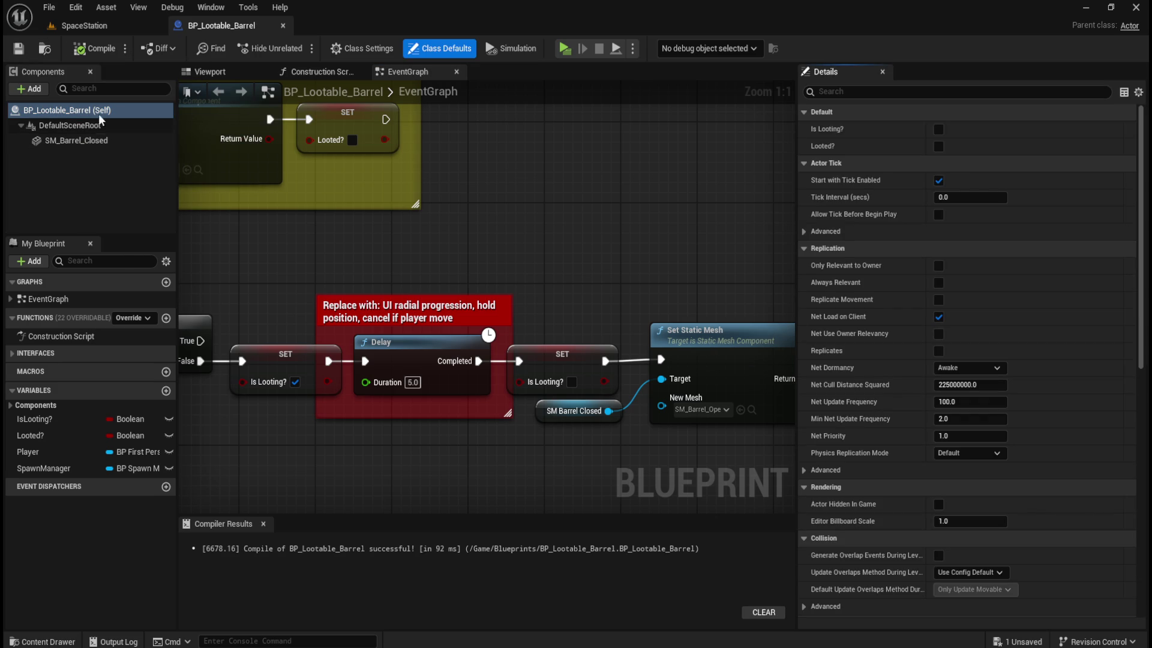
- Search the Add component list for 'audio' components, then close it without adding one
{"action": "left_click", "coordinate": [31, 90]}
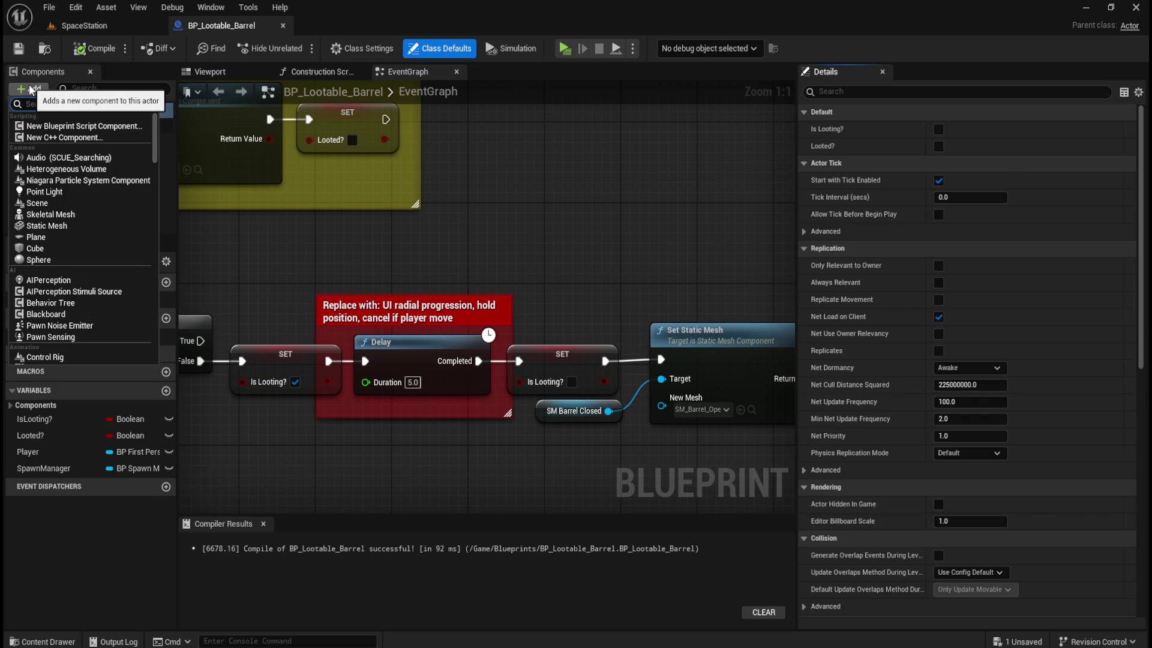
{"action": "type", "text": "audio"}
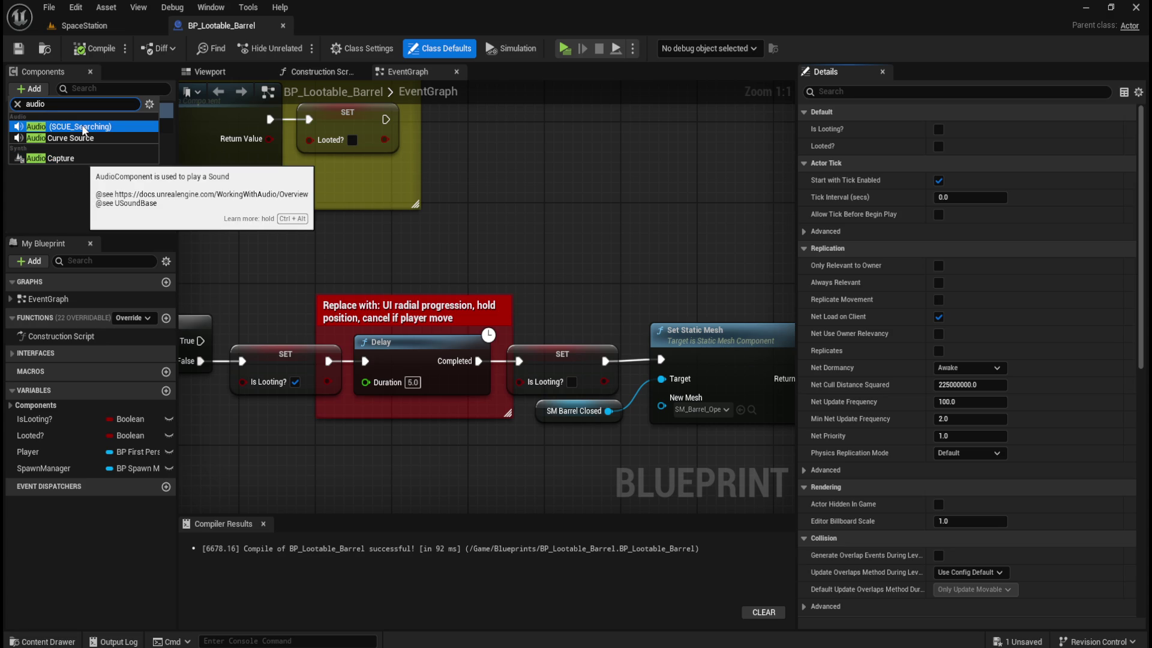
{"action": "left_click", "coordinate": [85, 192]}
- Add an SCUE_Searching audio component to the barrel, then undo the addition
{"action": "left_click", "coordinate": [39, 87]}
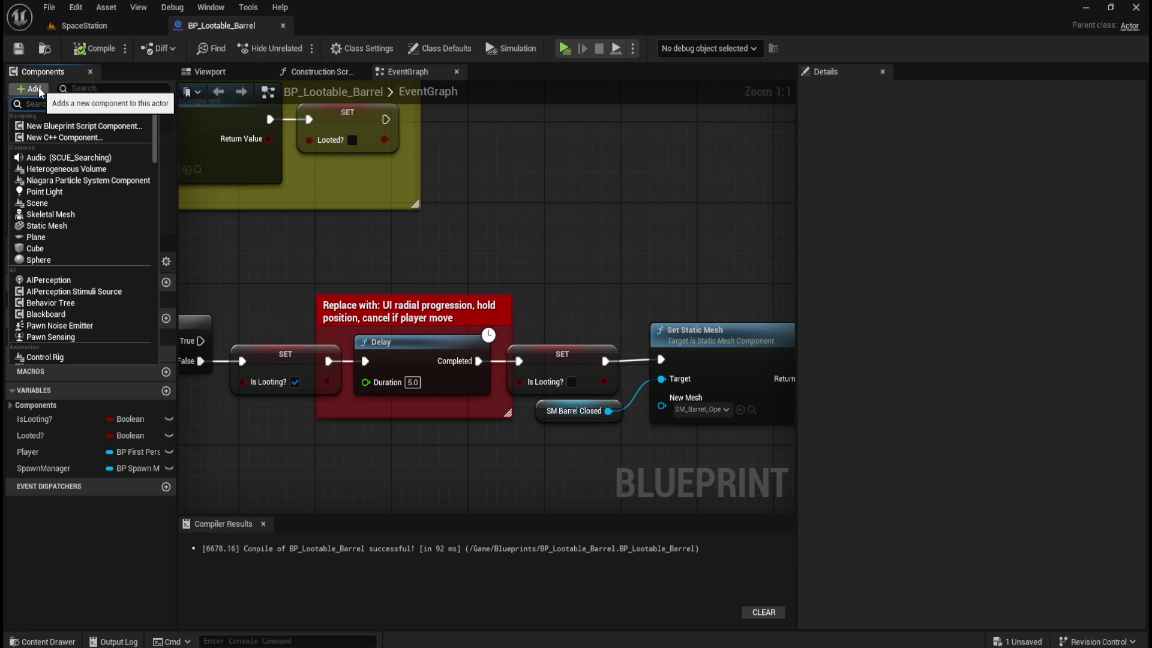
{"action": "left_click", "coordinate": [38, 87]}
{"action": "left_click", "coordinate": [59, 114]}
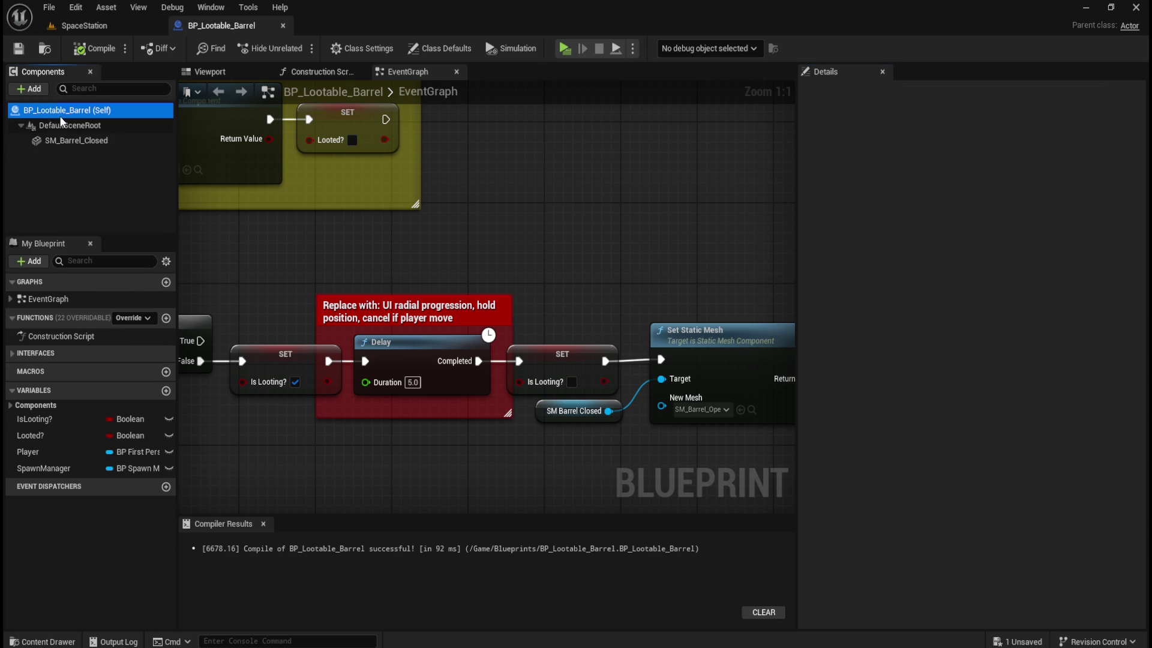
{"action": "left_click", "coordinate": [30, 89]}
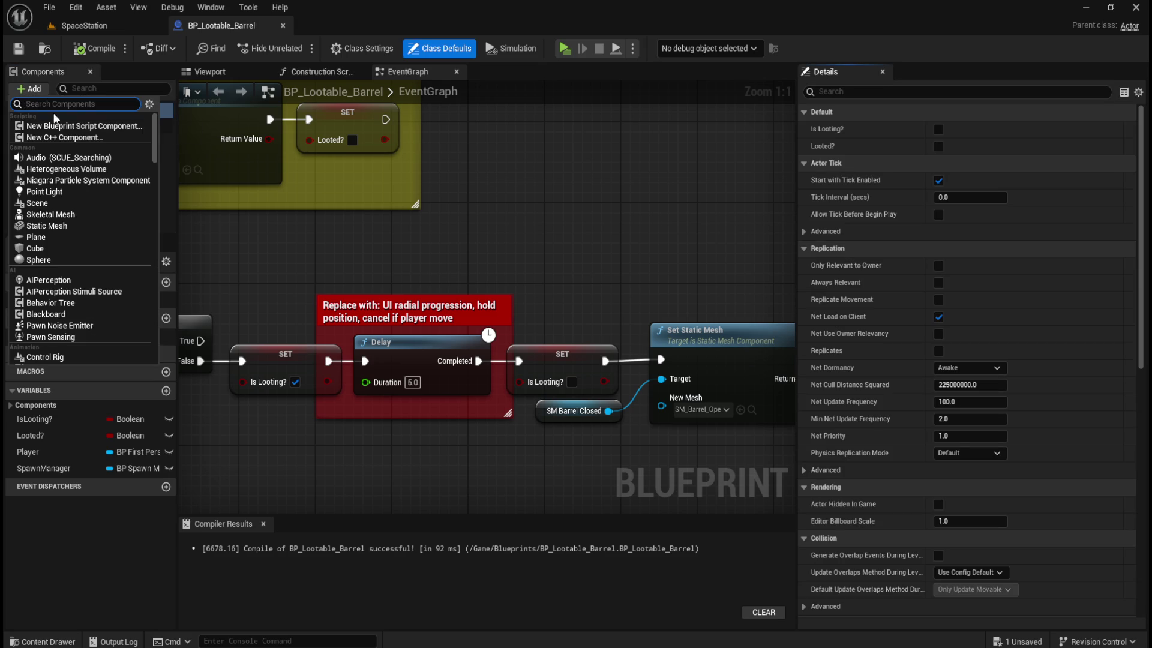
{"action": "left_click", "coordinate": [63, 157]}
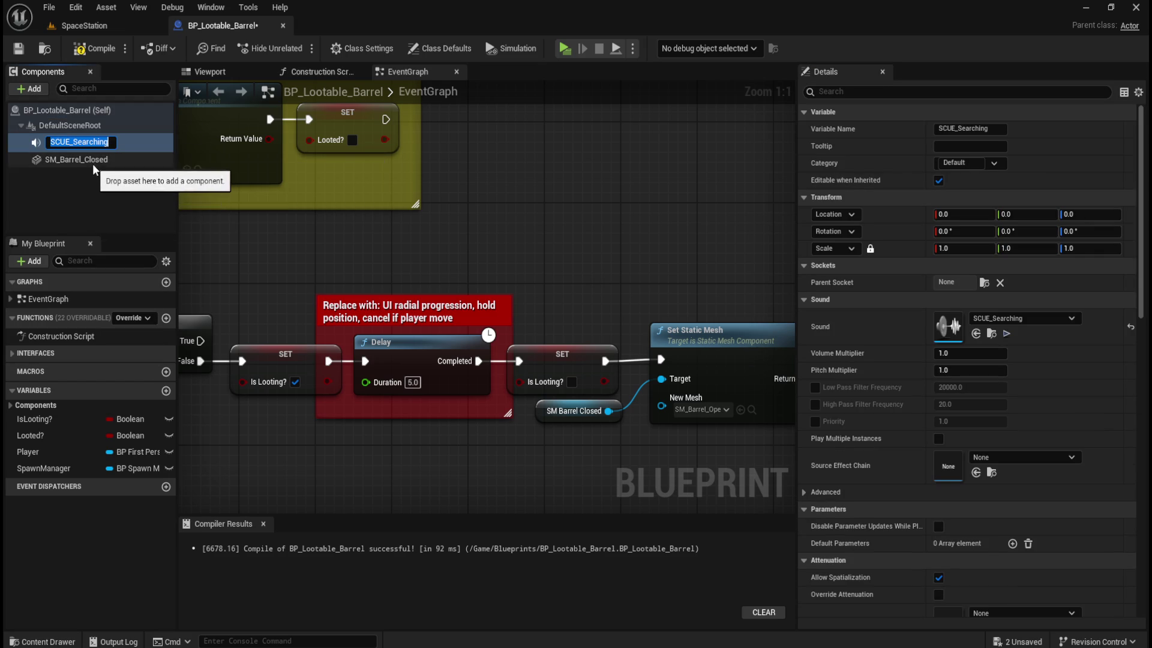
{"action": "left_click", "coordinate": [78, 190]}
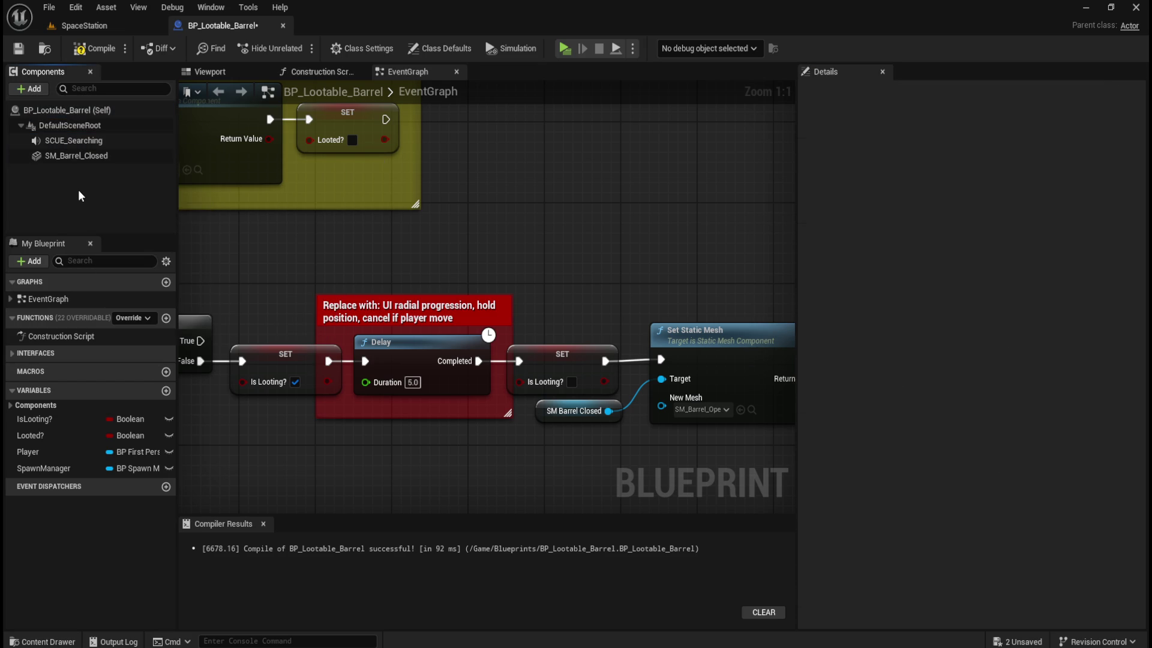
{"action": "key", "text": "ctrl+z"}
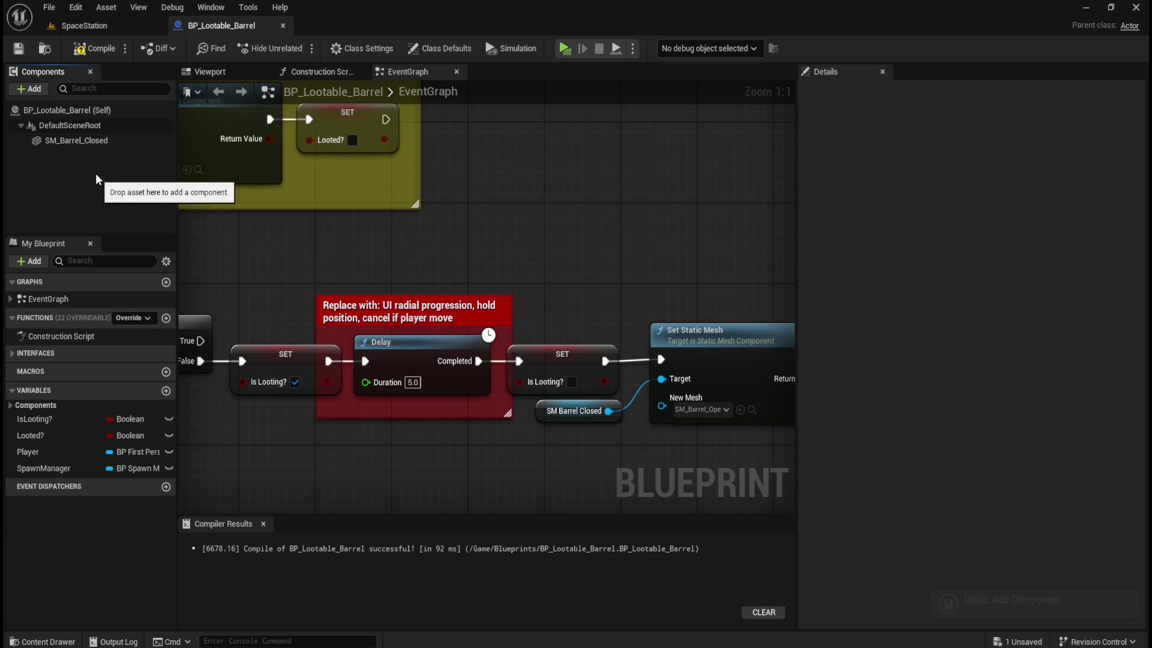
- Add the SCUE_Searching audio component again, confirm its name, and recompile
{"action": "left_click", "coordinate": [36, 88]}
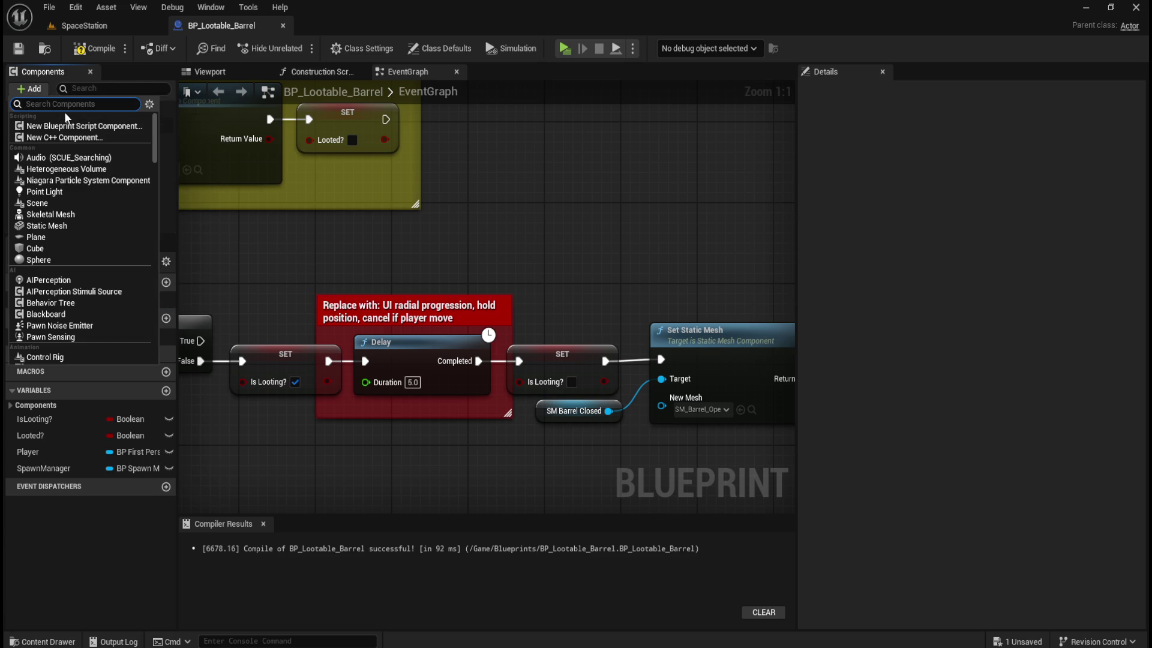
{"action": "left_click", "coordinate": [66, 159]}
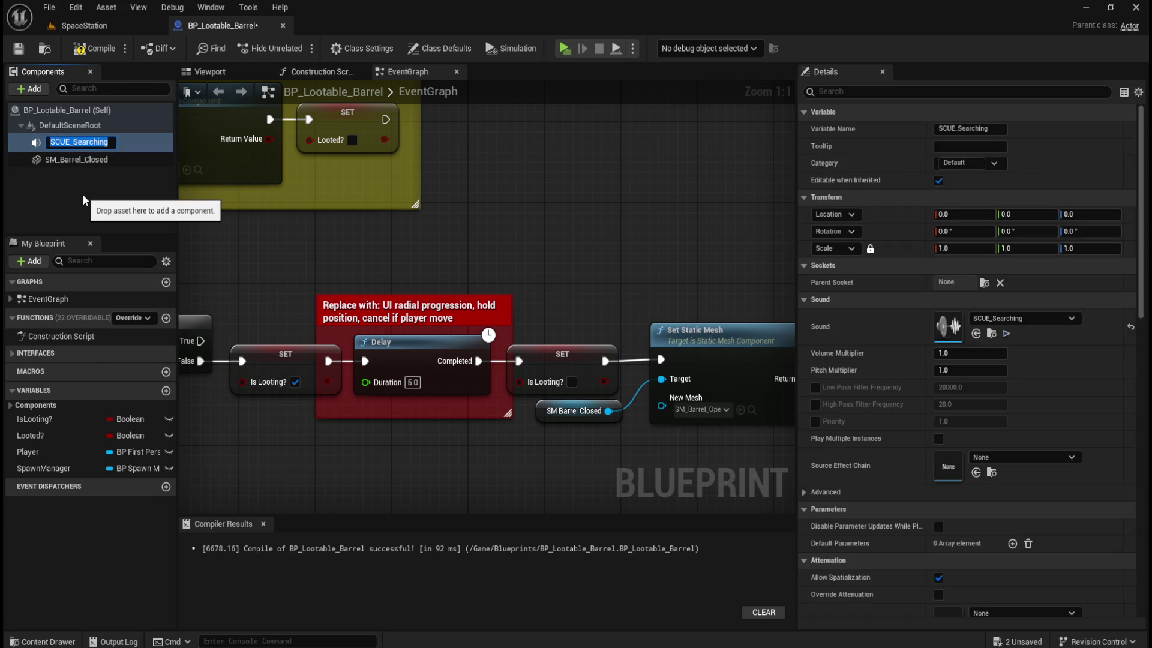
{"action": "left_click", "coordinate": [49, 197]}
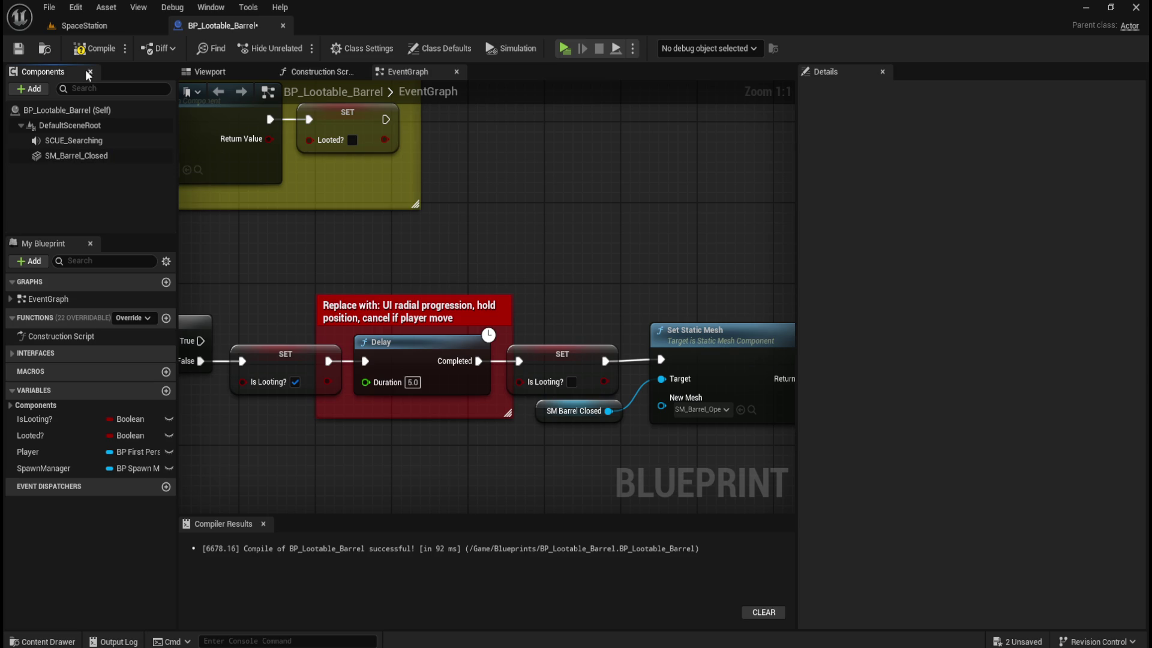
{"action": "left_click", "coordinate": [92, 52]}
{"action": "left_click", "coordinate": [84, 144]}
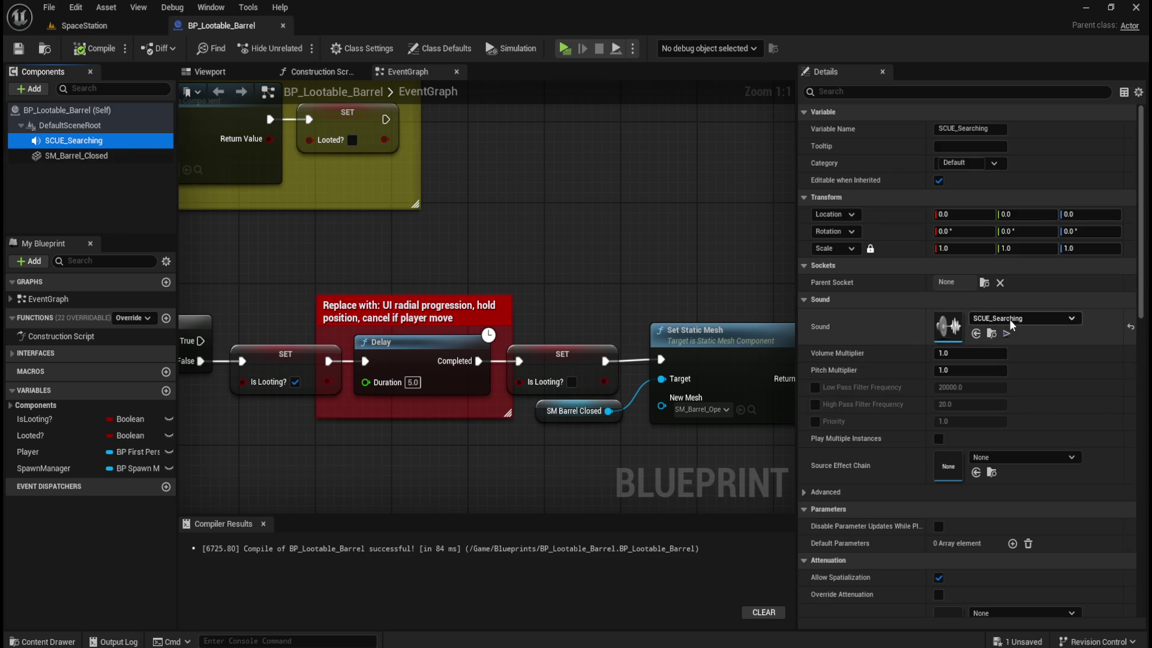
- Select the SCUE_Searching component and scroll its Details down to Activation > Auto Activate
{"action": "left_click", "coordinate": [999, 459]}
{"action": "key", "text": "Escape"}
{"action": "left_click", "coordinate": [99, 157]}
{"action": "left_click", "coordinate": [75, 140]}
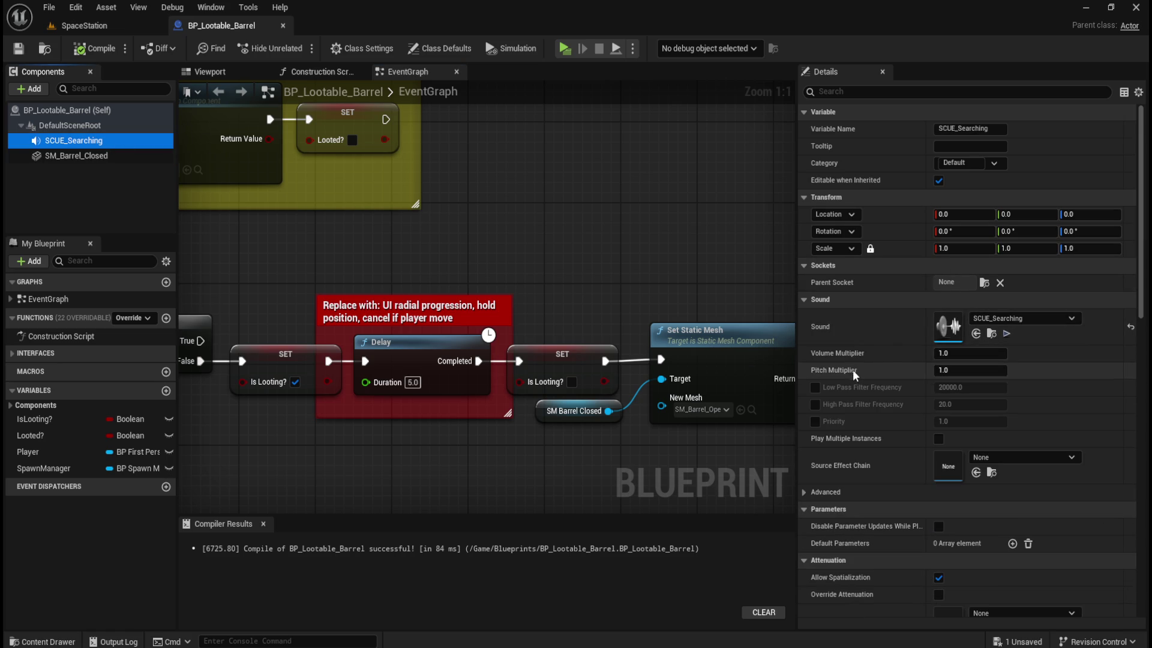
{"action": "scroll", "coordinate": [882, 427], "scroll_direction": "down", "scroll_amount": 2}
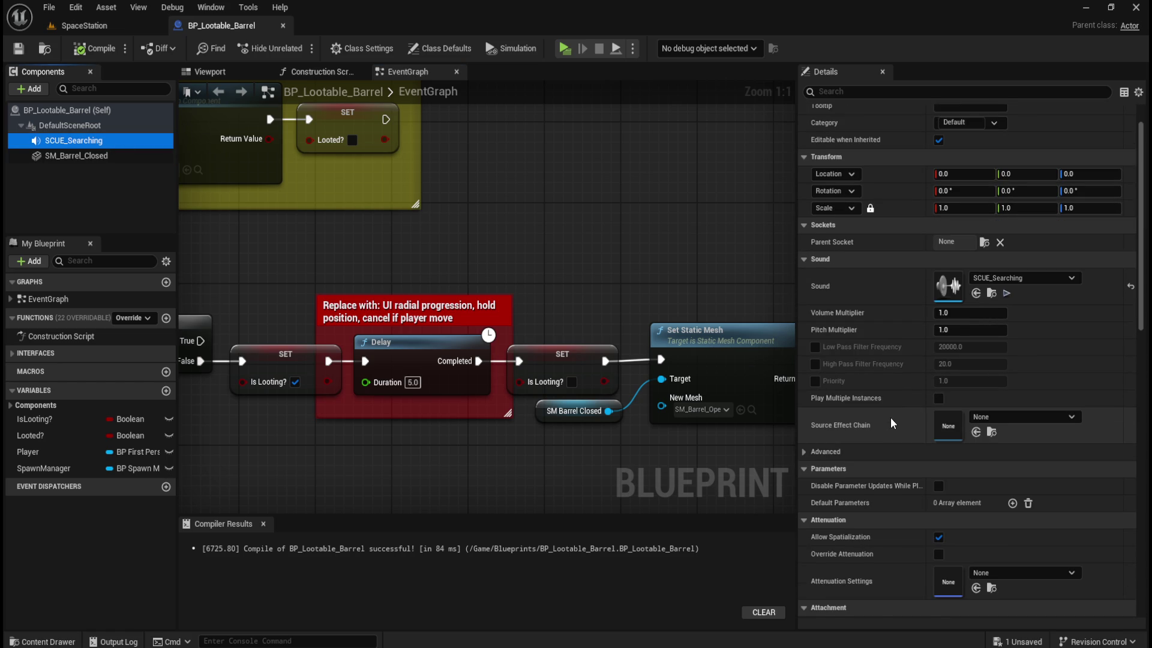
{"action": "scroll", "coordinate": [889, 415], "scroll_direction": "down", "scroll_amount": 4}
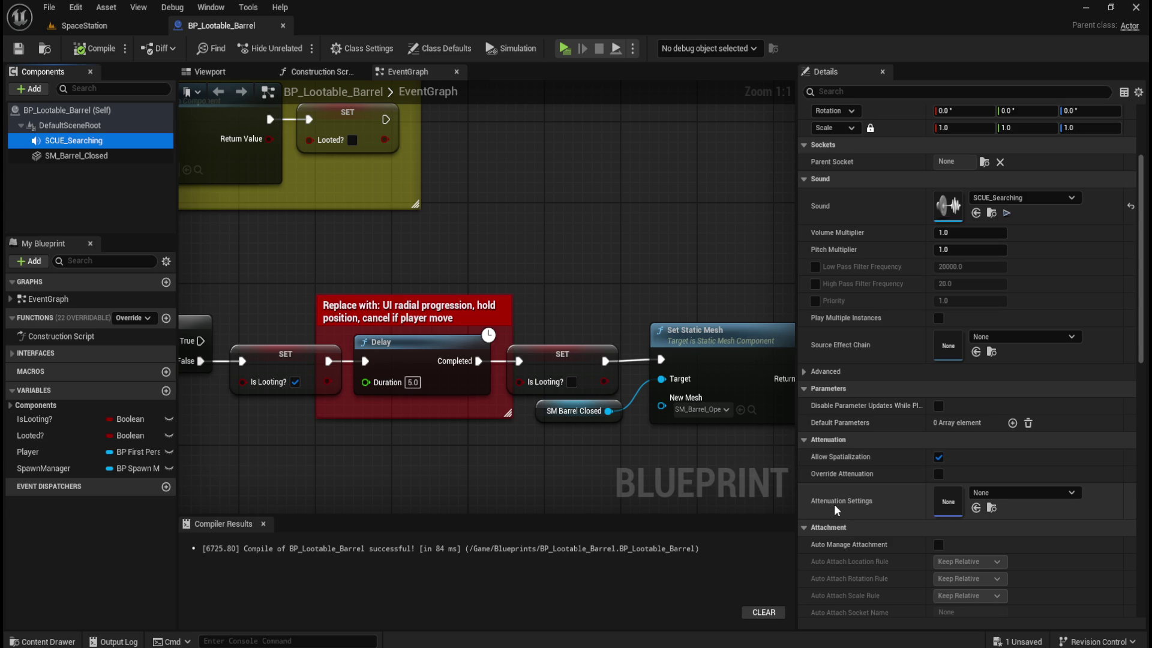
{"action": "scroll", "coordinate": [851, 502], "scroll_direction": "down", "scroll_amount": 8}
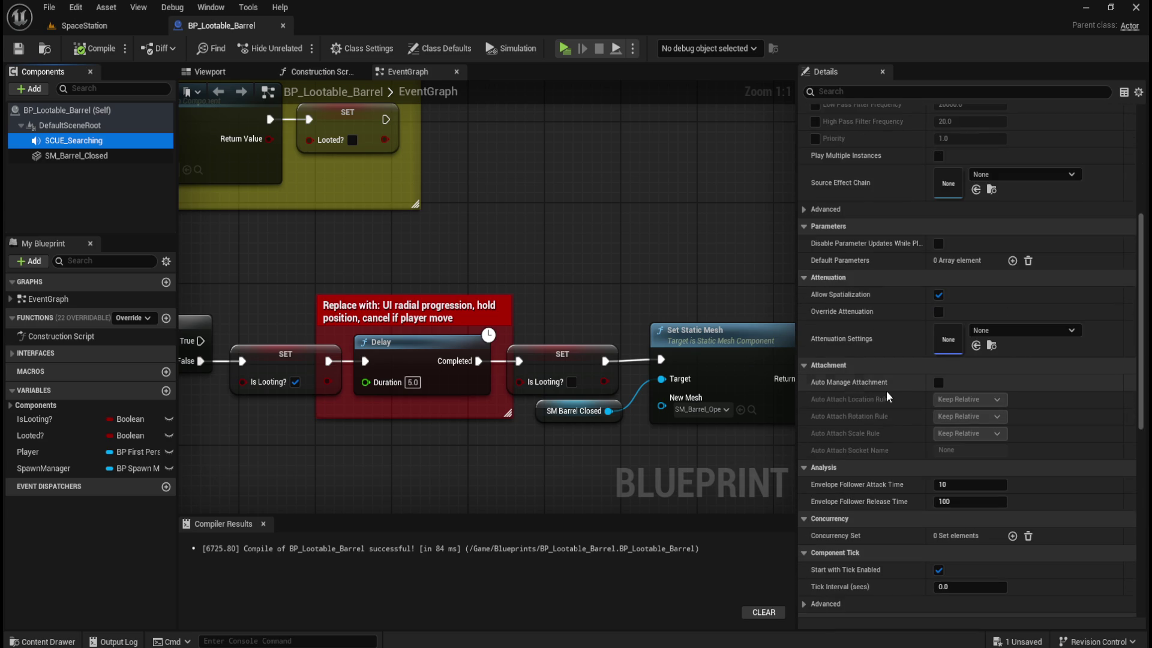
{"action": "scroll", "coordinate": [888, 396], "scroll_direction": "down", "scroll_amount": 10}
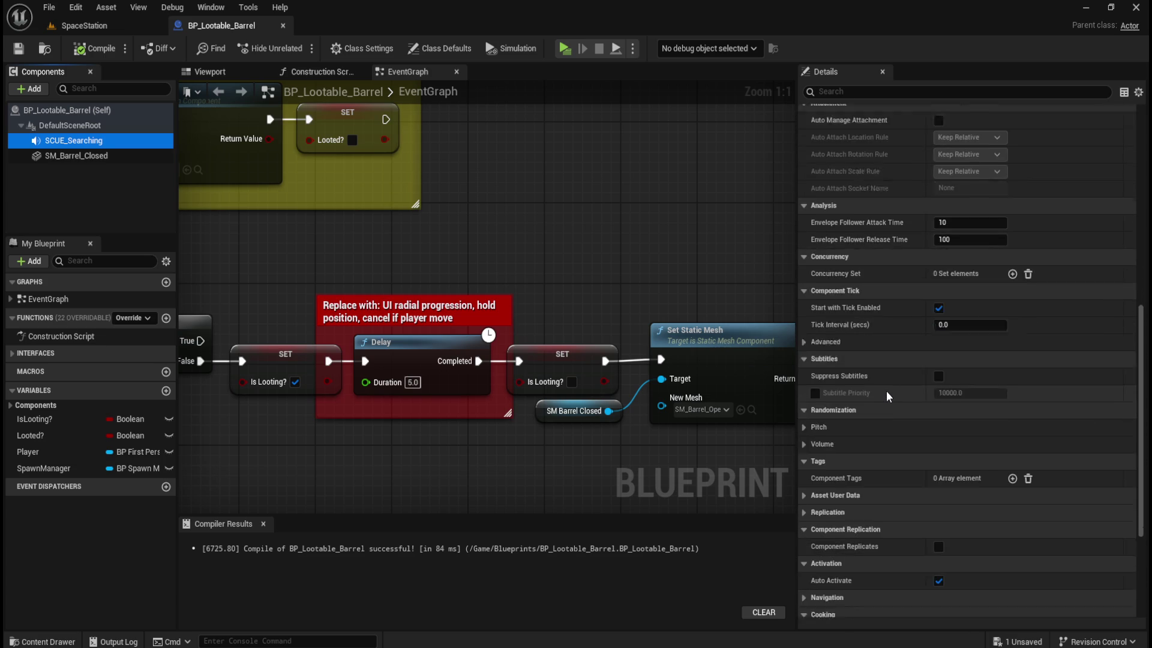
{"action": "scroll", "coordinate": [891, 390], "scroll_direction": "down", "scroll_amount": 9}
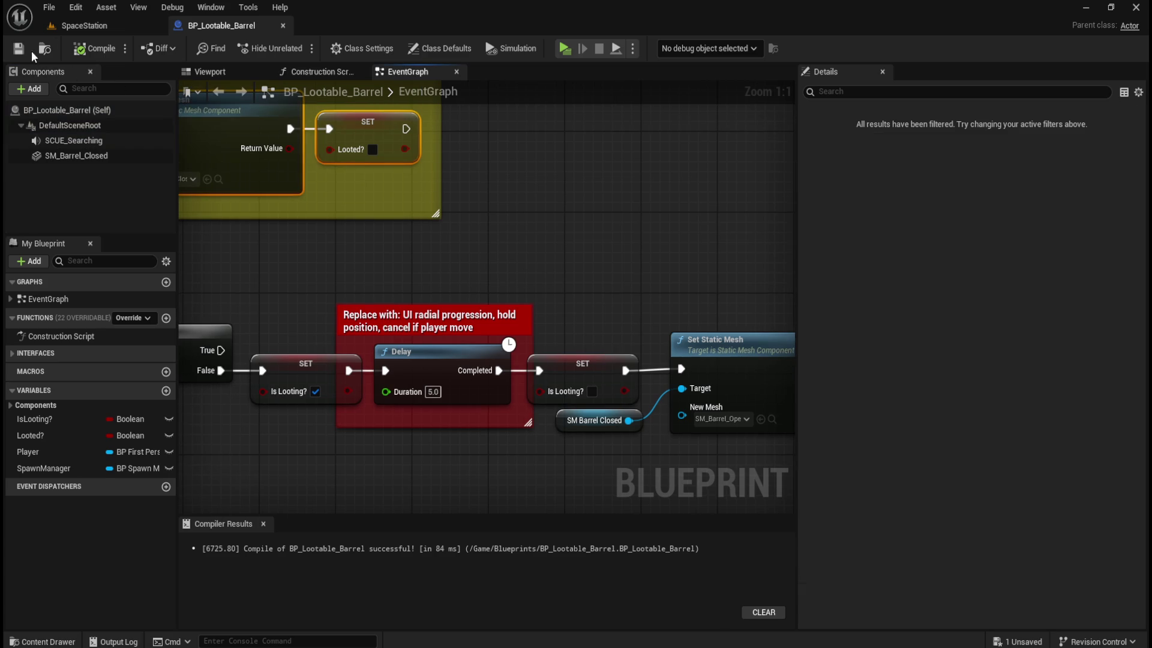
- Switch to the SpaceStation level and launch a Standalone play preview to look around
{"action": "left_click", "coordinate": [103, 27]}
{"action": "left_click", "coordinate": [300, 48]}
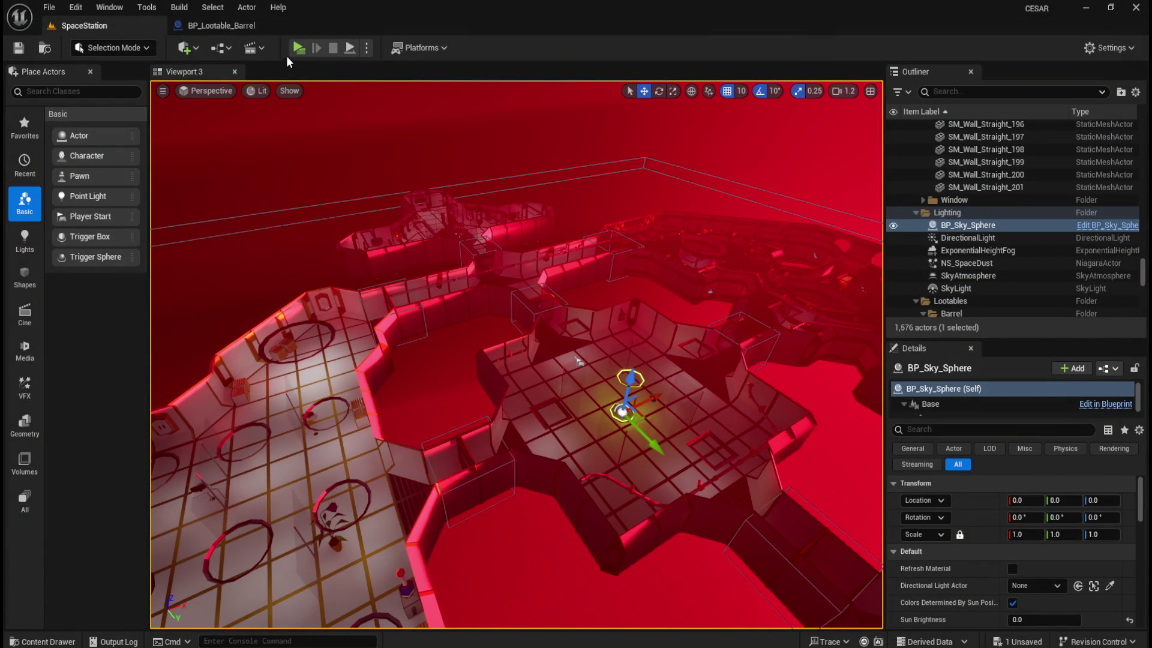
{"action": "left_click", "coordinate": [299, 47]}
{"action": "left_click", "coordinate": [512, 226]}
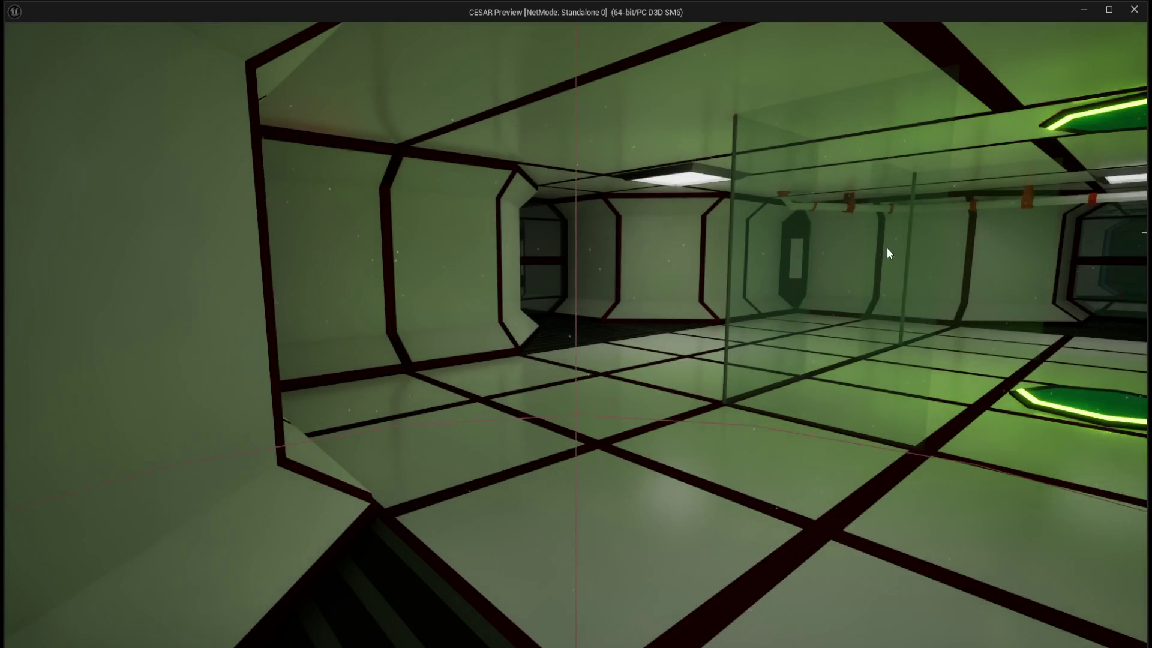
- End the preview, move SCUE_Searching out of the SFX folder, and return to the barrel EventGraph
{"action": "key", "text": "Escape"}
{"action": "key", "text": "ctrl+space"}
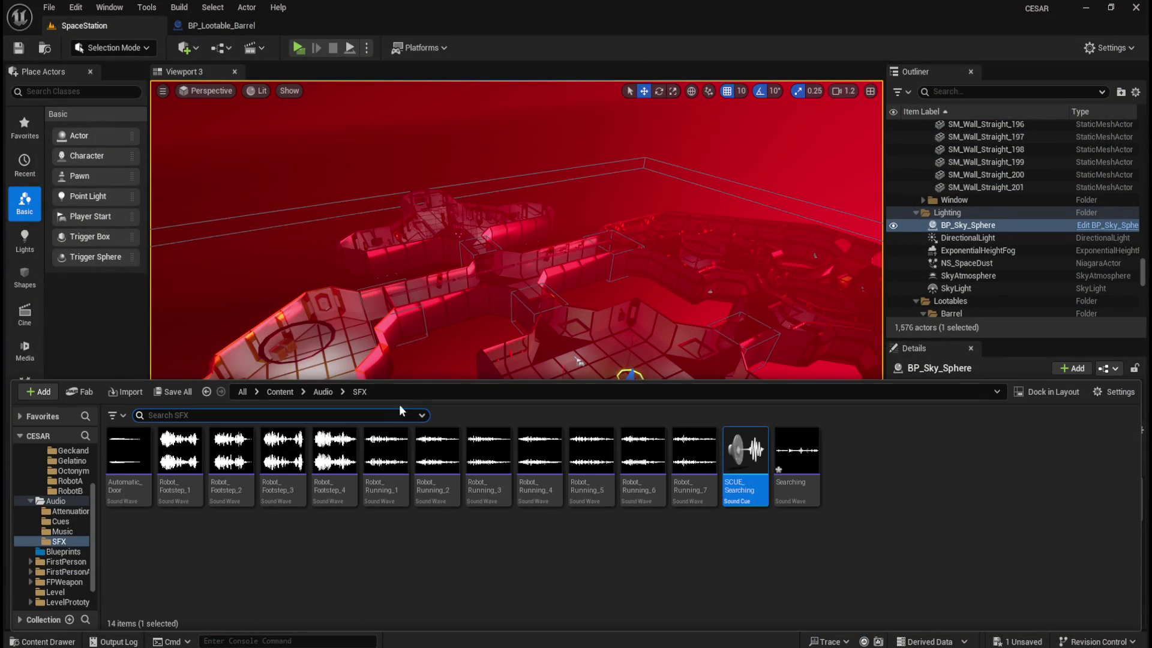
{"action": "mouse_move", "coordinate": [748, 493]}
{"action": "left_mouse_down"}
{"action": "mouse_move", "coordinate": [485, 607]}
{"action": "mouse_move", "coordinate": [185, 579]}
{"action": "mouse_move", "coordinate": [67, 522]}
{"action": "left_mouse_up"}
{"action": "left_click", "coordinate": [101, 548]}
{"action": "left_click", "coordinate": [755, 484]}
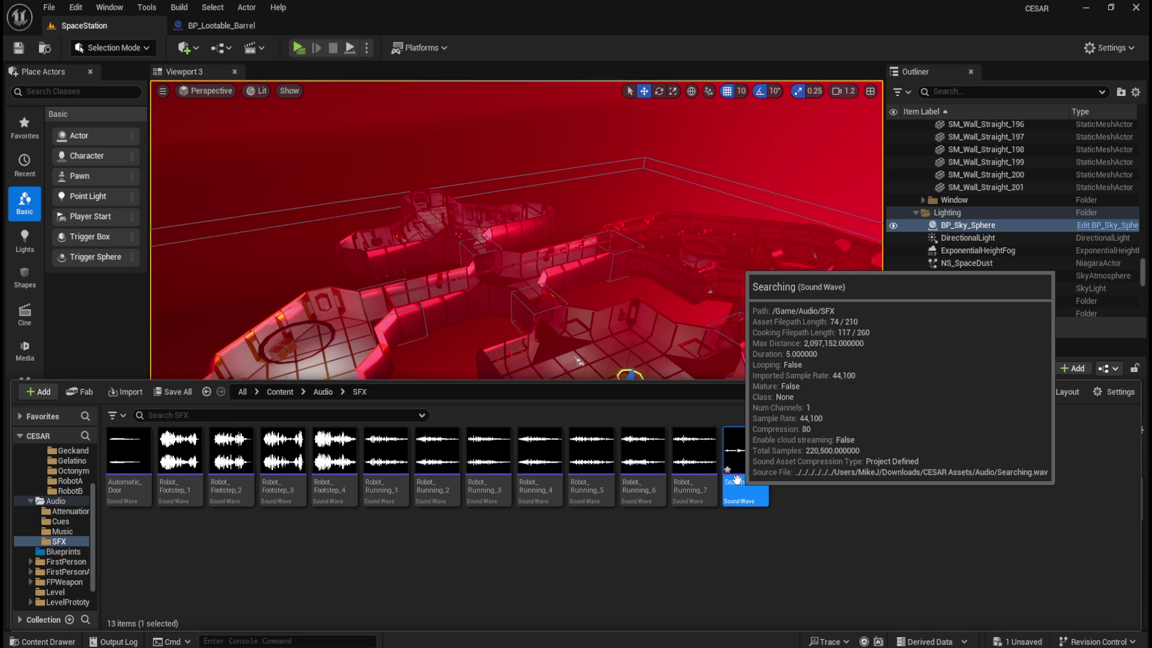
{"action": "left_click", "coordinate": [254, 19]}
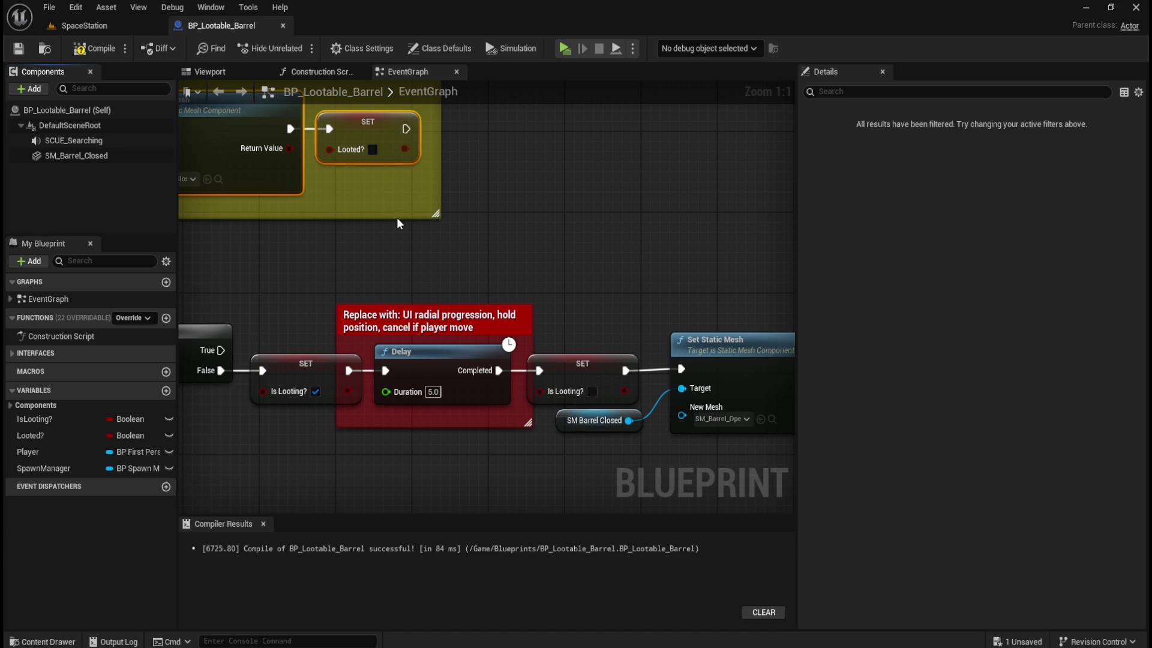
- Select the SCUE_Searching component and uncheck Auto Activate in its Details
{"action": "left_click_drag", "start_coordinate": [503, 256], "coordinate": [606, 220]}
{"action": "left_click_drag", "start_coordinate": [478, 415], "coordinate": [610, 307]}
{"action": "mouse_move", "coordinate": [678, 247]}
{"action": "left_mouse_down"}
{"action": "mouse_move", "coordinate": [586, 260]}
{"action": "mouse_move", "coordinate": [595, 242]}
{"action": "left_mouse_up"}
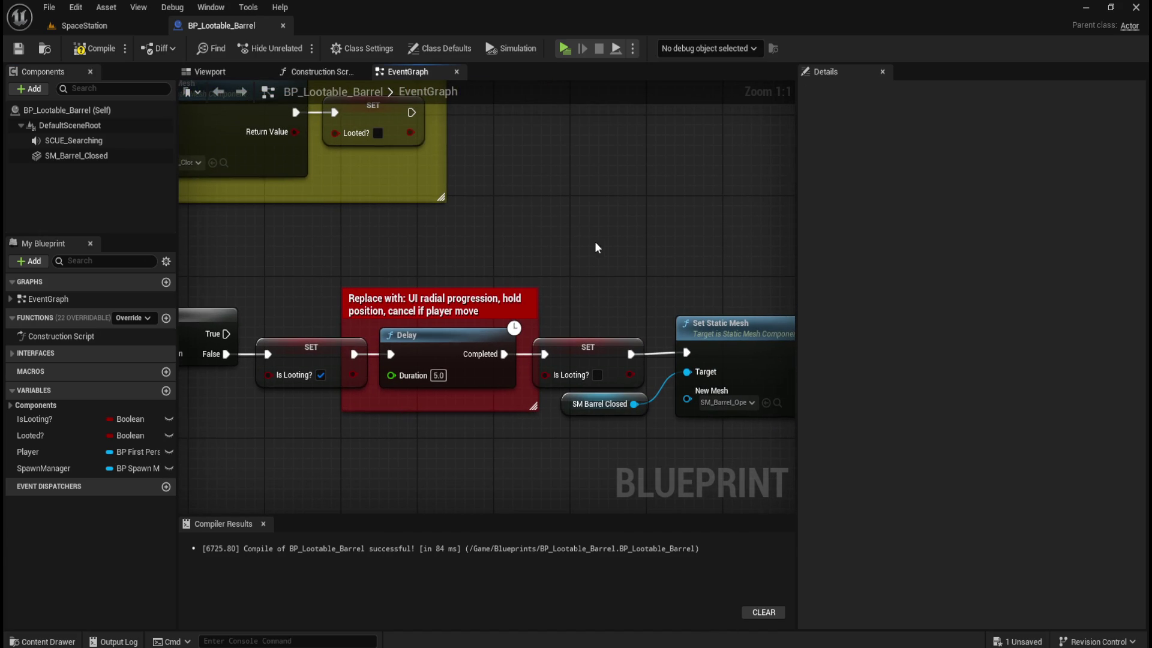
{"action": "left_click", "coordinate": [90, 50]}
{"action": "left_click", "coordinate": [73, 140]}
{"action": "scroll", "coordinate": [893, 477], "scroll_direction": "down", "scroll_amount": 5}
{"action": "scroll", "coordinate": [858, 422], "scroll_direction": "down", "scroll_amount": 5}
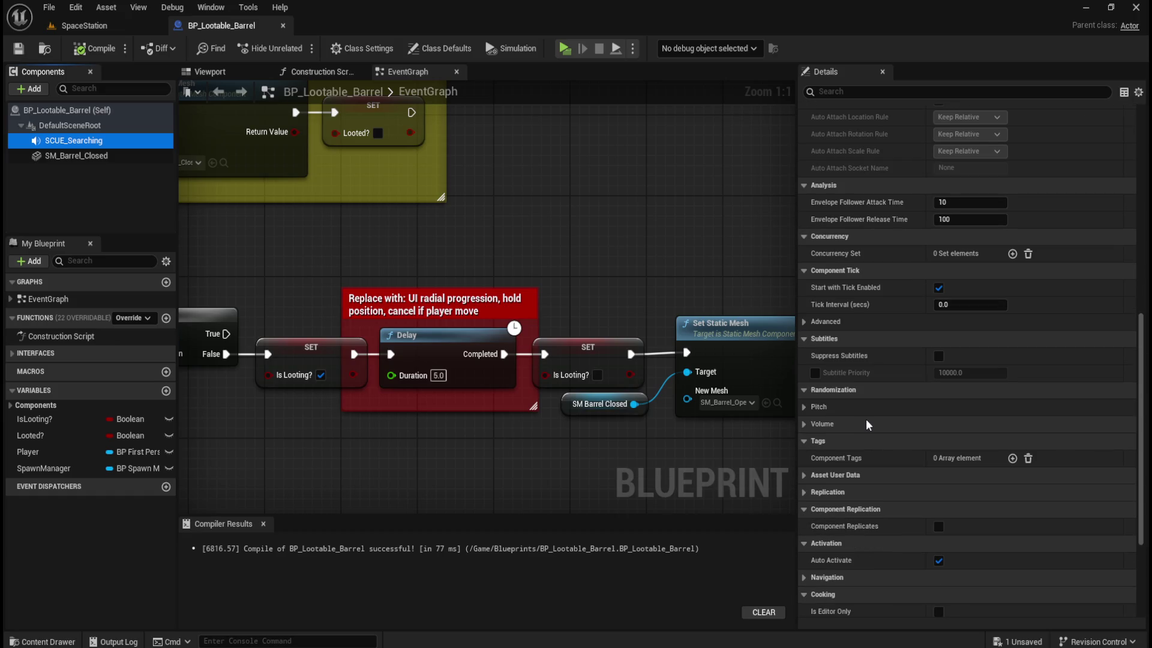
{"action": "scroll", "coordinate": [867, 420], "scroll_direction": "down", "scroll_amount": 6}
{"action": "left_click", "coordinate": [938, 439]}
- Save the barrel blueprint and run a quick play test of the level
{"action": "left_click", "coordinate": [93, 48]}
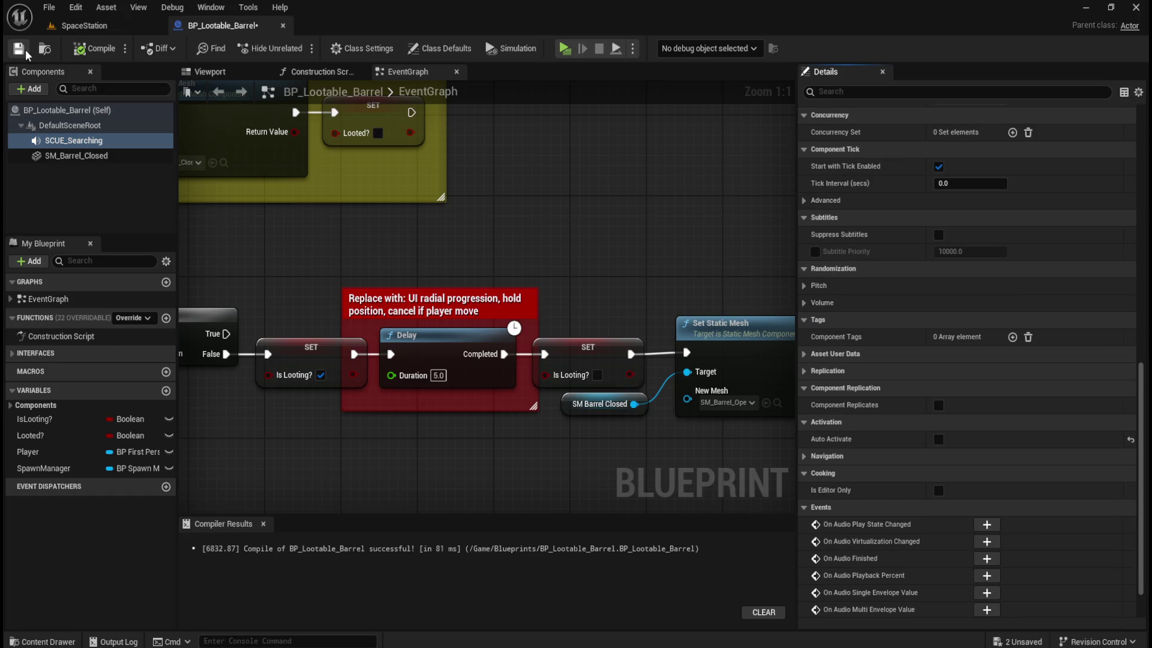
{"action": "left_click", "coordinate": [565, 49]}
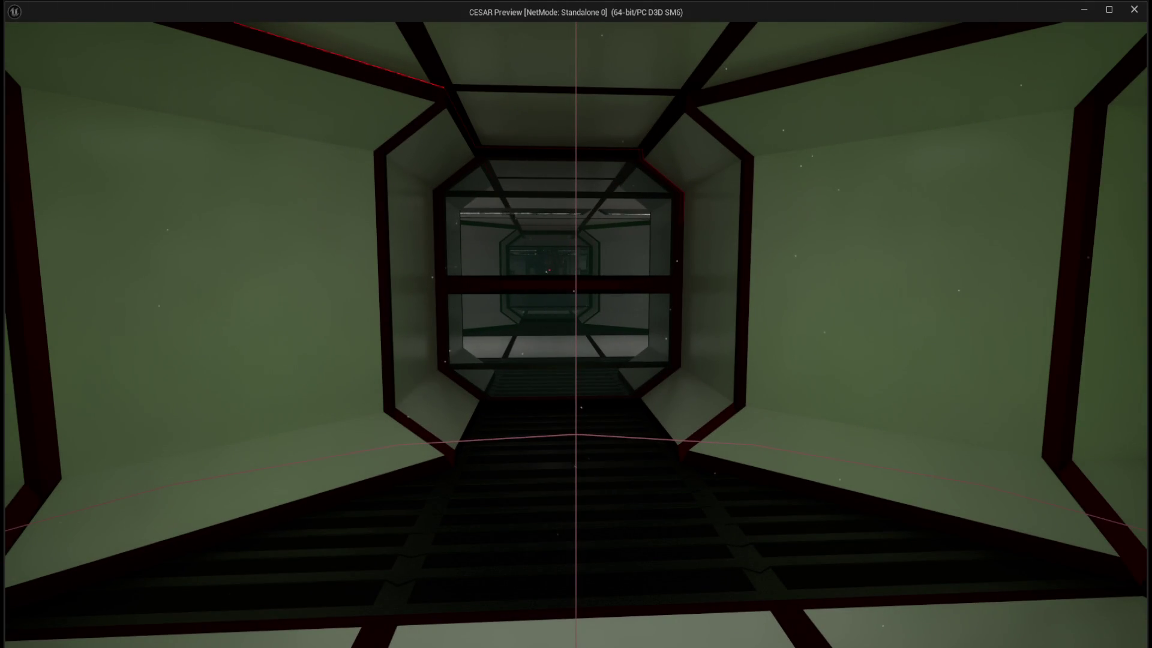
{"action": "key", "text": "Escape"}
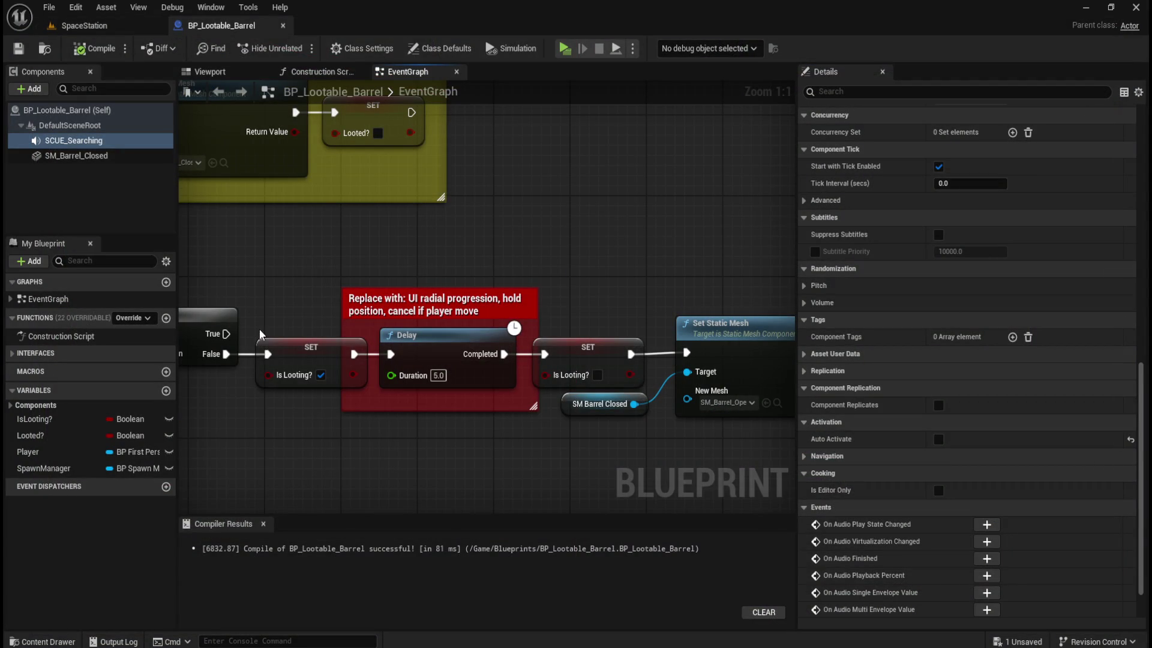
{"action": "left_click_drag", "start_coordinate": [549, 243], "coordinate": [620, 282]}
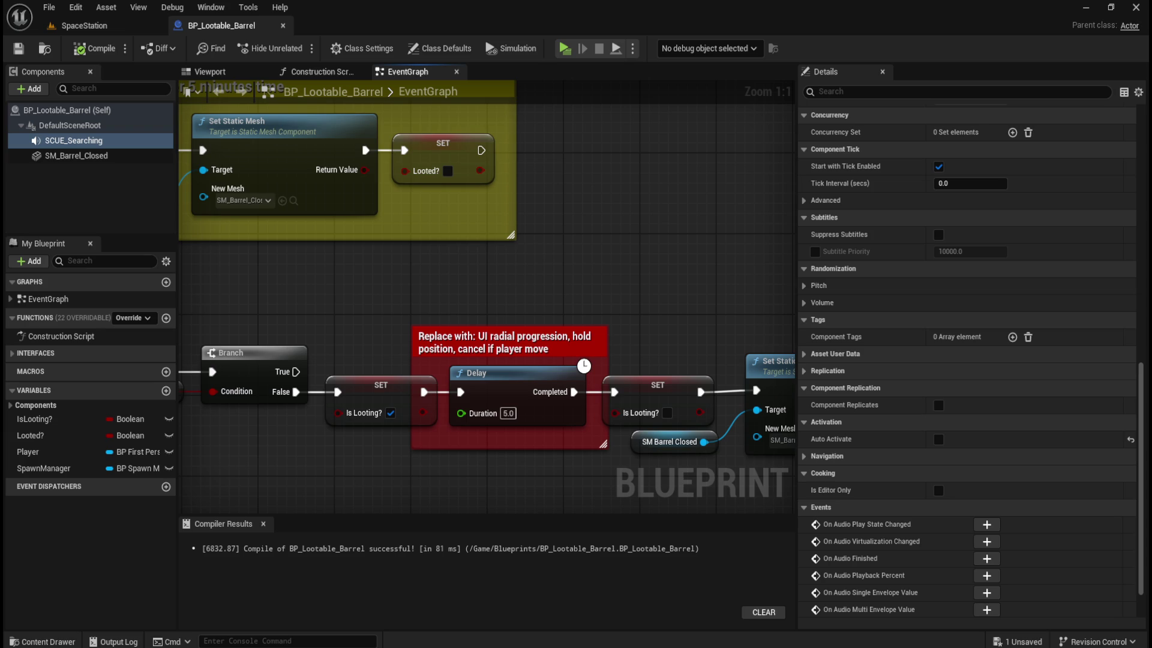
{"action": "mouse_move", "coordinate": [495, 292]}
{"action": "left_mouse_down"}
{"action": "mouse_move", "coordinate": [625, 270]}
{"action": "mouse_move", "coordinate": [438, 237]}
{"action": "left_mouse_up"}
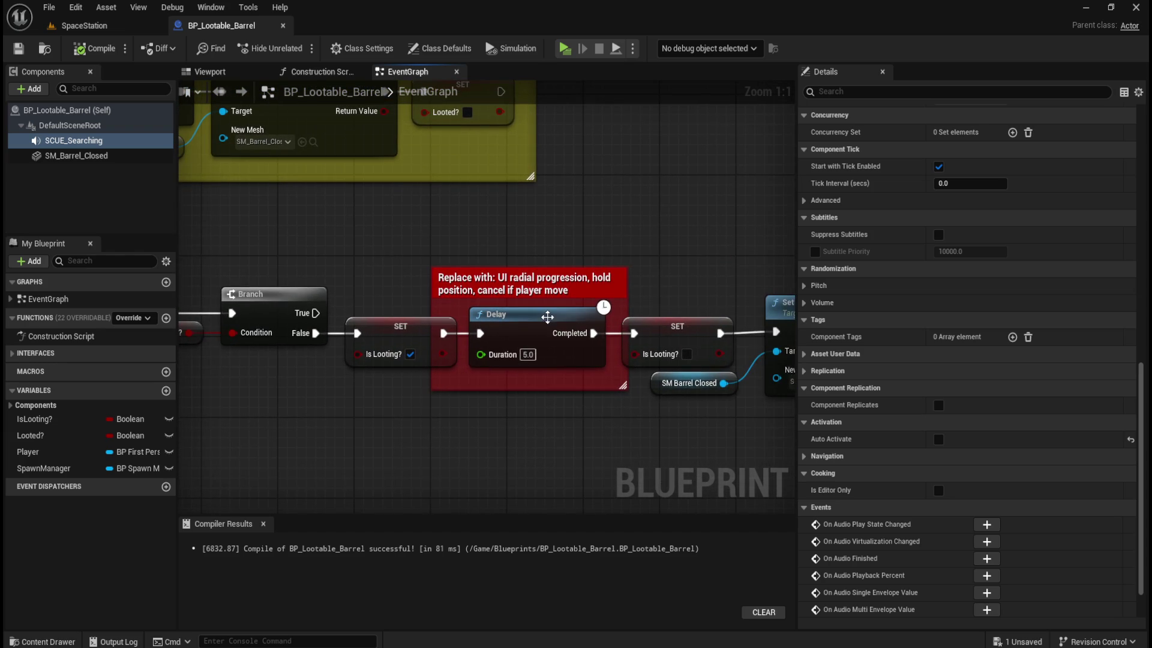
{"action": "mouse_move", "coordinate": [350, 232]}
{"action": "left_mouse_down"}
{"action": "mouse_move", "coordinate": [647, 237]}
{"action": "mouse_move", "coordinate": [302, 244]}
{"action": "left_mouse_up"}
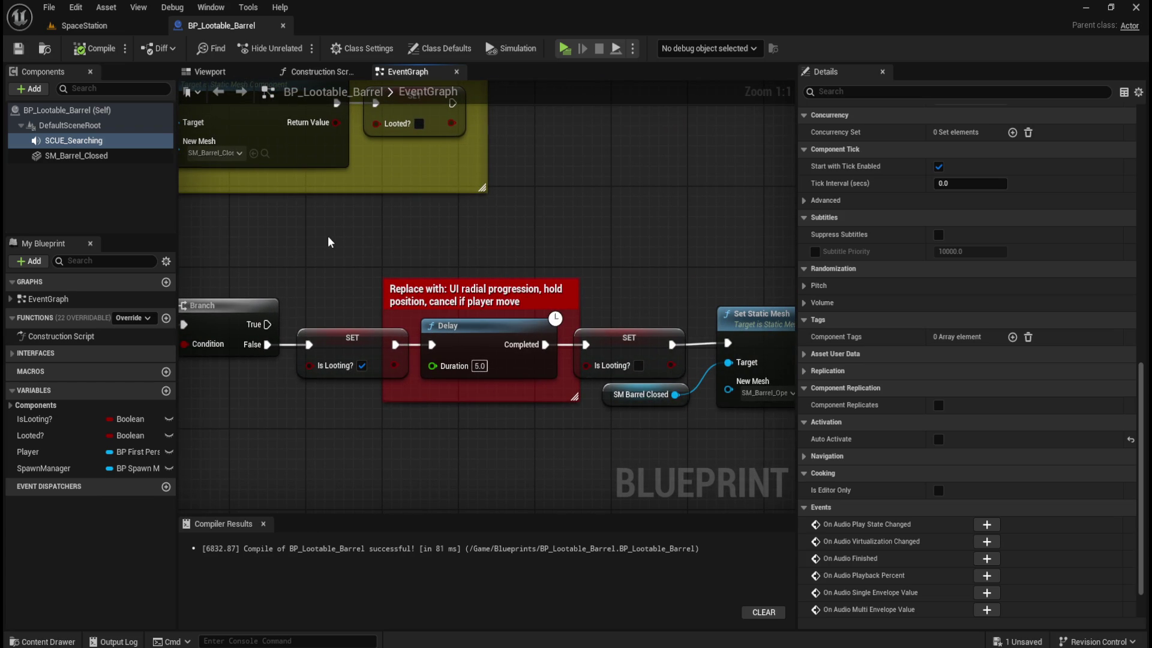
{"action": "mouse_move", "coordinate": [327, 242]}
{"action": "left_mouse_down"}
{"action": "mouse_move", "coordinate": [654, 243]}
{"action": "mouse_move", "coordinate": [422, 222]}
{"action": "left_mouse_up"}
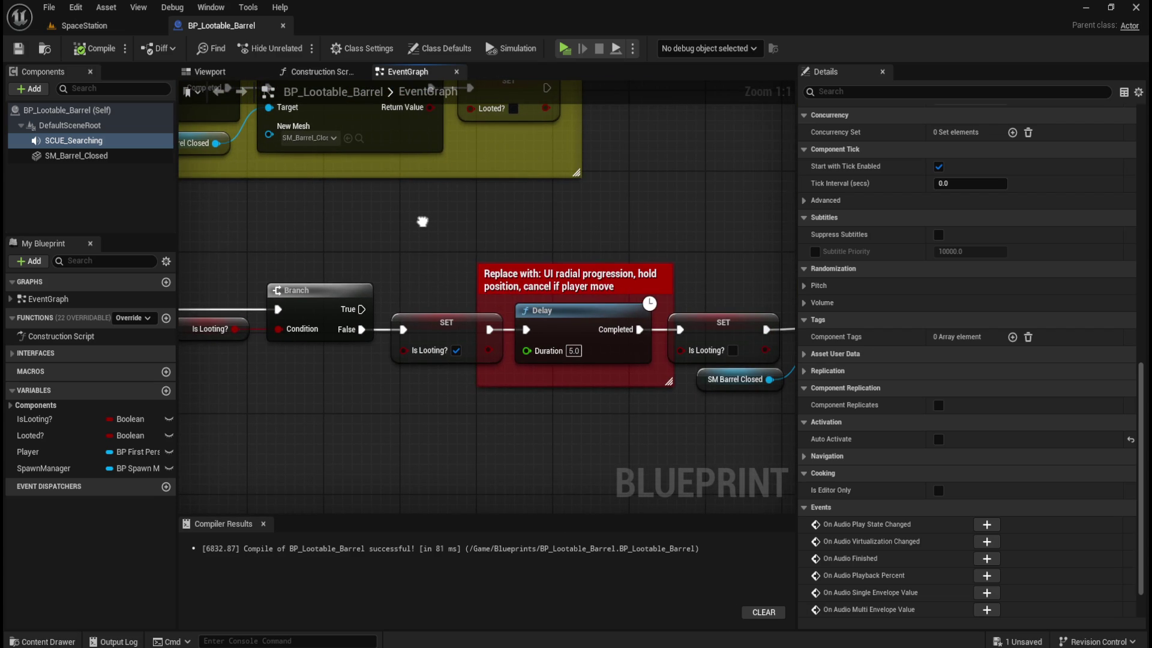
{"action": "left_click_drag", "start_coordinate": [422, 222], "coordinate": [409, 218]}
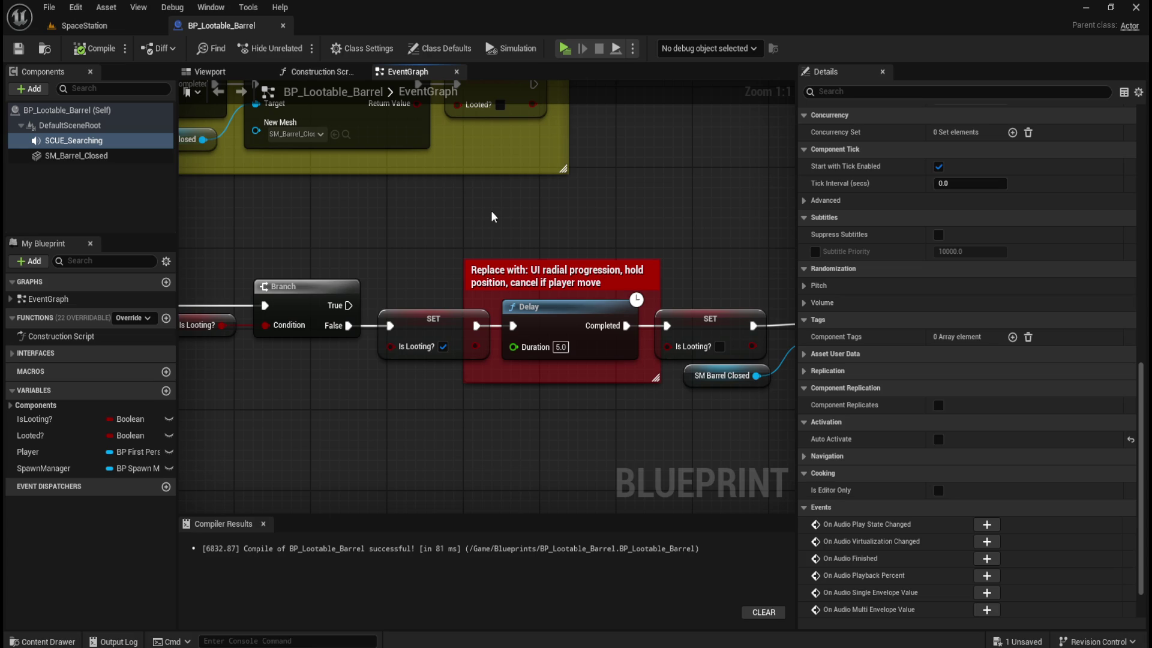
{"action": "left_click_drag", "start_coordinate": [524, 207], "coordinate": [428, 240]}
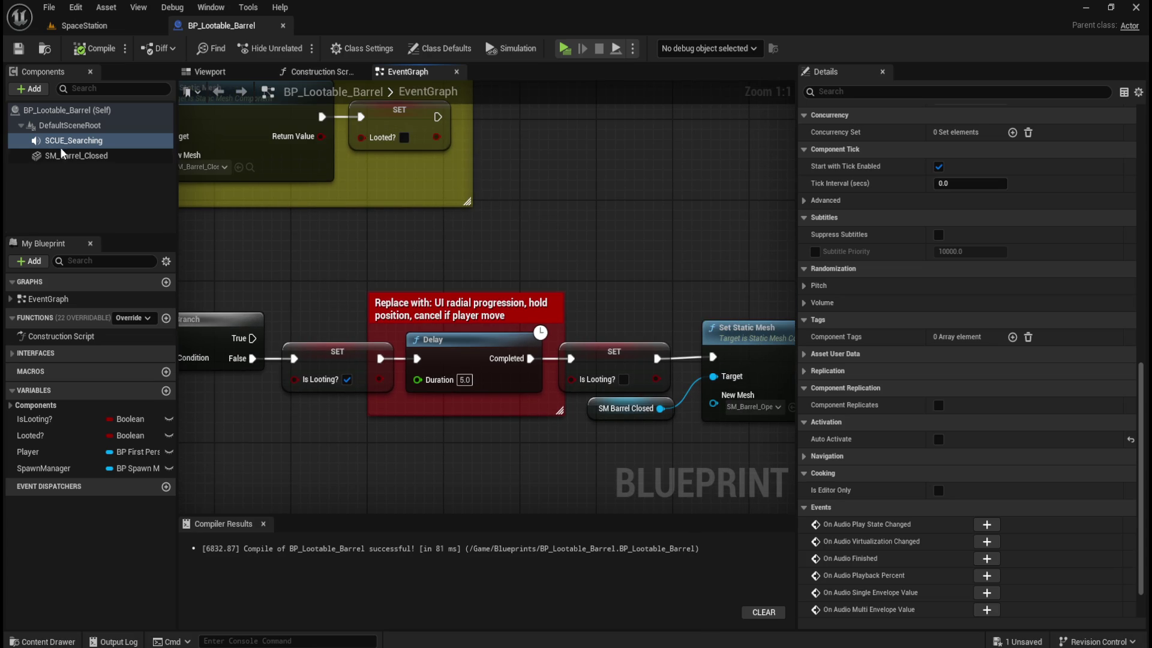
{"action": "mouse_move", "coordinate": [73, 142]}
{"action": "left_mouse_down"}
{"action": "mouse_move", "coordinate": [549, 224]}
{"action": "mouse_move", "coordinate": [510, 235]}
{"action": "left_mouse_up"}
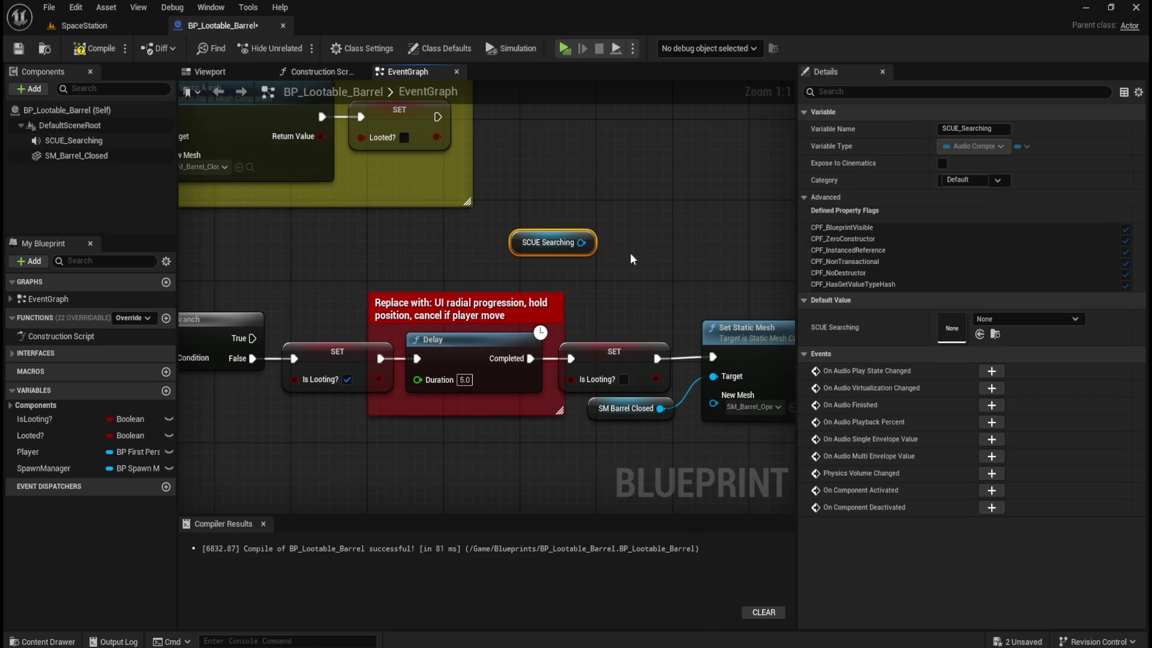
- Add a Play node wired from the SCUE Searching reference and nudge it upward
{"action": "left_click_drag", "start_coordinate": [584, 243], "coordinate": [613, 214]}
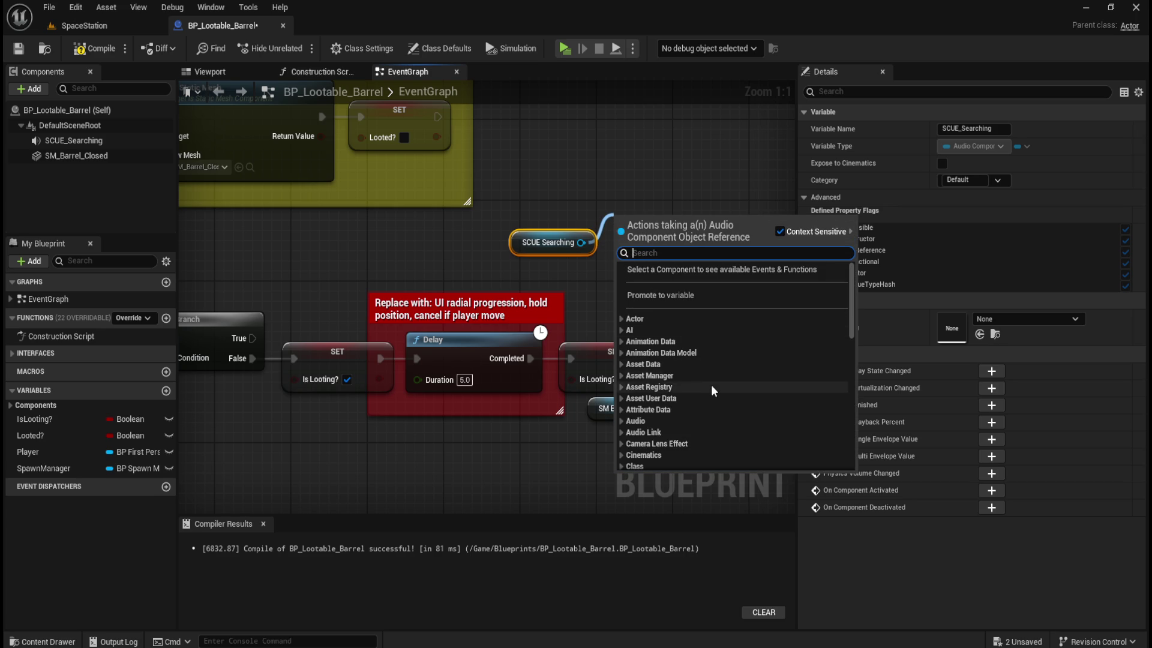
{"action": "type", "text": "play"}
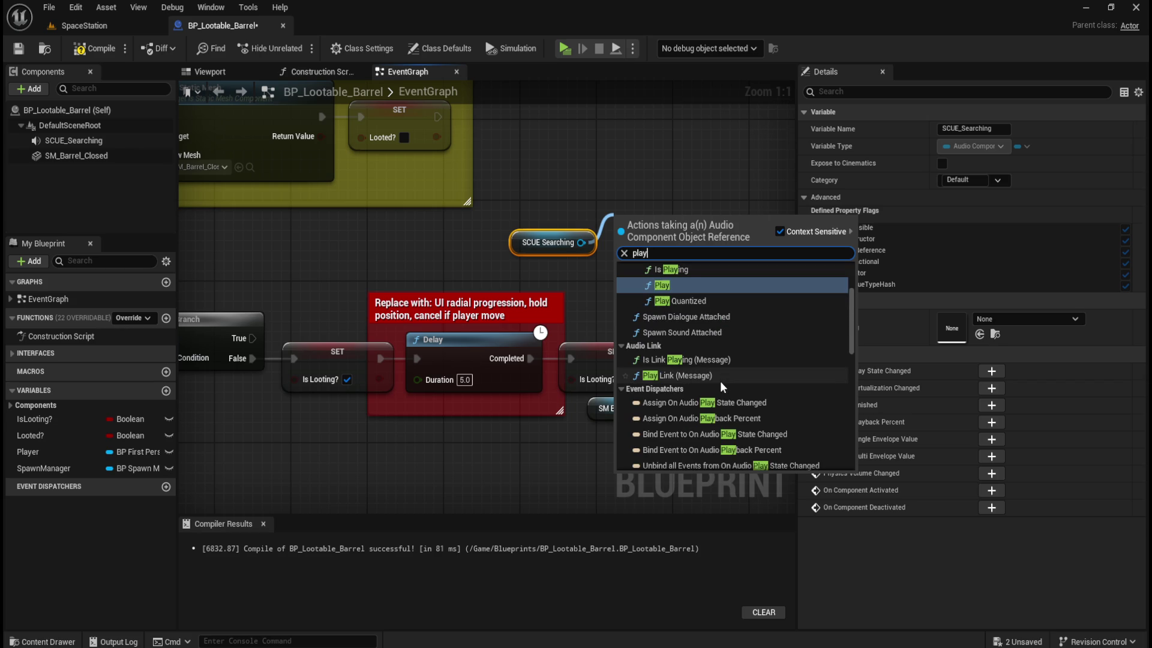
{"action": "left_click", "coordinate": [693, 279]}
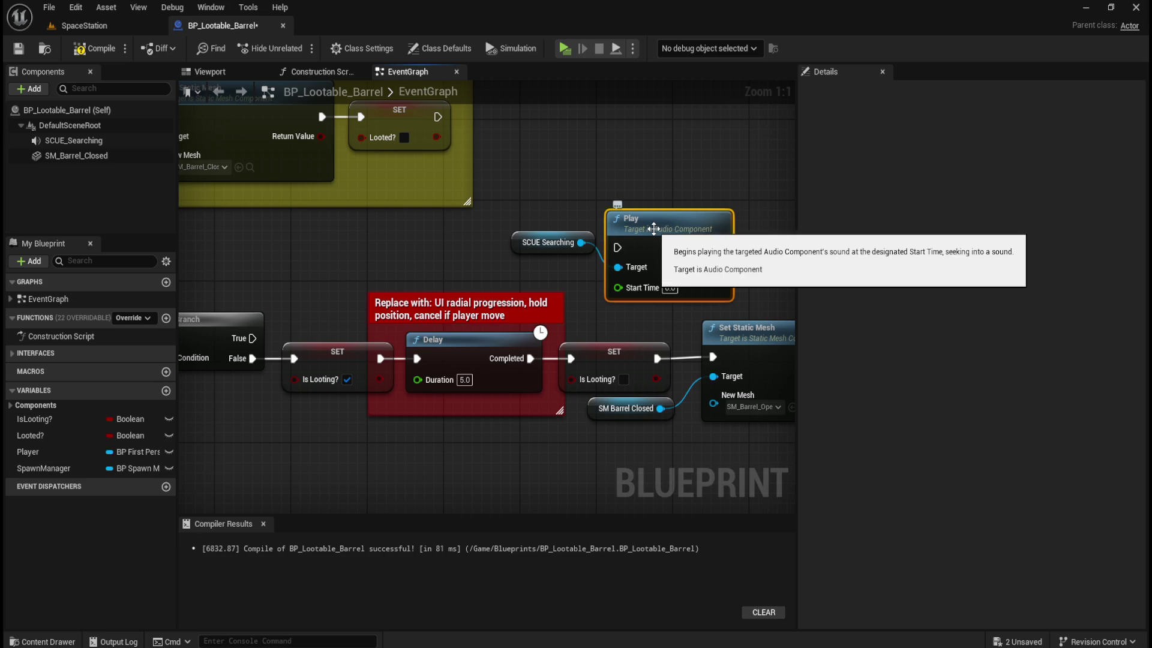
{"action": "left_click_drag", "start_coordinate": [660, 229], "coordinate": [664, 197]}
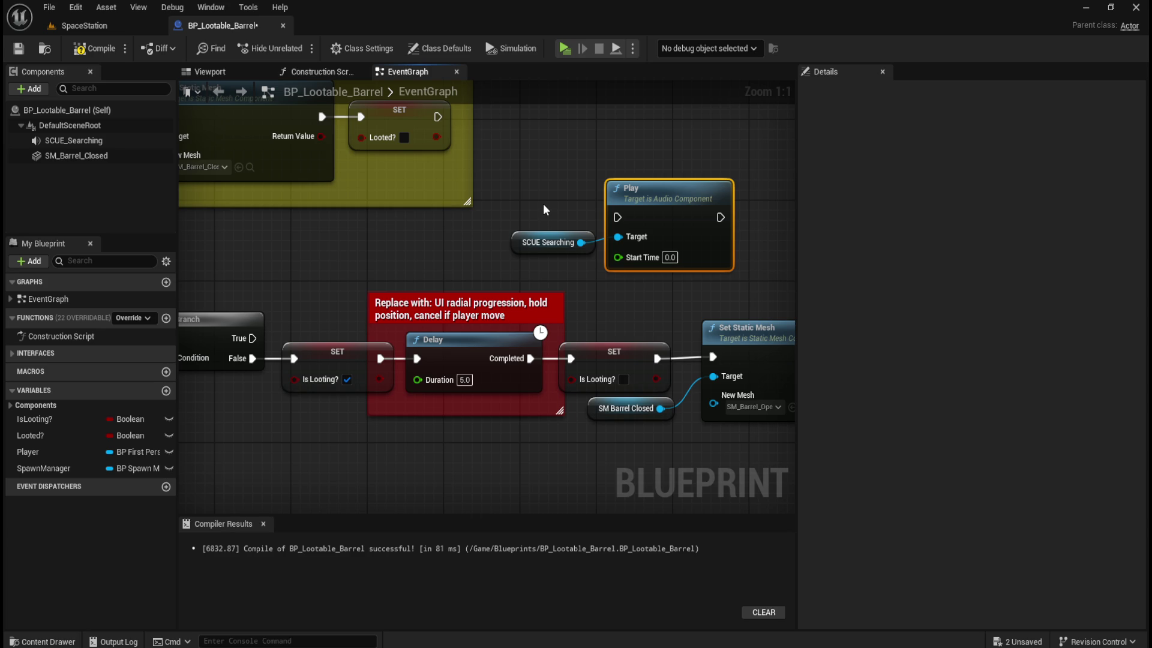
- Review Event Interact, the second Branch and the Play node, then widen the graph area
{"action": "mouse_move", "coordinate": [545, 209]}
{"action": "left_mouse_down"}
{"action": "mouse_move", "coordinate": [720, 164]}
{"action": "mouse_move", "coordinate": [644, 180]}
{"action": "mouse_move", "coordinate": [694, 174]}
{"action": "left_mouse_up"}
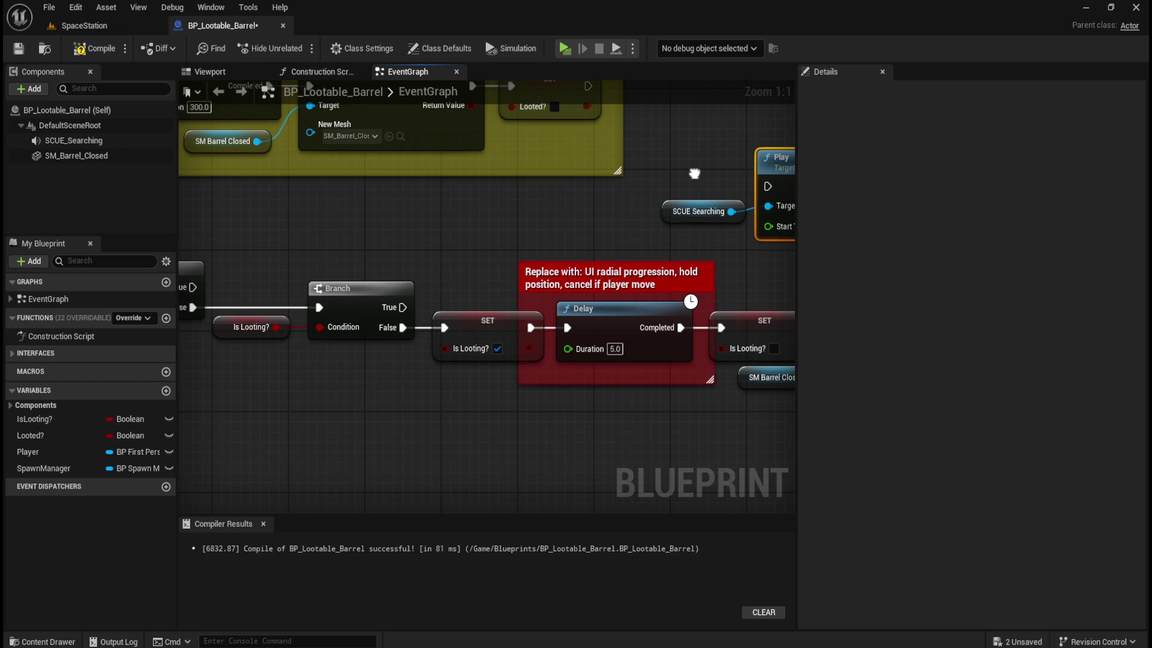
{"action": "mouse_move", "coordinate": [694, 174]}
{"action": "left_mouse_down"}
{"action": "mouse_move", "coordinate": [627, 205]}
{"action": "mouse_move", "coordinate": [672, 186]}
{"action": "left_mouse_up"}
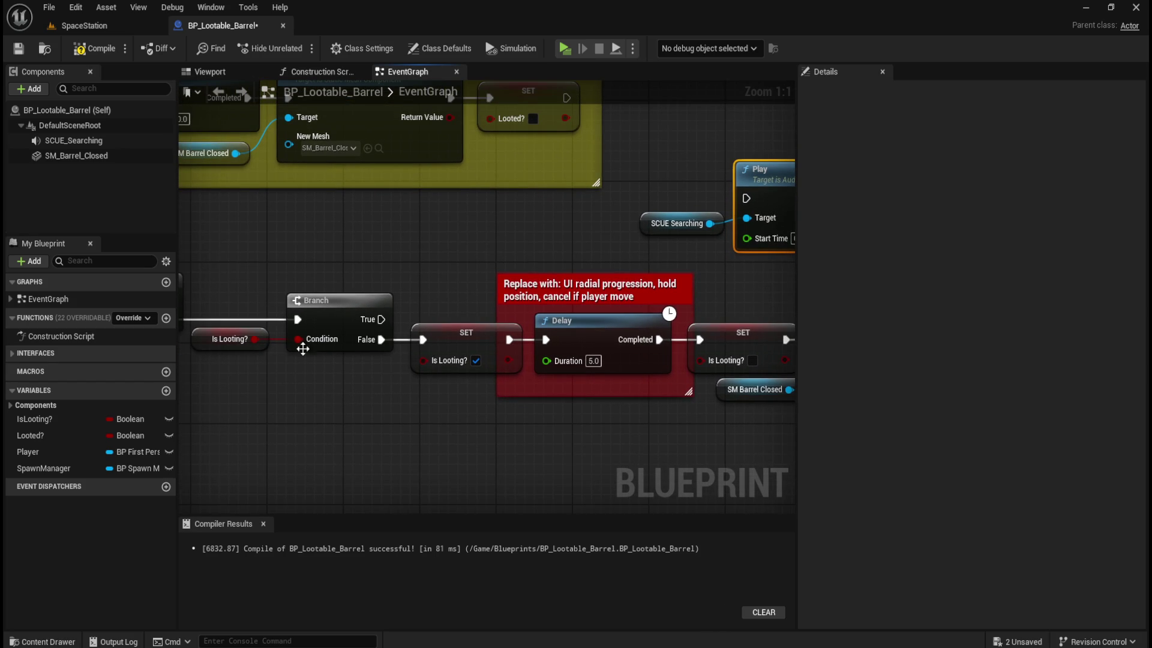
{"action": "mouse_move", "coordinate": [365, 423]}
{"action": "left_mouse_down"}
{"action": "mouse_move", "coordinate": [608, 409]}
{"action": "mouse_move", "coordinate": [586, 386]}
{"action": "mouse_move", "coordinate": [507, 390]}
{"action": "mouse_move", "coordinate": [500, 406]}
{"action": "left_mouse_up"}
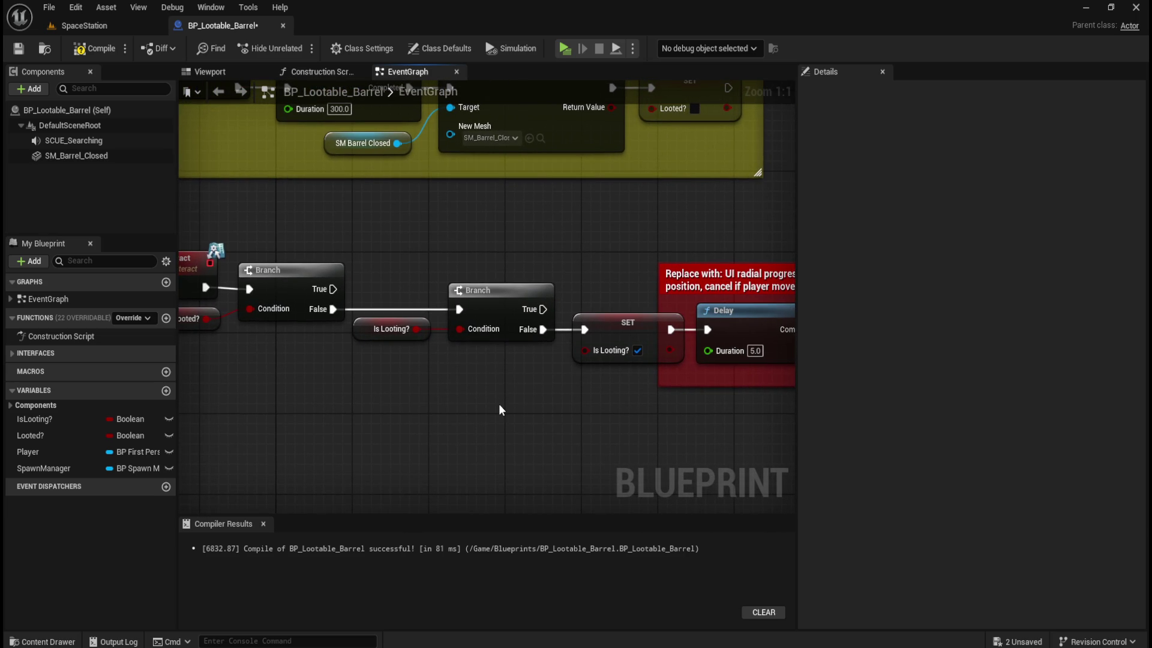
{"action": "mouse_move", "coordinate": [604, 407]}
{"action": "left_mouse_down"}
{"action": "mouse_move", "coordinate": [320, 425]}
{"action": "mouse_move", "coordinate": [325, 406]}
{"action": "left_mouse_up"}
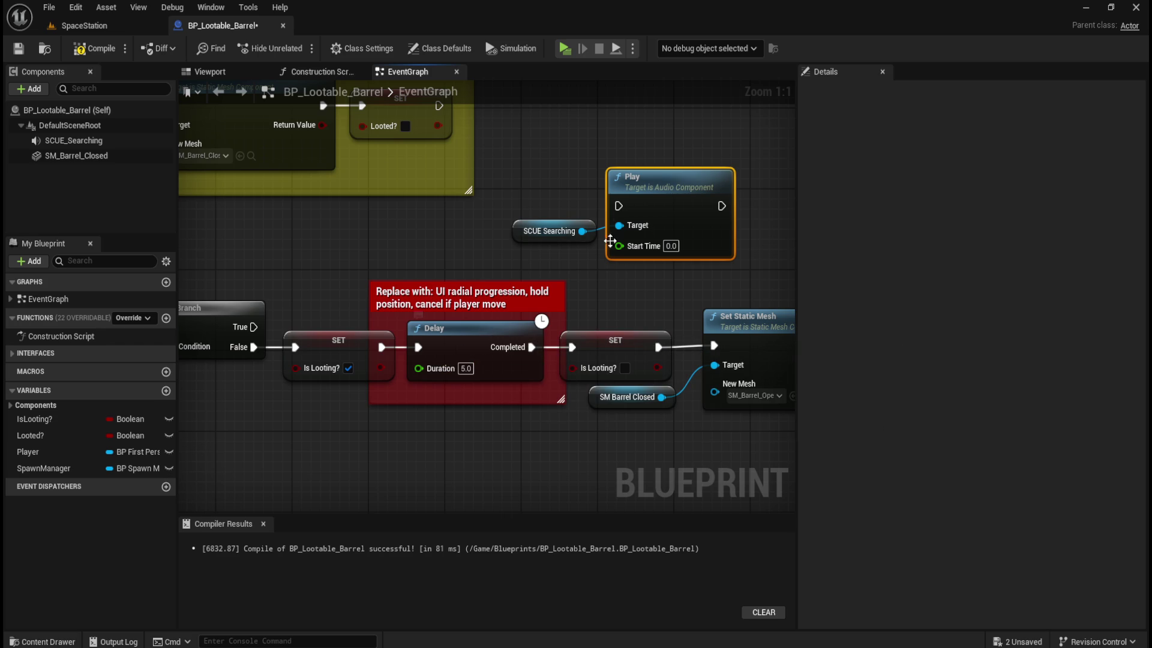
{"action": "mouse_move", "coordinate": [376, 256]}
{"action": "left_mouse_down"}
{"action": "mouse_move", "coordinate": [421, 242]}
{"action": "mouse_move", "coordinate": [755, 242]}
{"action": "mouse_move", "coordinate": [645, 249]}
{"action": "left_mouse_up"}
{"action": "left_click_drag", "start_coordinate": [797, 196], "coordinate": [937, 196]}
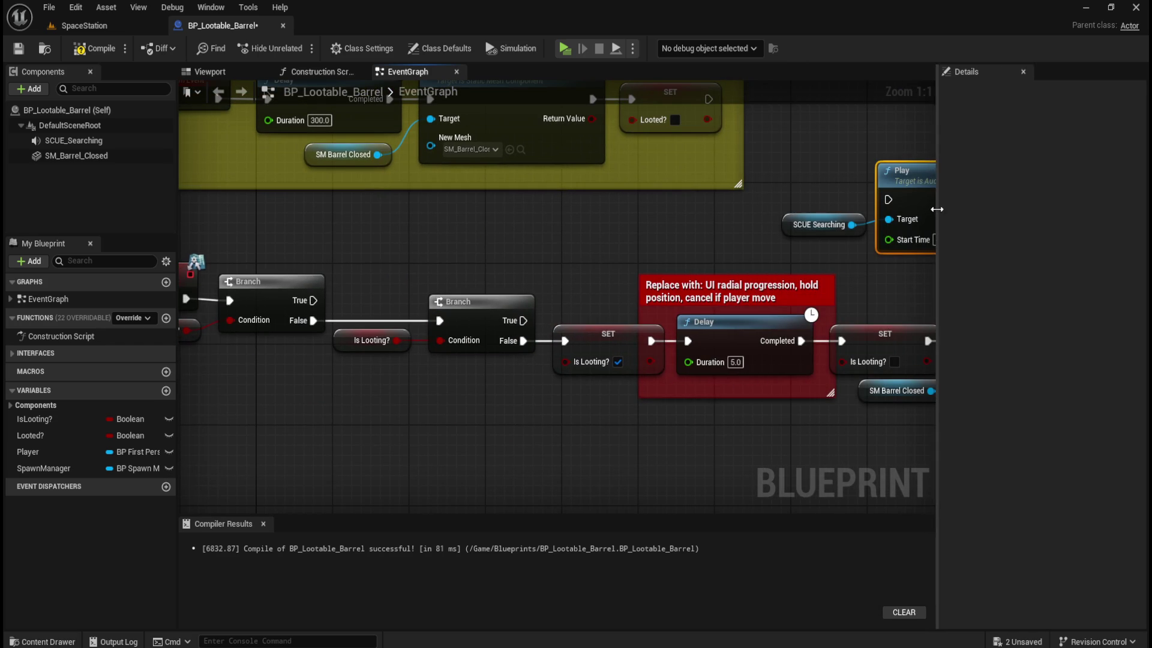
{"action": "left_click_drag", "start_coordinate": [638, 250], "coordinate": [669, 236]}
- Pan across the graph from Play and Set Static Mesh to the Delay chain and Reset Lootable
{"action": "mouse_move", "coordinate": [789, 266]}
{"action": "left_mouse_down"}
{"action": "mouse_move", "coordinate": [424, 260]}
{"action": "mouse_move", "coordinate": [404, 244]}
{"action": "mouse_move", "coordinate": [416, 263]}
{"action": "left_mouse_up"}
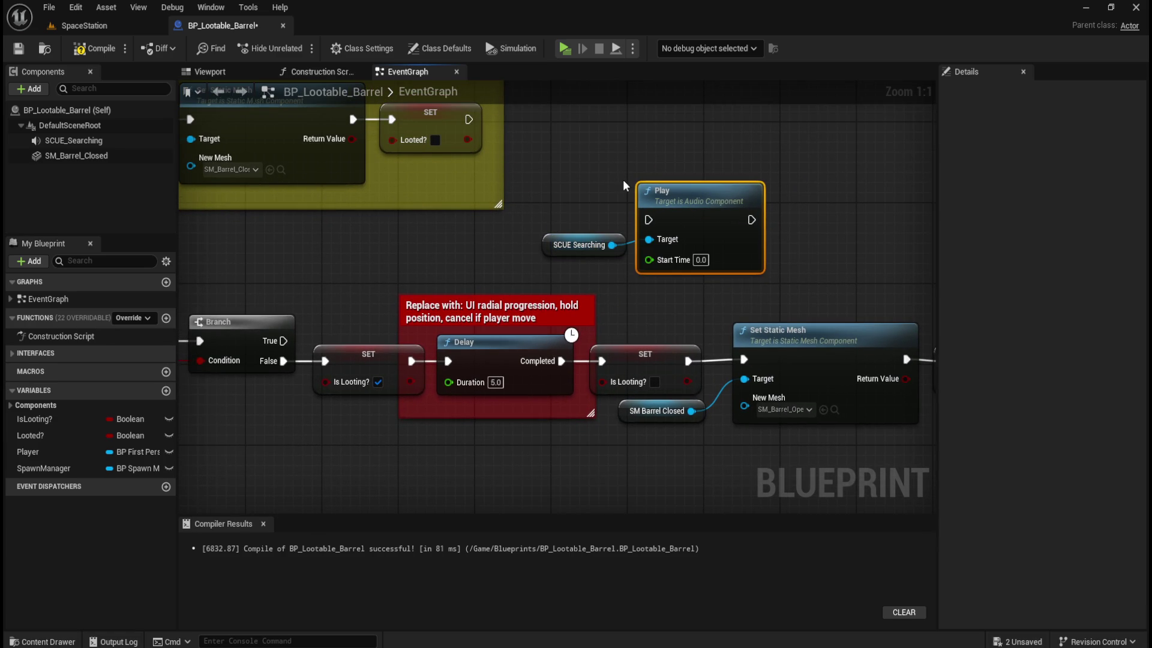
{"action": "mouse_move", "coordinate": [388, 266]}
{"action": "left_mouse_down"}
{"action": "mouse_move", "coordinate": [555, 243]}
{"action": "mouse_move", "coordinate": [737, 244]}
{"action": "left_mouse_up"}
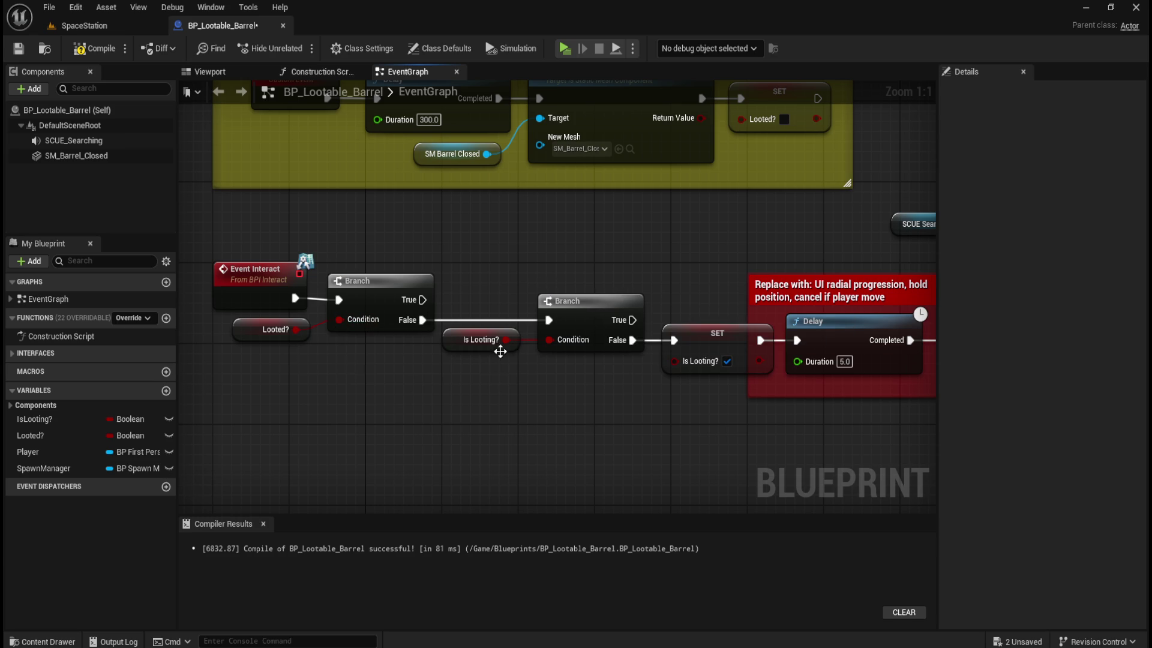
{"action": "left_click_drag", "start_coordinate": [588, 353], "coordinate": [444, 320]}
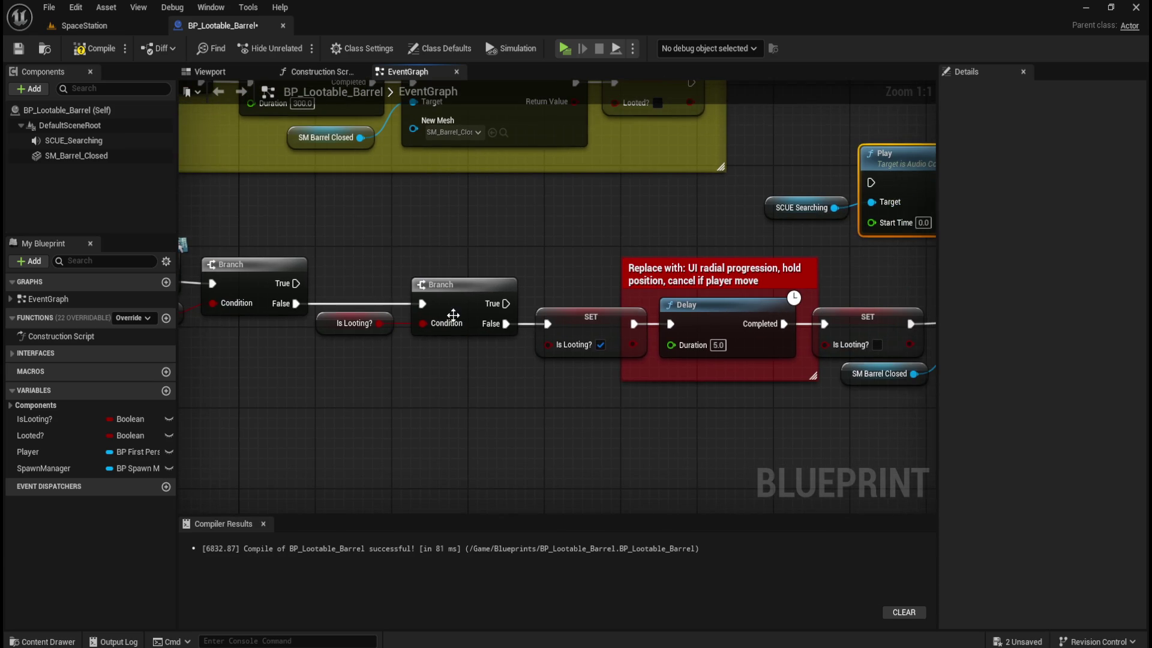
{"action": "mouse_move", "coordinate": [592, 329]}
{"action": "left_mouse_down"}
{"action": "mouse_move", "coordinate": [509, 411]}
{"action": "mouse_move", "coordinate": [418, 381]}
{"action": "left_mouse_up"}
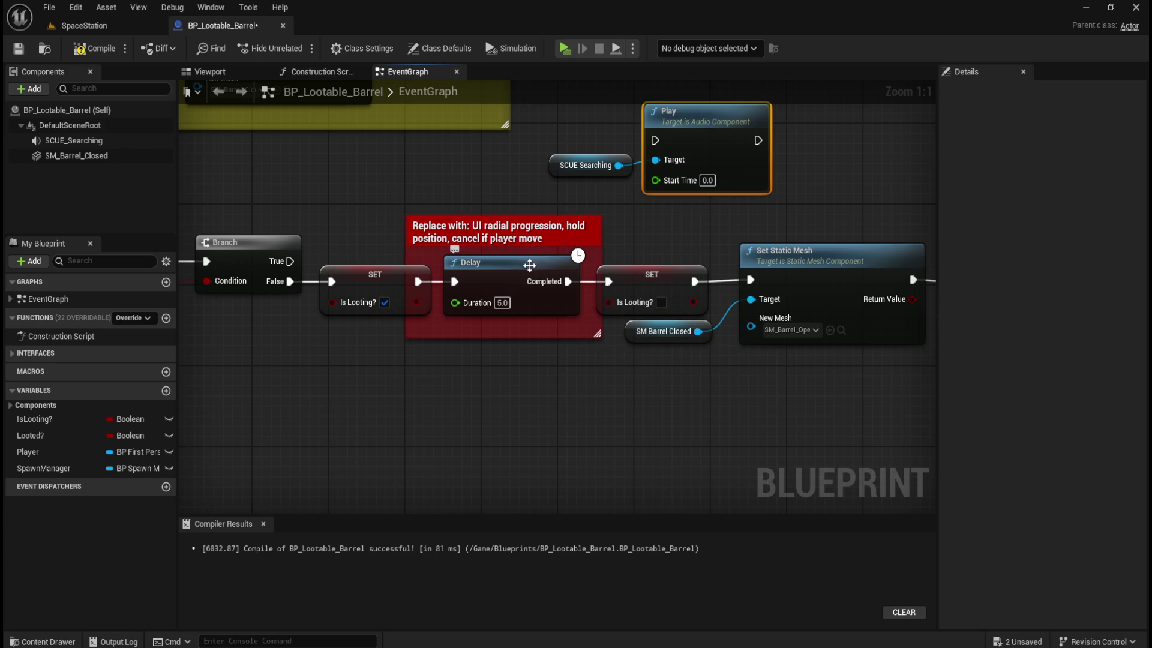
{"action": "mouse_move", "coordinate": [577, 391]}
{"action": "left_mouse_down"}
{"action": "mouse_move", "coordinate": [487, 418]}
{"action": "mouse_move", "coordinate": [727, 404]}
{"action": "mouse_move", "coordinate": [482, 378]}
{"action": "mouse_move", "coordinate": [312, 426]}
{"action": "mouse_move", "coordinate": [547, 448]}
{"action": "left_mouse_up"}
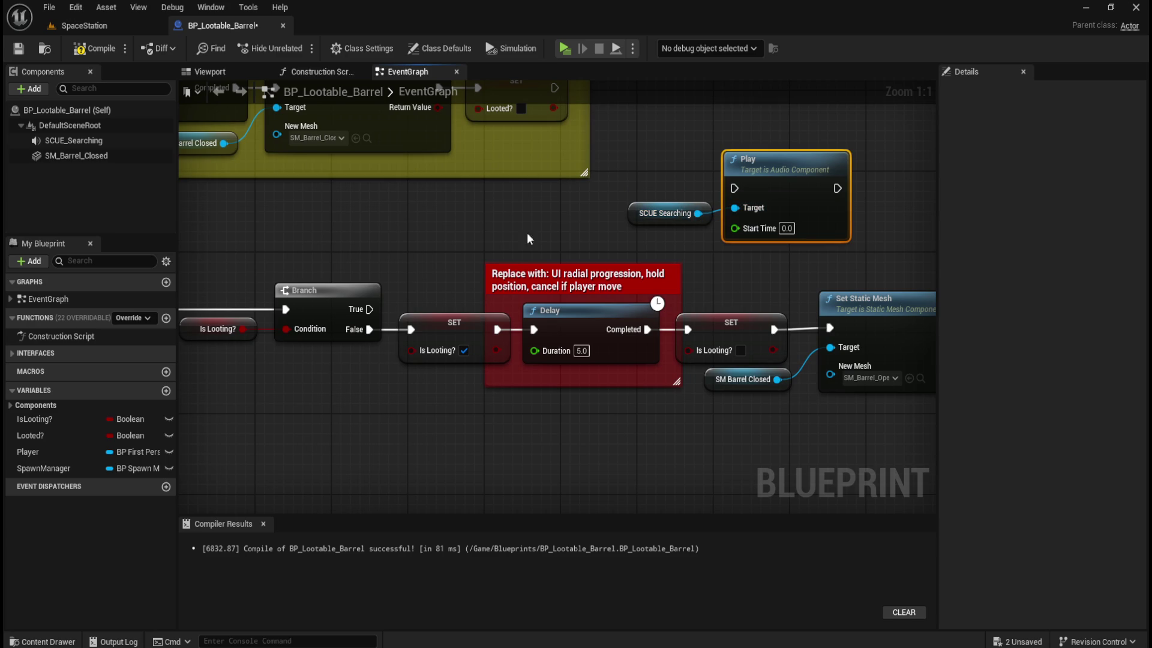
{"action": "mouse_move", "coordinate": [444, 274]}
{"action": "left_mouse_down"}
{"action": "mouse_move", "coordinate": [678, 309]}
{"action": "mouse_move", "coordinate": [563, 285]}
{"action": "mouse_move", "coordinate": [383, 276]}
{"action": "left_mouse_up"}
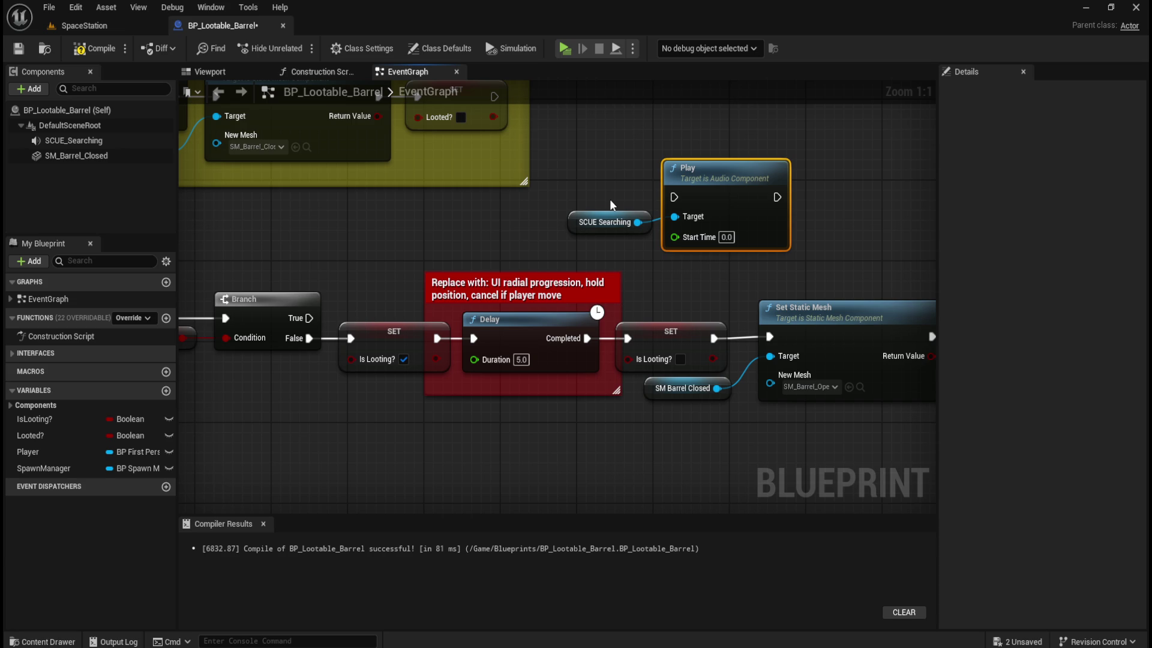
- Look over the SpaceStation level, then return to the barrel blueprint's event graph
{"action": "left_click", "coordinate": [111, 26]}
{"action": "left_click_drag", "start_coordinate": [604, 210], "coordinate": [598, 214]}
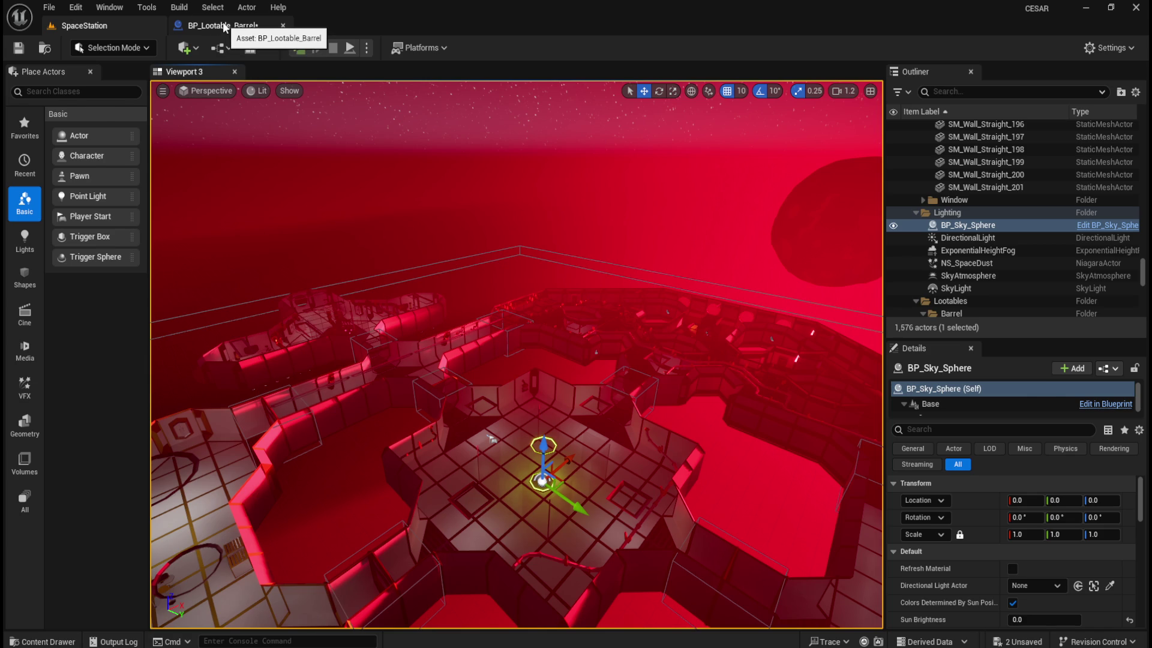
{"action": "left_click", "coordinate": [224, 27]}
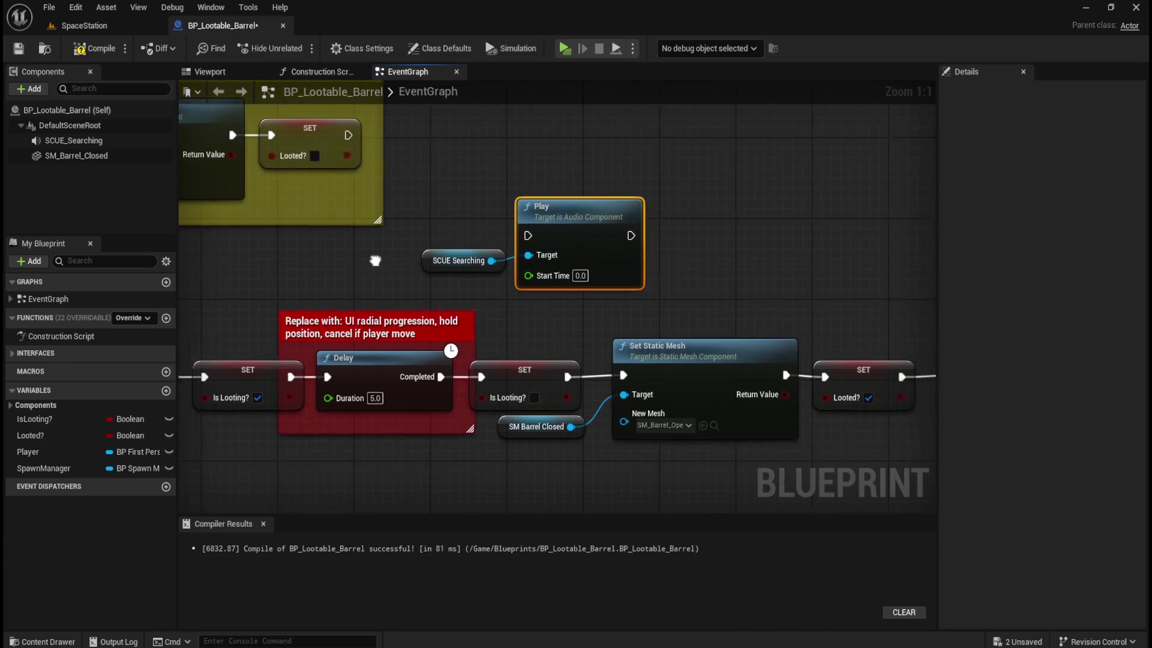
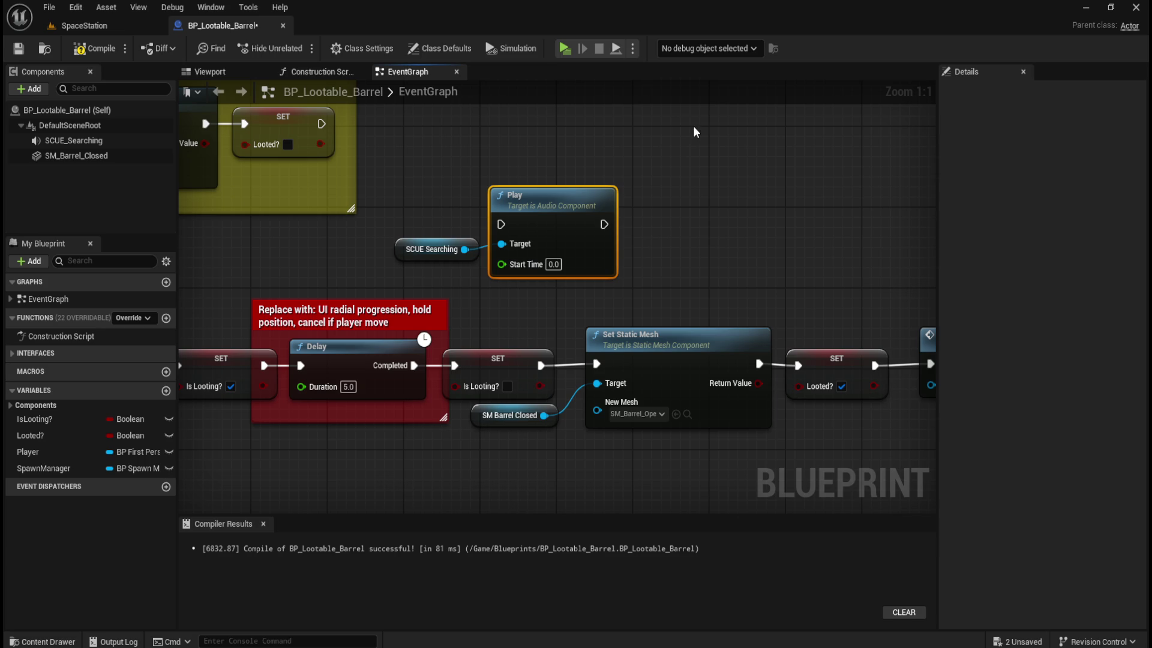
- Open BP_FirstPersonCharacter from Content > FirstPerson > Blueprints, then go back to the BP_Lootable_Barrel tab
{"action": "left_click", "coordinate": [690, 172]}
{"action": "left_click_drag", "start_coordinate": [689, 171], "coordinate": [769, 204]}
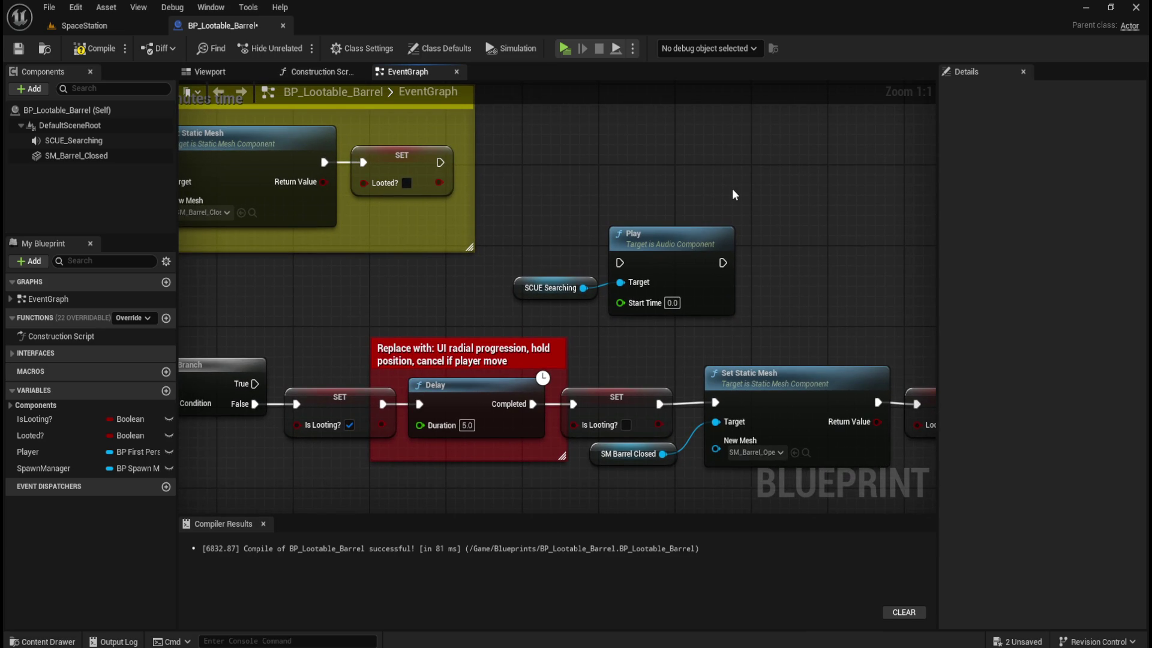
{"action": "key", "text": "ctrl+space"}
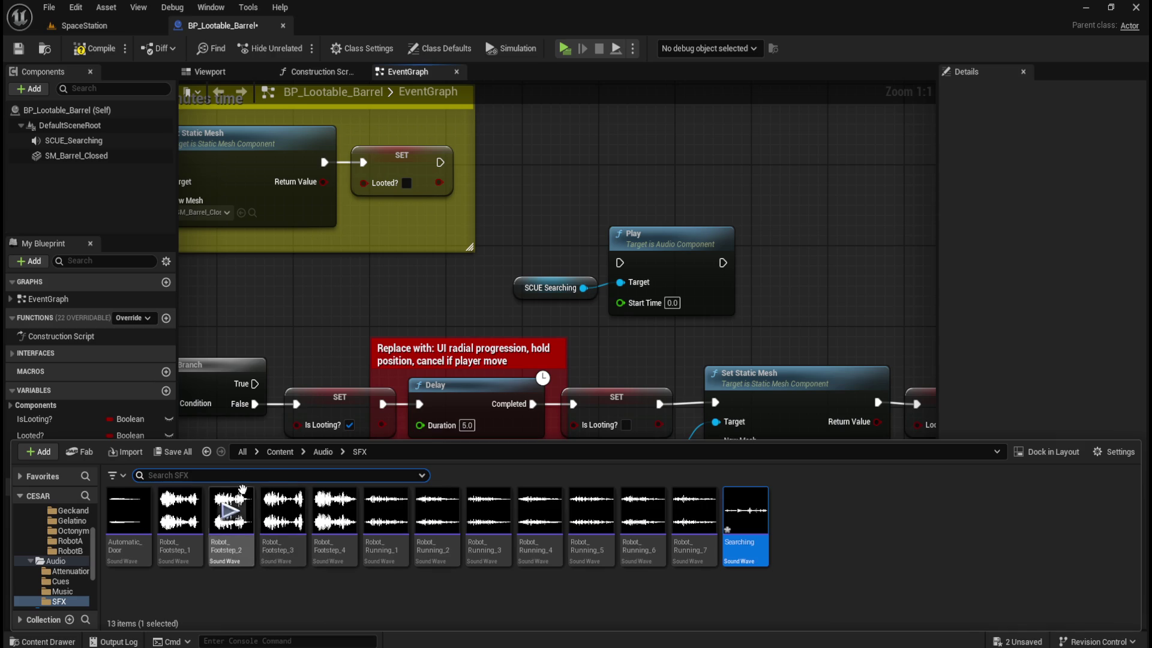
{"action": "left_click", "coordinate": [277, 452]}
{"action": "double_click", "coordinate": [282, 510]}
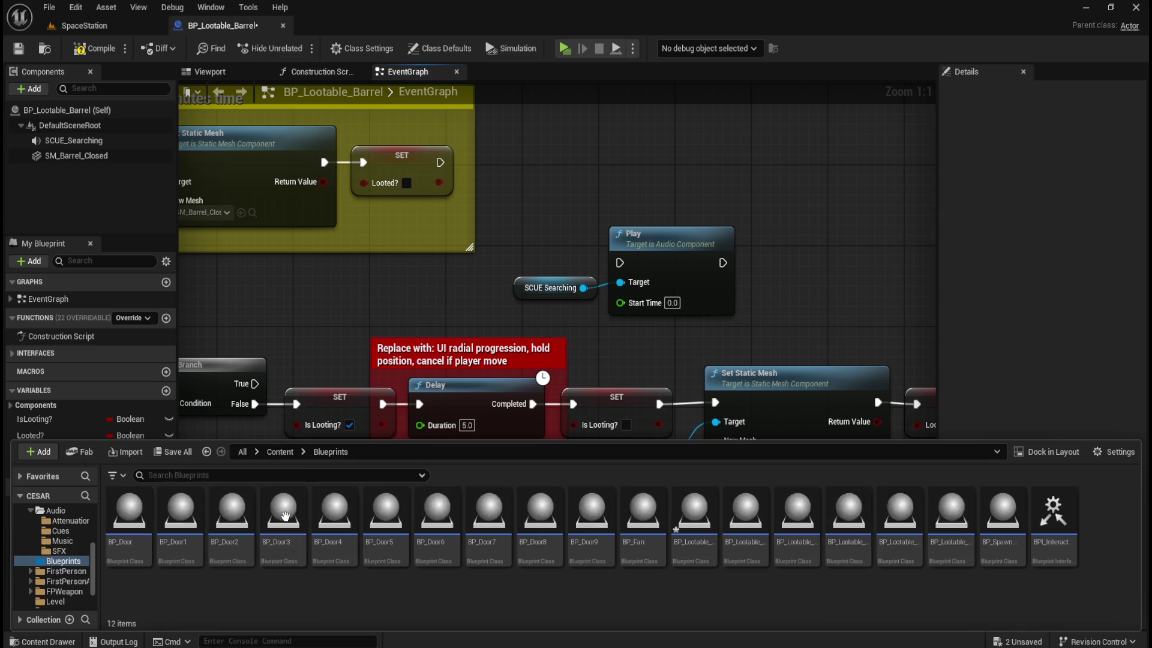
{"action": "left_click", "coordinate": [280, 452]}
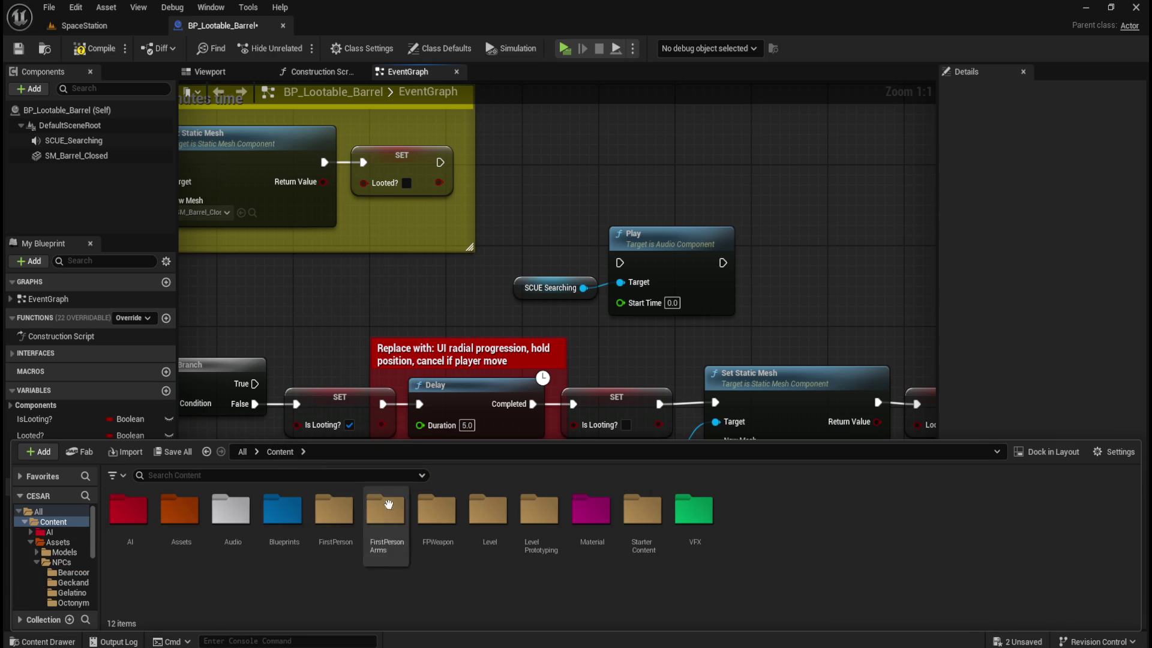
{"action": "double_click", "coordinate": [337, 511]}
{"action": "double_click", "coordinate": [138, 524]}
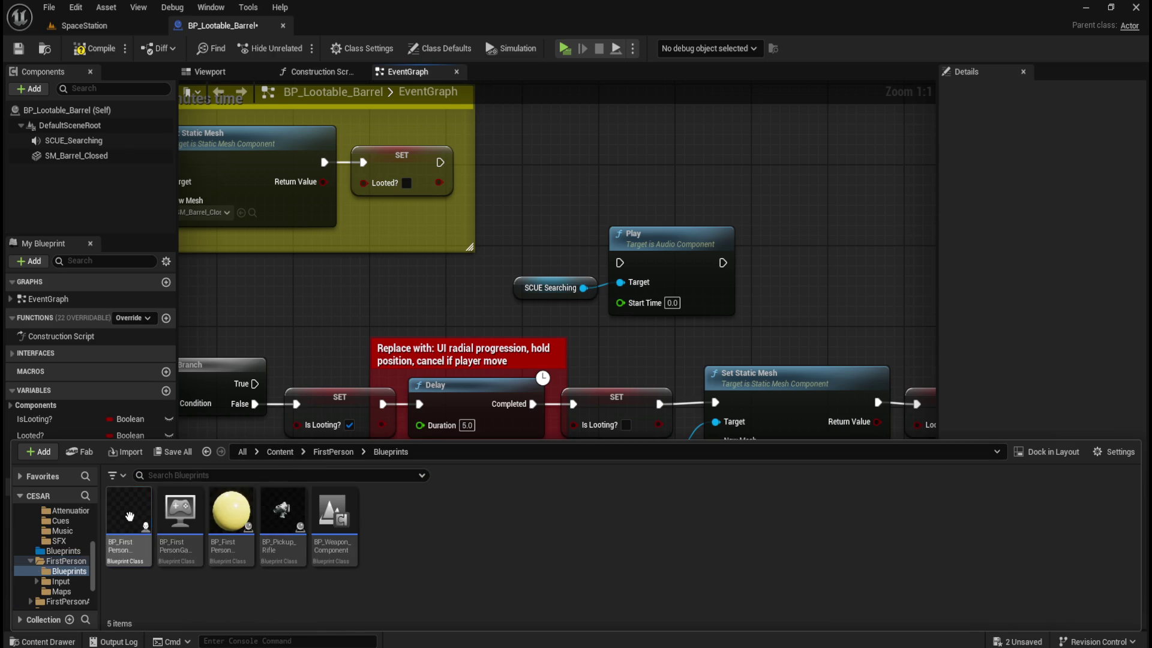
{"action": "double_click", "coordinate": [129, 516]}
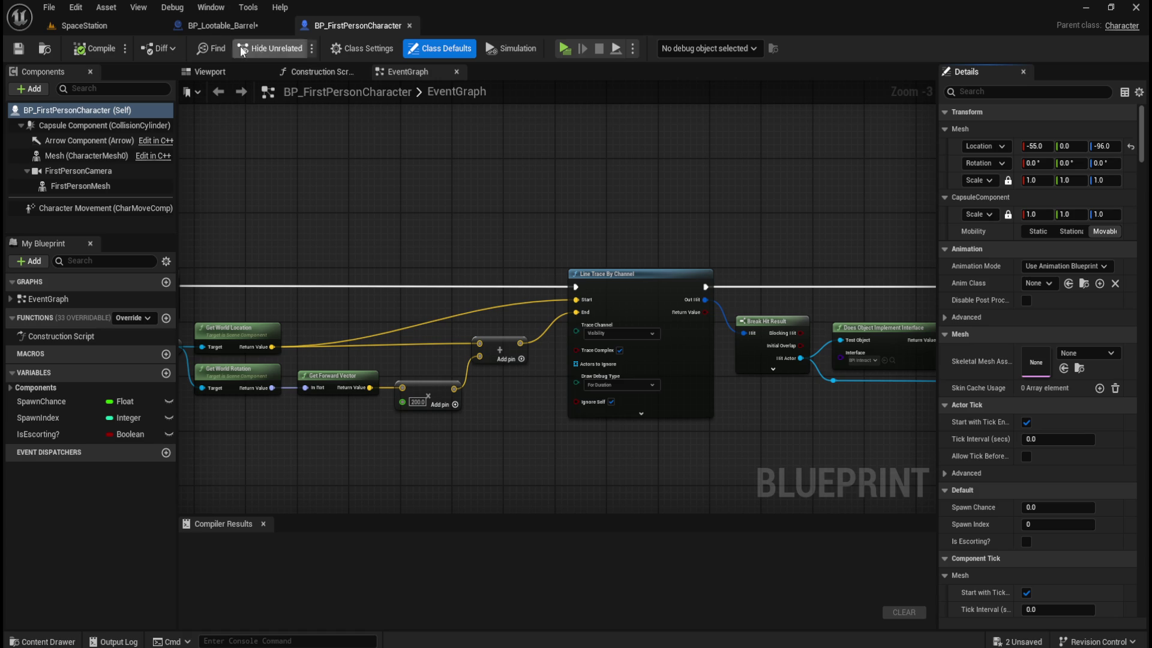
{"action": "left_click", "coordinate": [243, 25]}
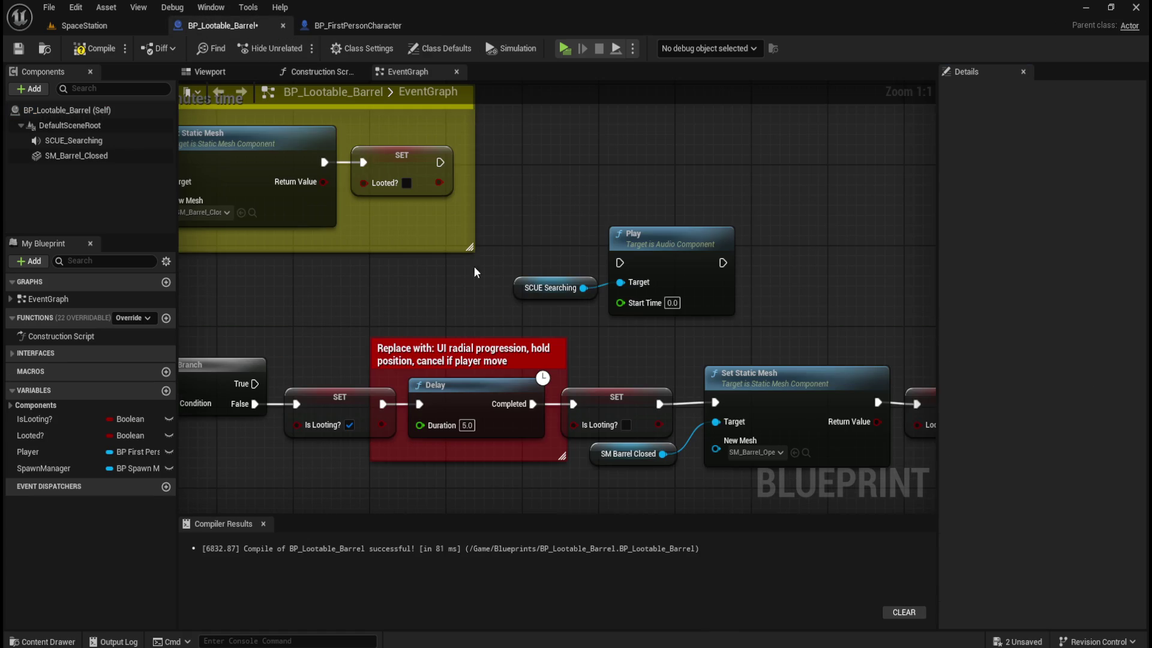
{"action": "mouse_move", "coordinate": [467, 301]}
{"action": "left_mouse_down"}
{"action": "mouse_move", "coordinate": [624, 287]}
{"action": "mouse_move", "coordinate": [738, 255]}
{"action": "mouse_move", "coordinate": [580, 276]}
{"action": "mouse_move", "coordinate": [817, 290]}
{"action": "mouse_move", "coordinate": [801, 252]}
{"action": "mouse_move", "coordinate": [654, 236]}
{"action": "left_mouse_up"}
{"action": "mouse_move", "coordinate": [742, 150]}
{"action": "left_mouse_down"}
{"action": "mouse_move", "coordinate": [674, 153]}
{"action": "mouse_move", "coordinate": [819, 264]}
{"action": "mouse_move", "coordinate": [862, 258]}
{"action": "mouse_move", "coordinate": [876, 272]}
{"action": "left_mouse_up"}
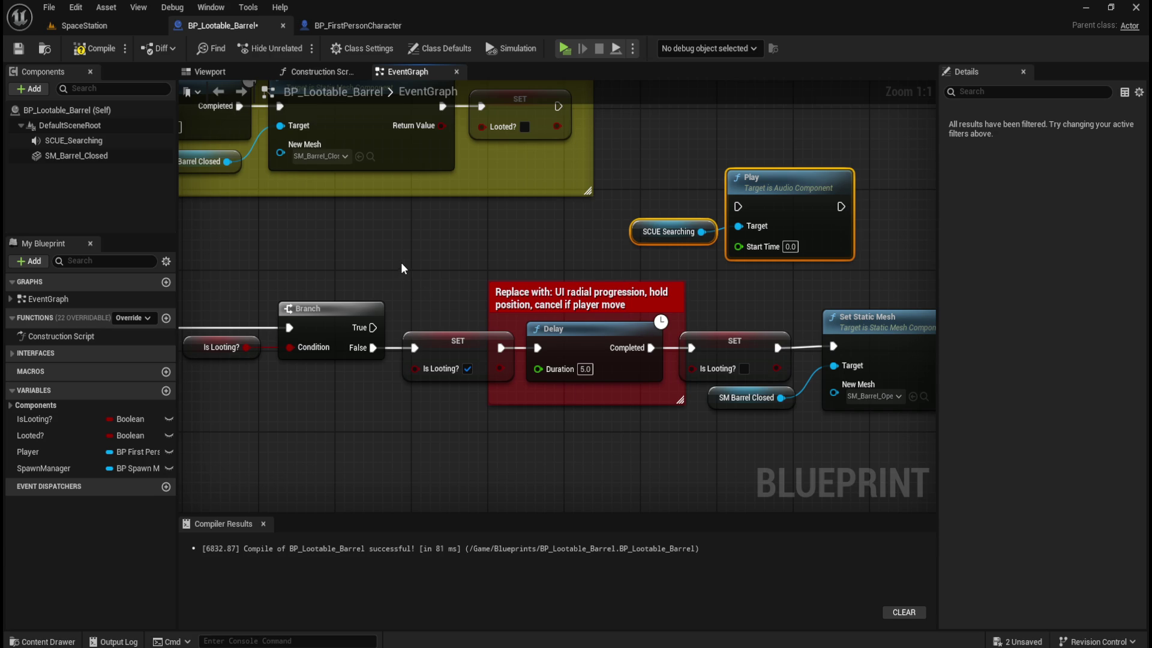
{"action": "mouse_move", "coordinate": [412, 262]}
{"action": "left_mouse_down"}
{"action": "mouse_move", "coordinate": [789, 256]}
{"action": "mouse_move", "coordinate": [740, 267]}
{"action": "mouse_move", "coordinate": [633, 393]}
{"action": "mouse_move", "coordinate": [655, 294]}
{"action": "mouse_move", "coordinate": [325, 261]}
{"action": "left_mouse_up"}
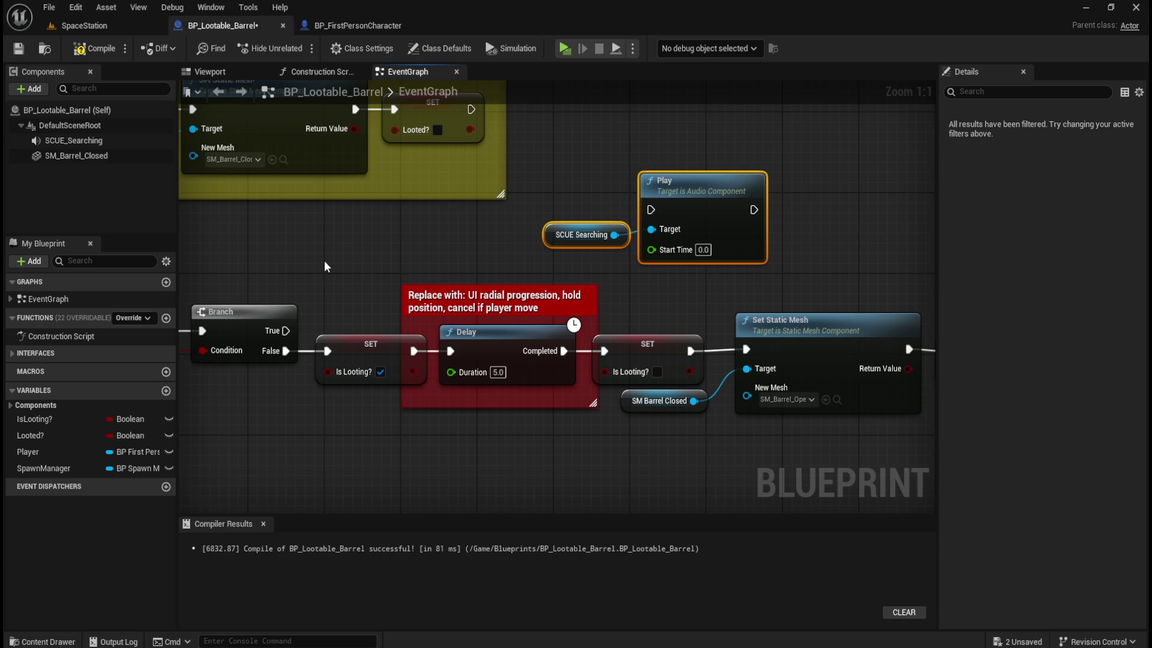
{"action": "left_click", "coordinate": [330, 227]}
{"action": "left_click_drag", "start_coordinate": [340, 228], "coordinate": [444, 265]}
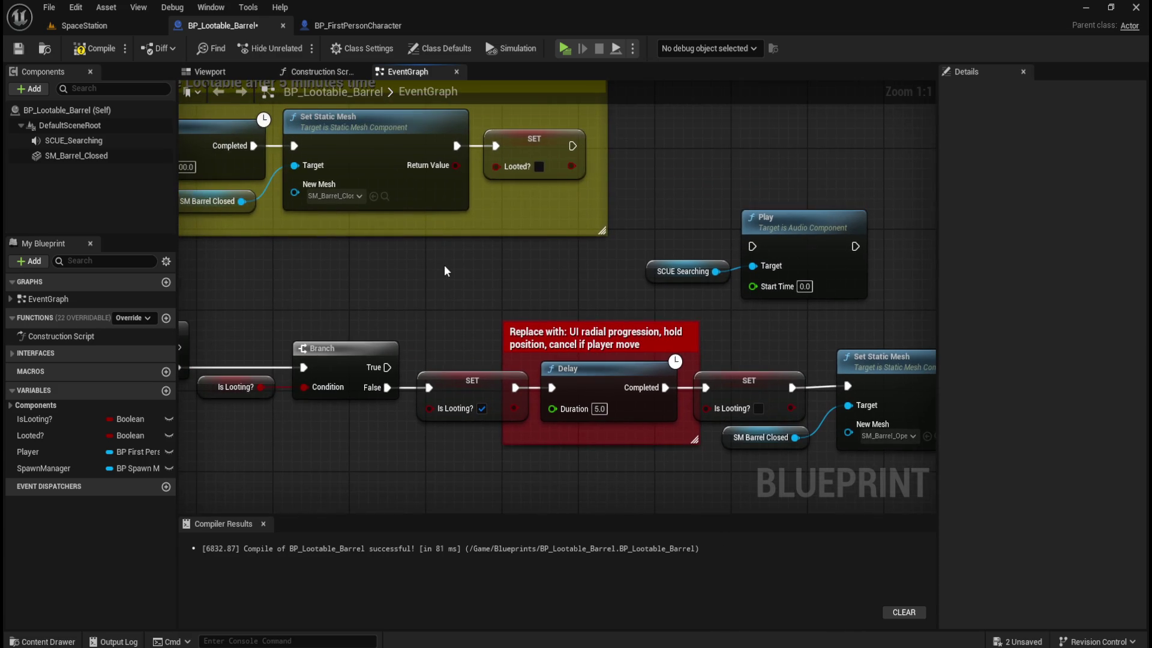
{"action": "key", "text": "ctrl+space"}
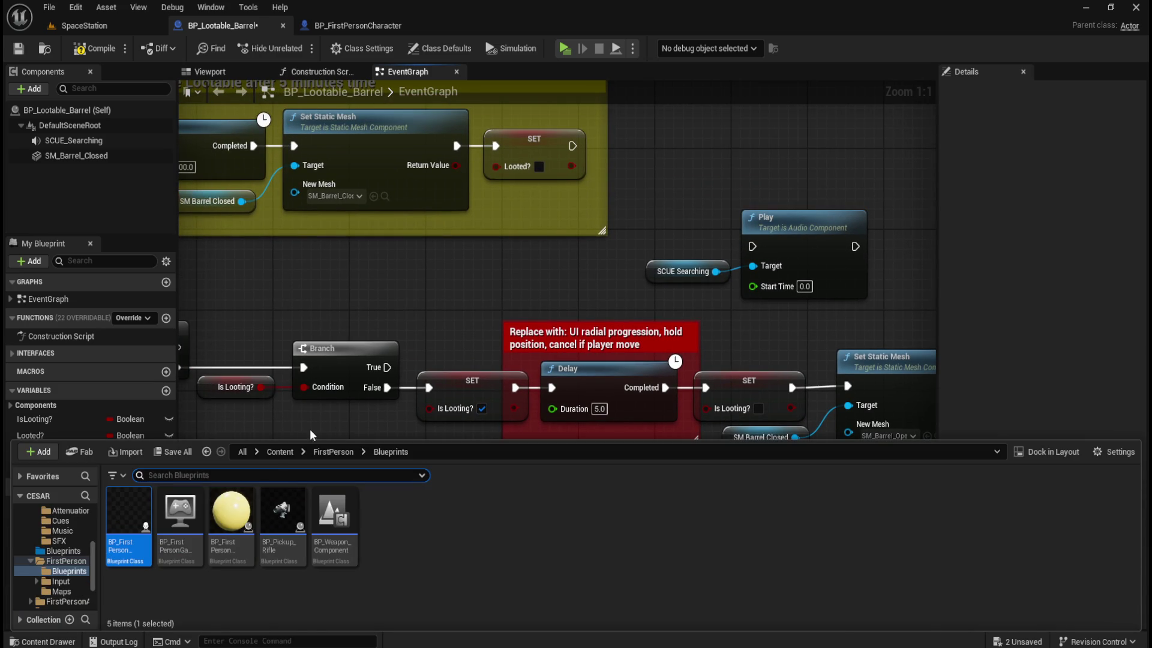
{"action": "double_click", "coordinate": [243, 520]}
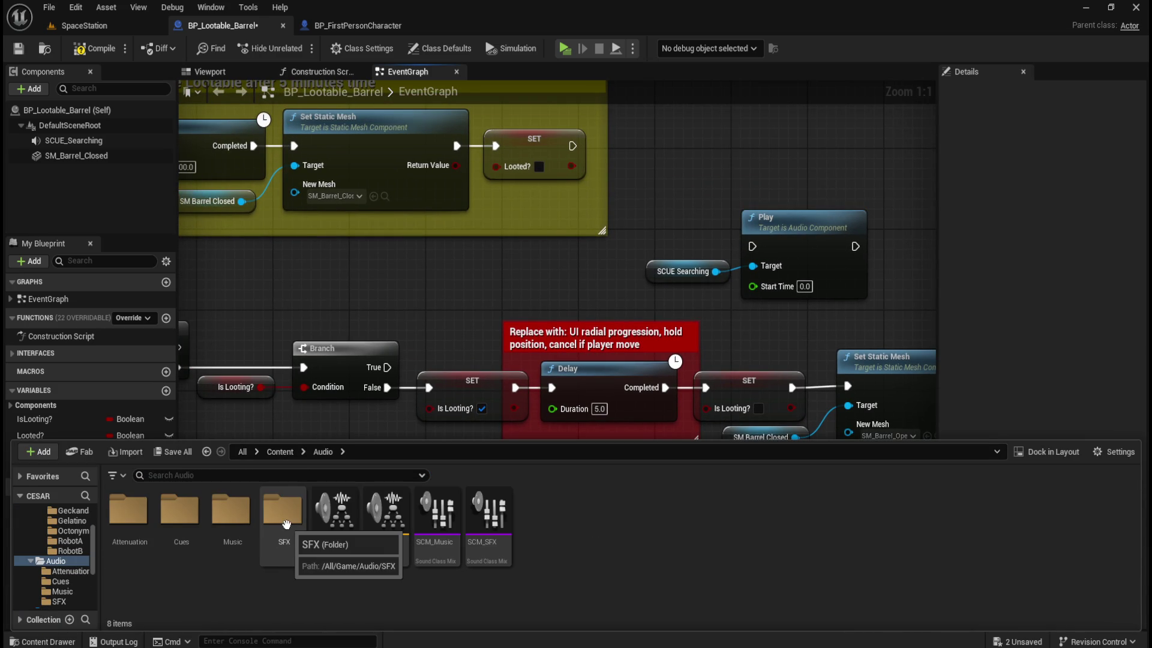
{"action": "double_click", "coordinate": [180, 513]}
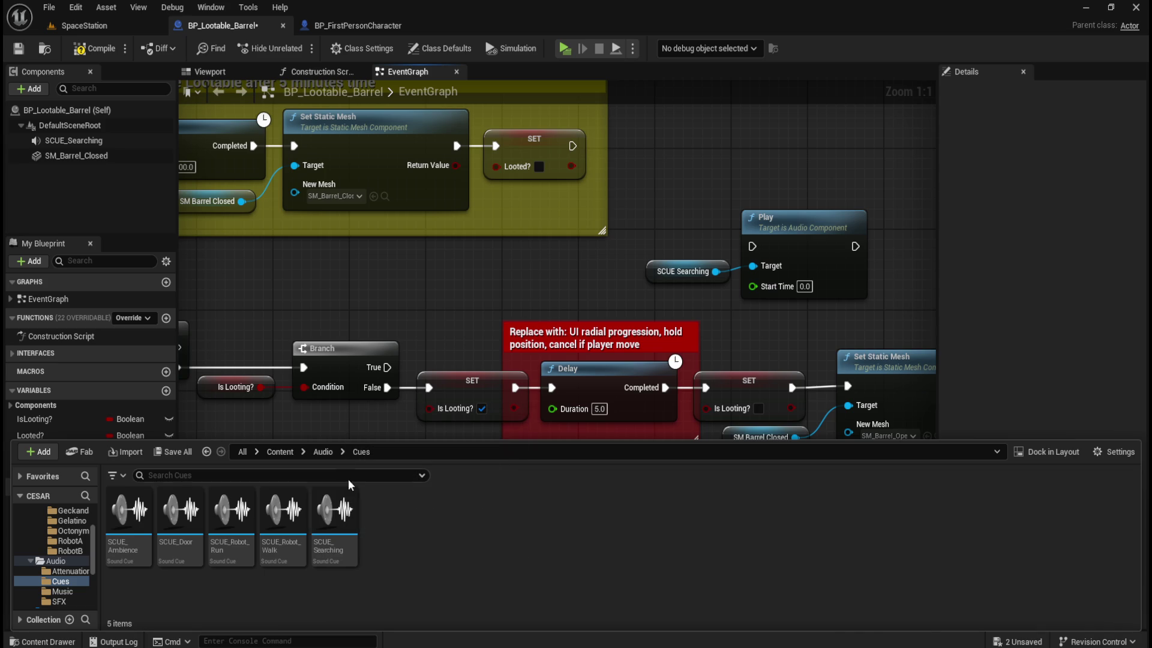
{"action": "left_click", "coordinate": [323, 451]}
{"action": "left_click", "coordinate": [604, 289]}
{"action": "left_click_drag", "start_coordinate": [552, 264], "coordinate": [499, 254]}
{"action": "mouse_move", "coordinate": [398, 301]}
{"action": "left_mouse_down"}
{"action": "mouse_move", "coordinate": [503, 273]}
{"action": "mouse_move", "coordinate": [483, 324]}
{"action": "mouse_move", "coordinate": [434, 334]}
{"action": "left_mouse_up"}
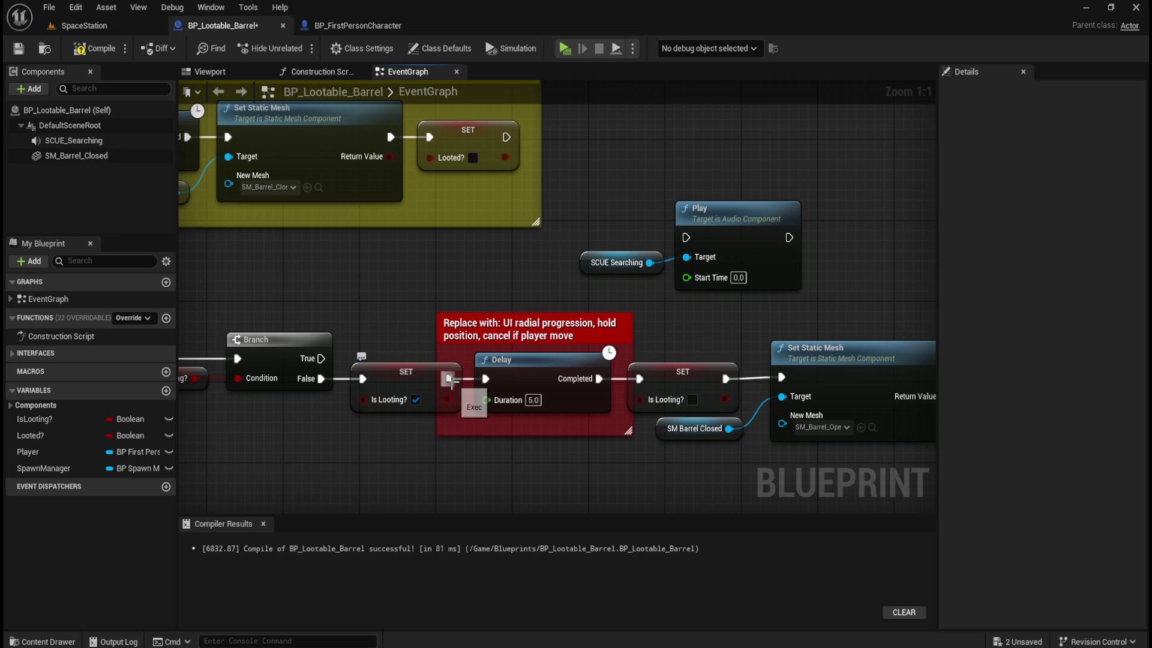
- Wire SET Is Looting into the SCUE Searching Play node and Play into the Delay, then compile and save
{"action": "left_click_drag", "start_coordinate": [448, 378], "coordinate": [685, 238]}
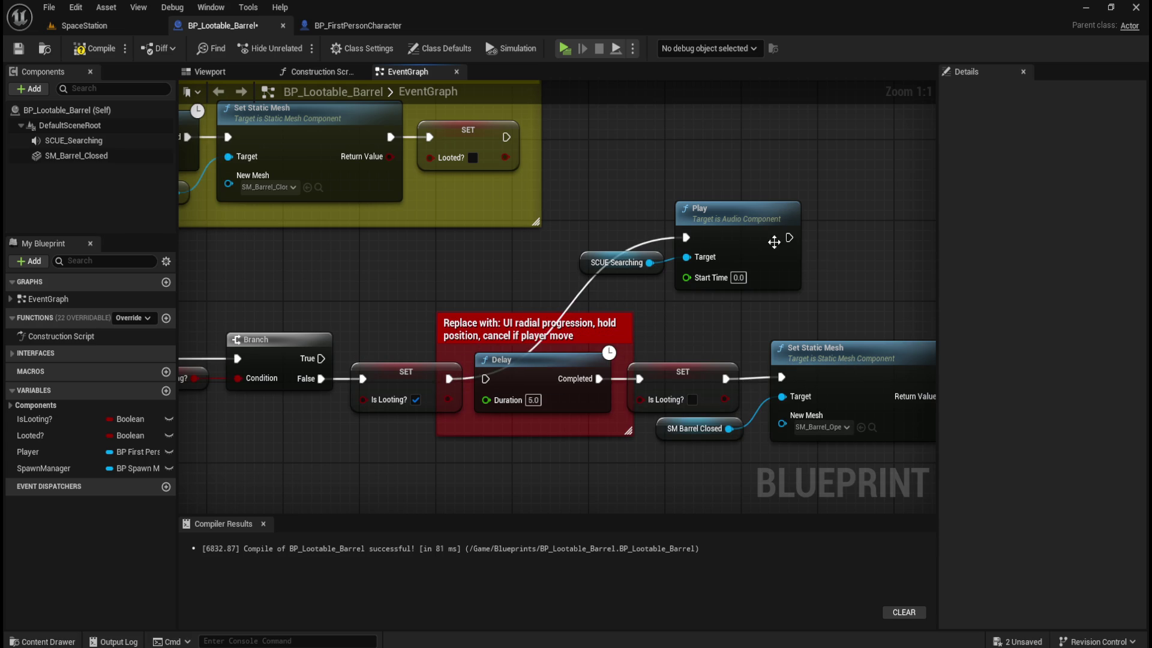
{"action": "left_click_drag", "start_coordinate": [789, 237], "coordinate": [485, 378]}
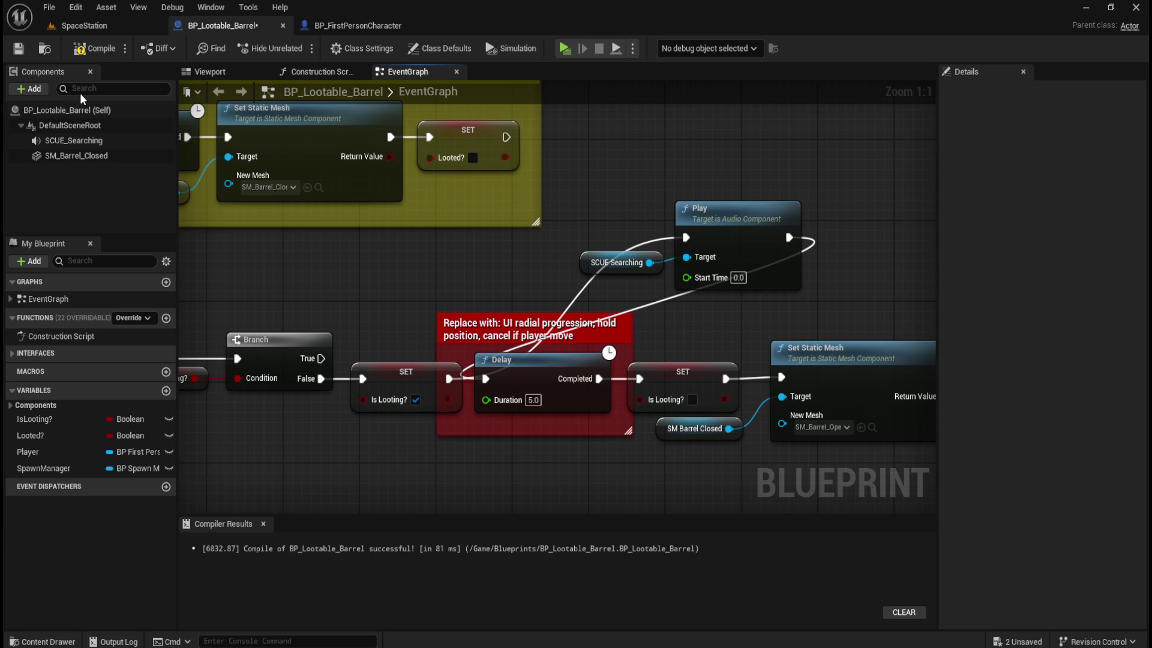
{"action": "left_click", "coordinate": [93, 48]}
{"action": "left_click", "coordinate": [13, 50]}
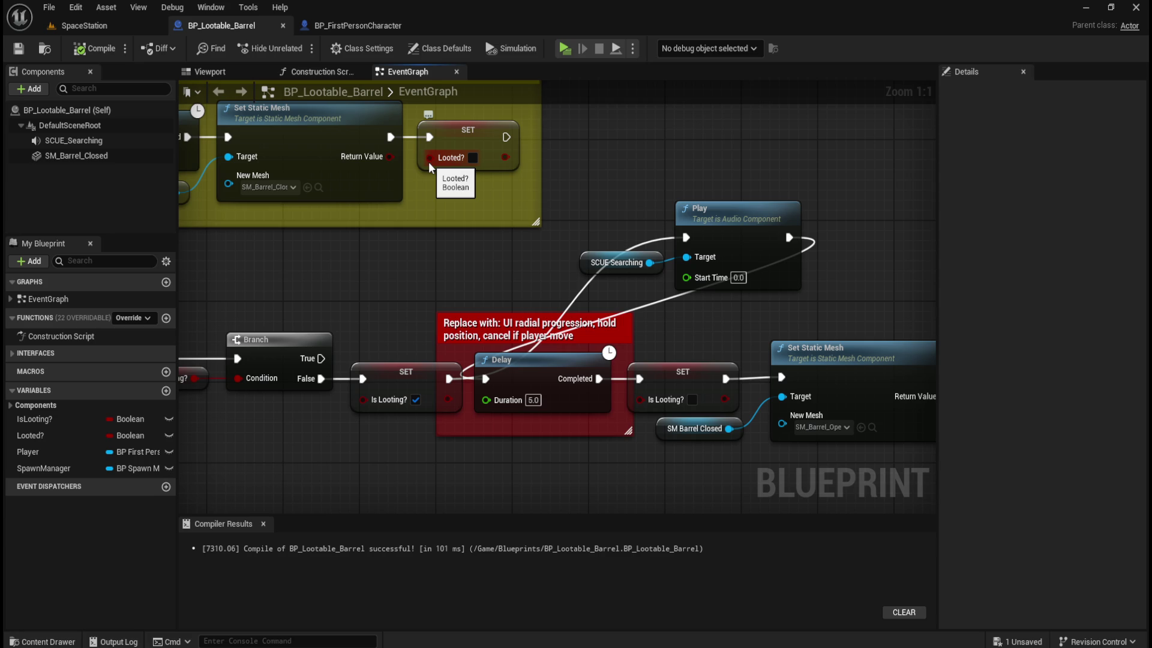
- Recompile and confirm the SCUE_Searching audio component uses the SCUE_Searching sound
{"action": "left_click", "coordinate": [90, 48]}
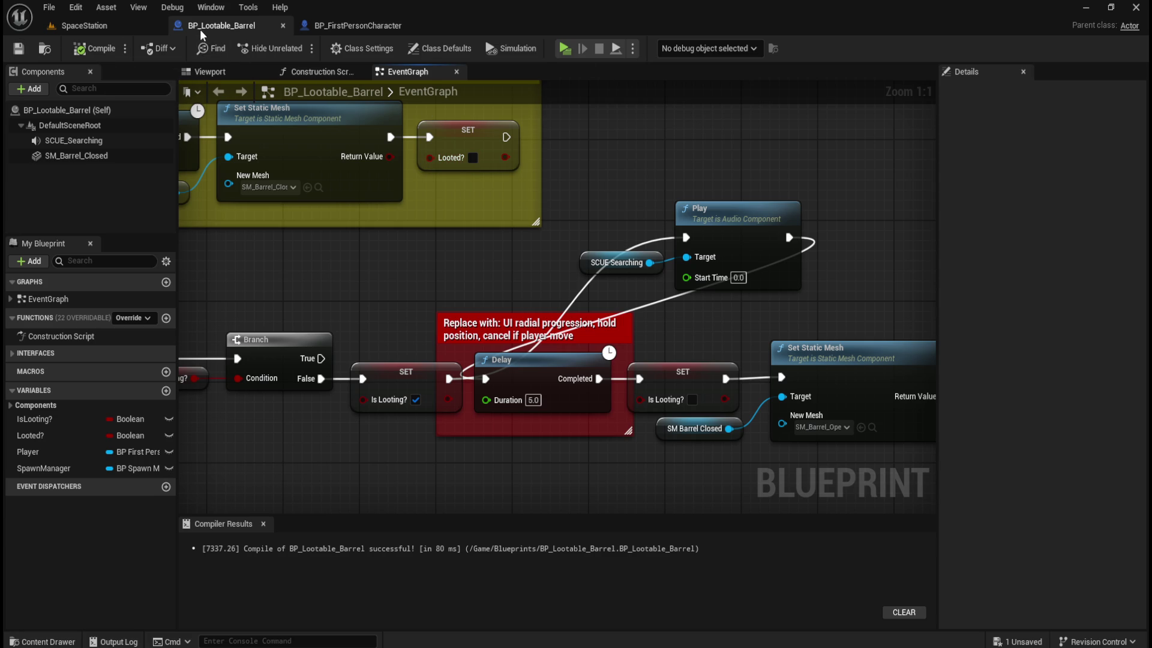
{"action": "left_click", "coordinate": [450, 95]}
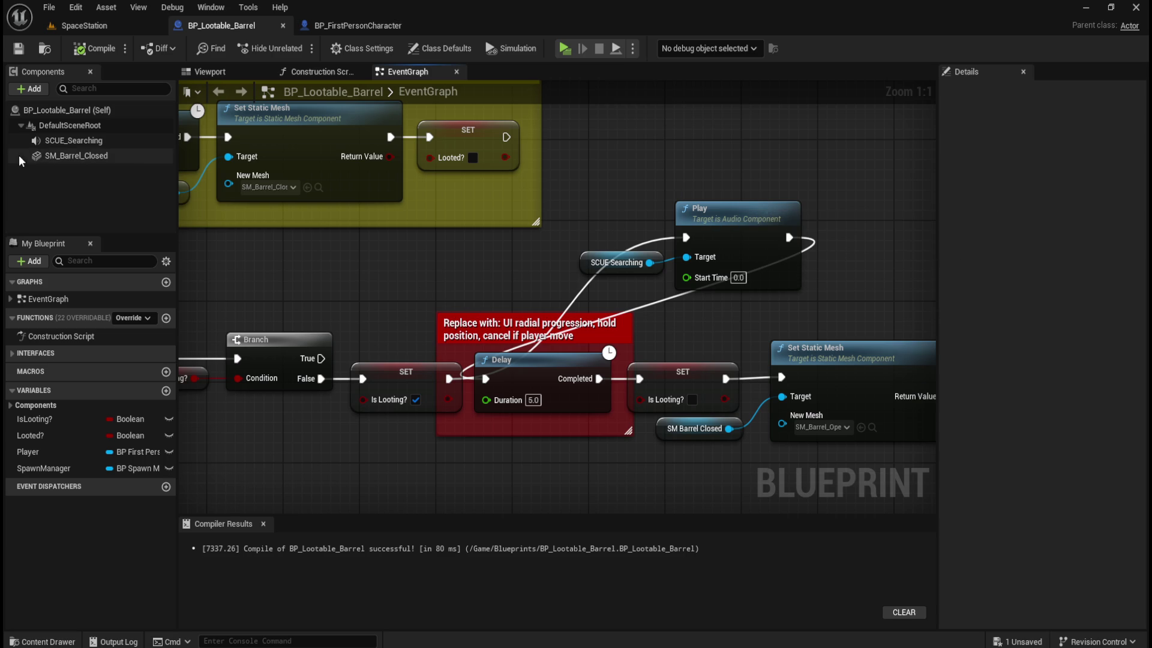
{"action": "left_click", "coordinate": [73, 140]}
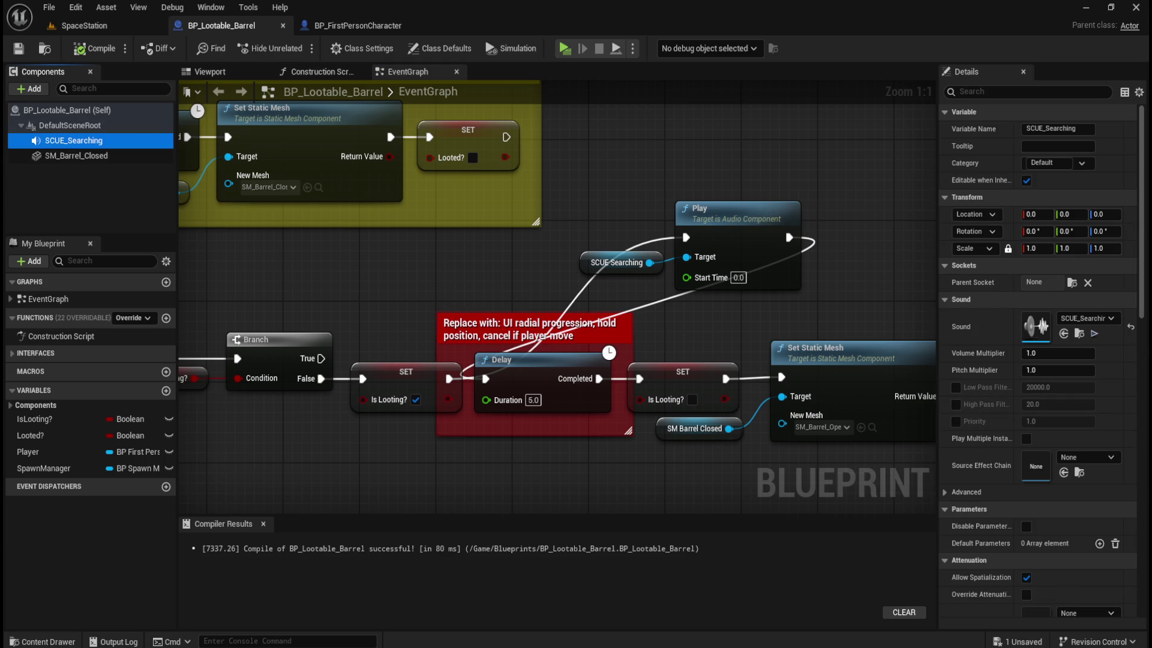
{"action": "left_click", "coordinate": [624, 130]}
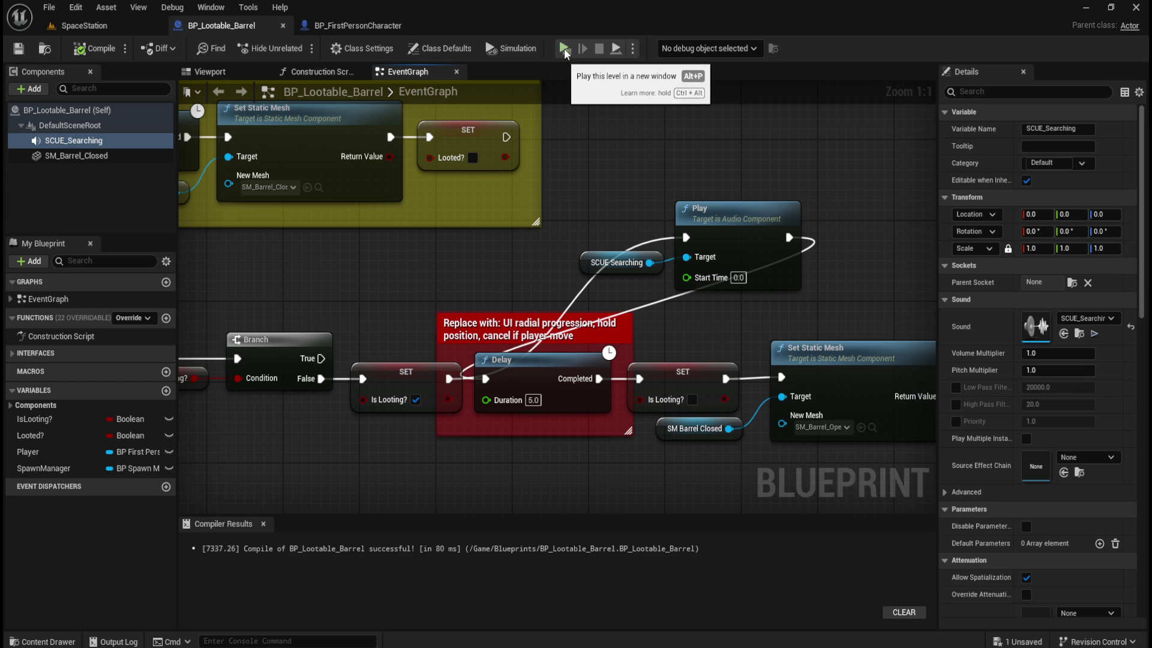
{"action": "left_click", "coordinate": [564, 49]}
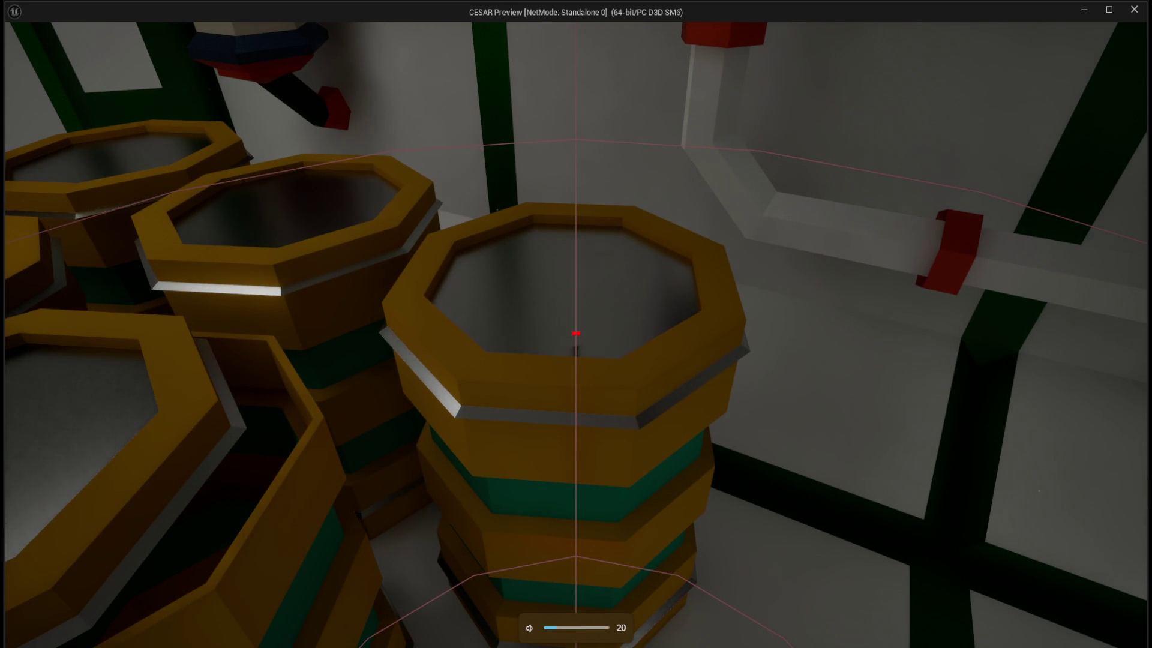
{"action": "left_click", "coordinate": [575, 334]}
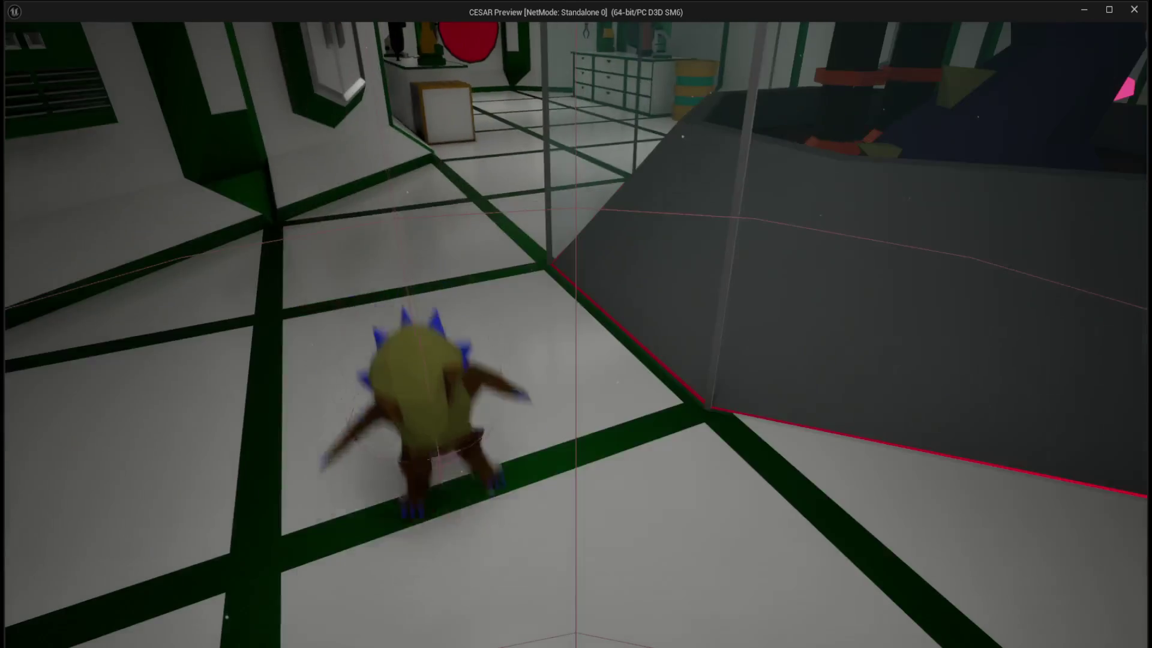
{"action": "key", "text": "w"}
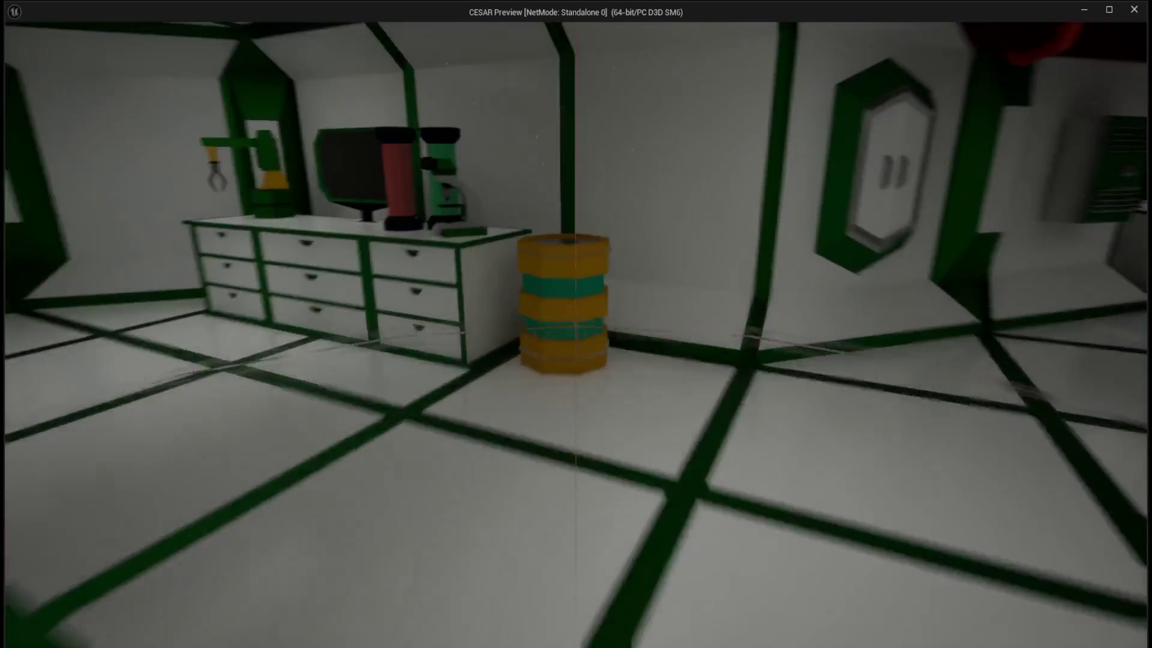
{"action": "key", "text": "d"}
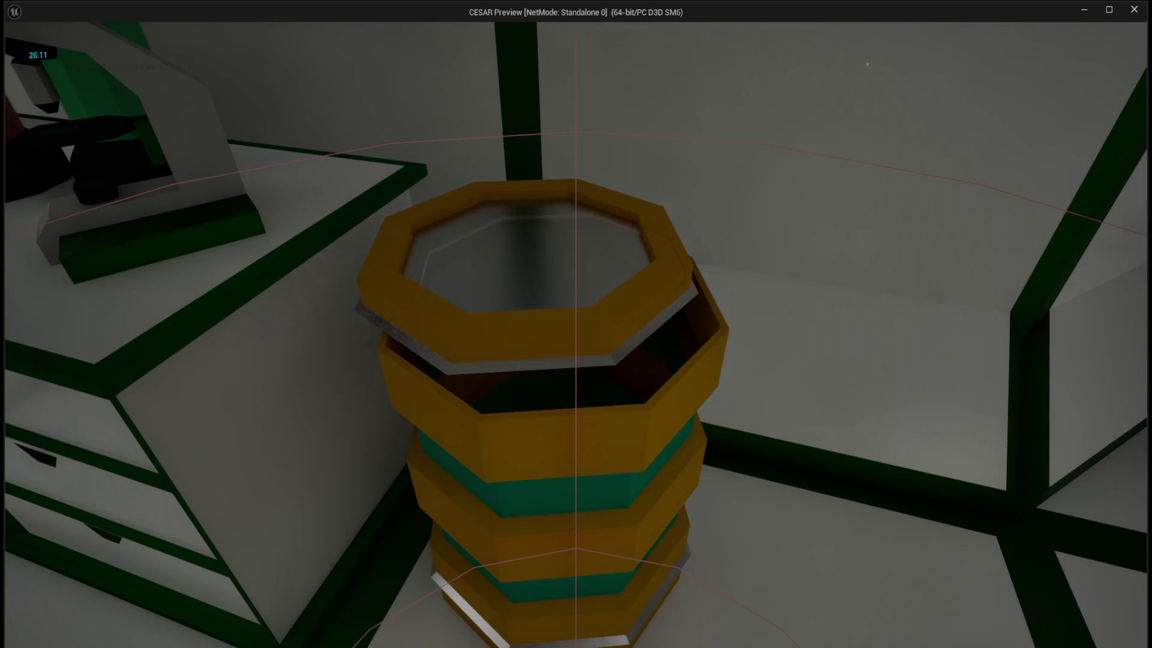
{"action": "key", "text": "w"}
{"action": "key", "text": "w"}
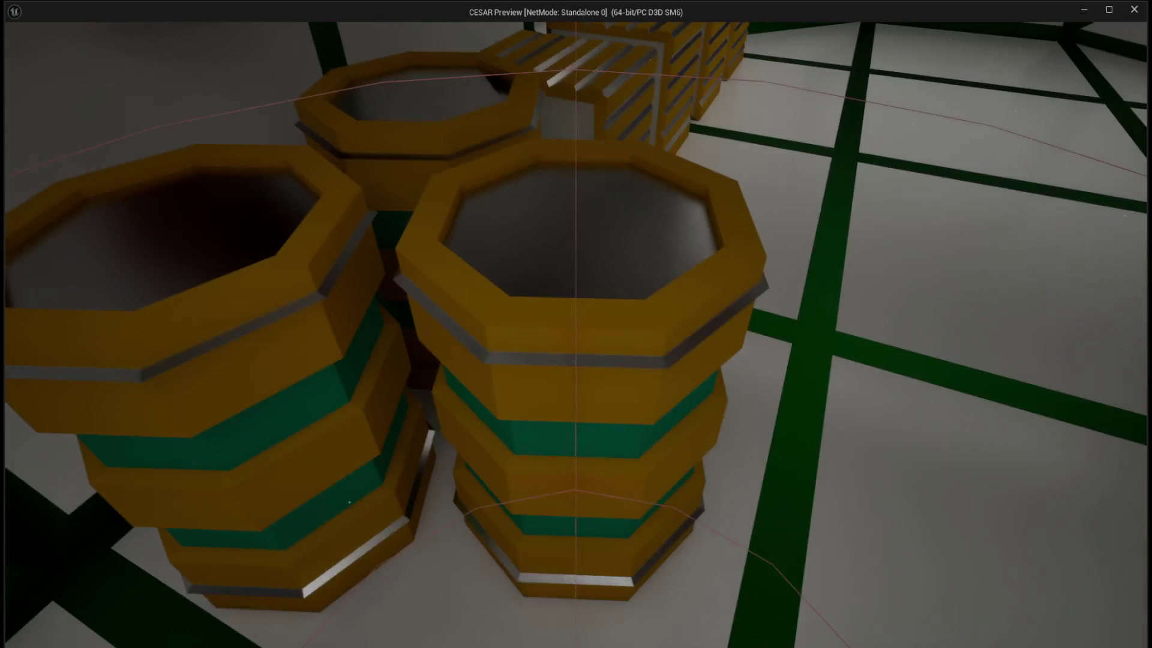
{"action": "key", "text": "Escape"}
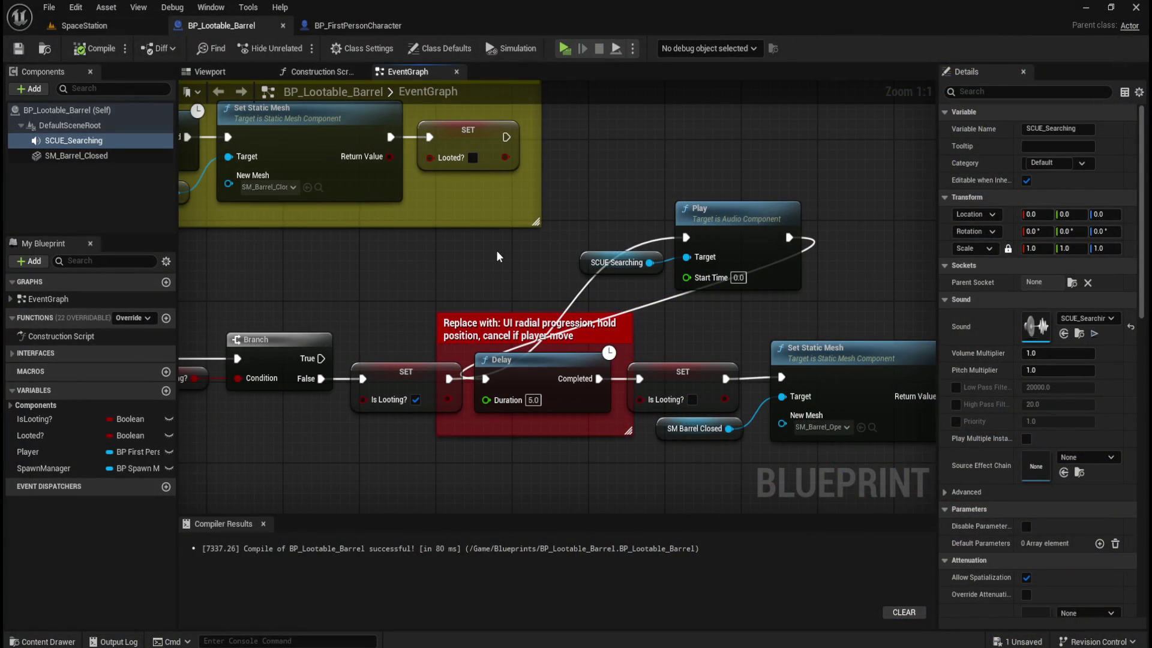
{"action": "mouse_move", "coordinate": [485, 295]}
{"action": "left_mouse_down"}
{"action": "mouse_move", "coordinate": [768, 240]}
{"action": "mouse_move", "coordinate": [746, 238]}
{"action": "left_mouse_up"}
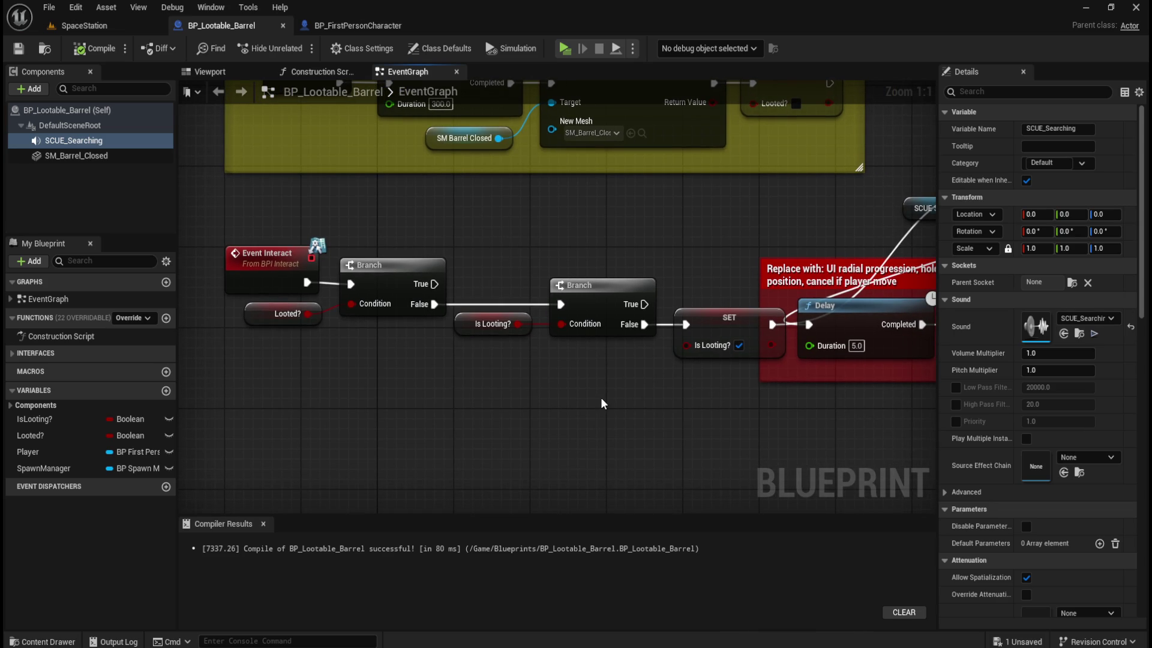
{"action": "key", "text": "XF86AudioLowerVolume"}
{"action": "left_click", "coordinate": [120, 27]}
{"action": "mouse_move", "coordinate": [537, 298]}
{"action": "left_mouse_down"}
{"action": "mouse_move", "coordinate": [548, 348]}
{"action": "mouse_move", "coordinate": [536, 341]}
{"action": "left_mouse_up"}
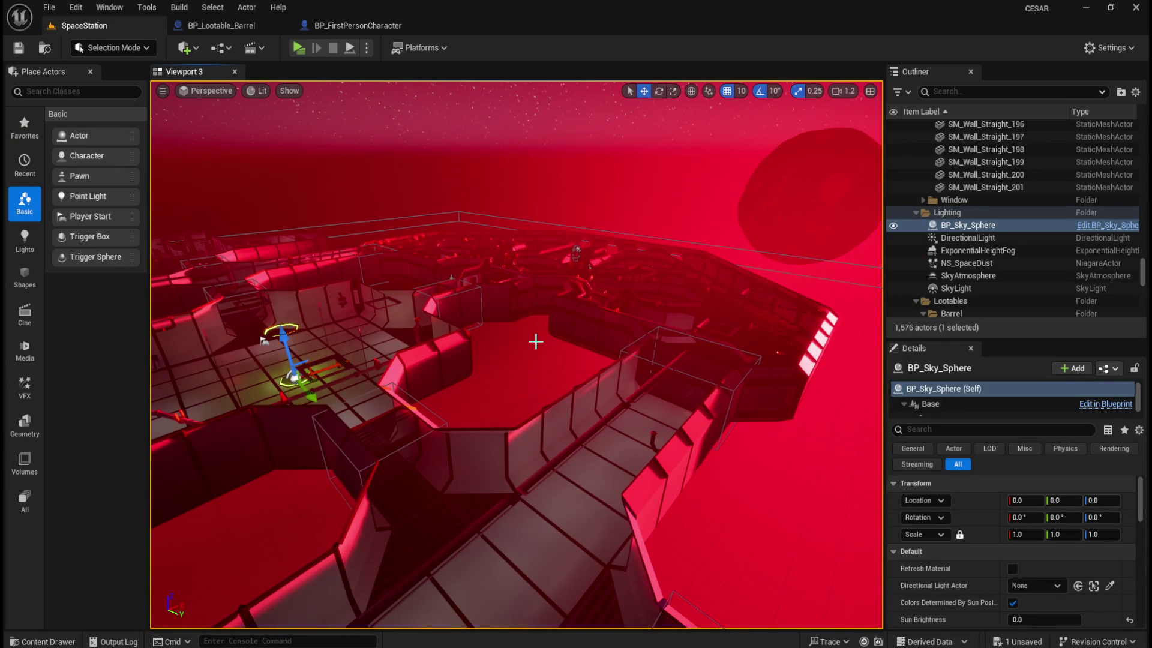
{"action": "mouse_move", "coordinate": [519, 384]}
{"action": "left_mouse_down"}
{"action": "mouse_move", "coordinate": [557, 363]}
{"action": "mouse_move", "coordinate": [430, 374]}
{"action": "mouse_move", "coordinate": [529, 393]}
{"action": "left_mouse_up"}
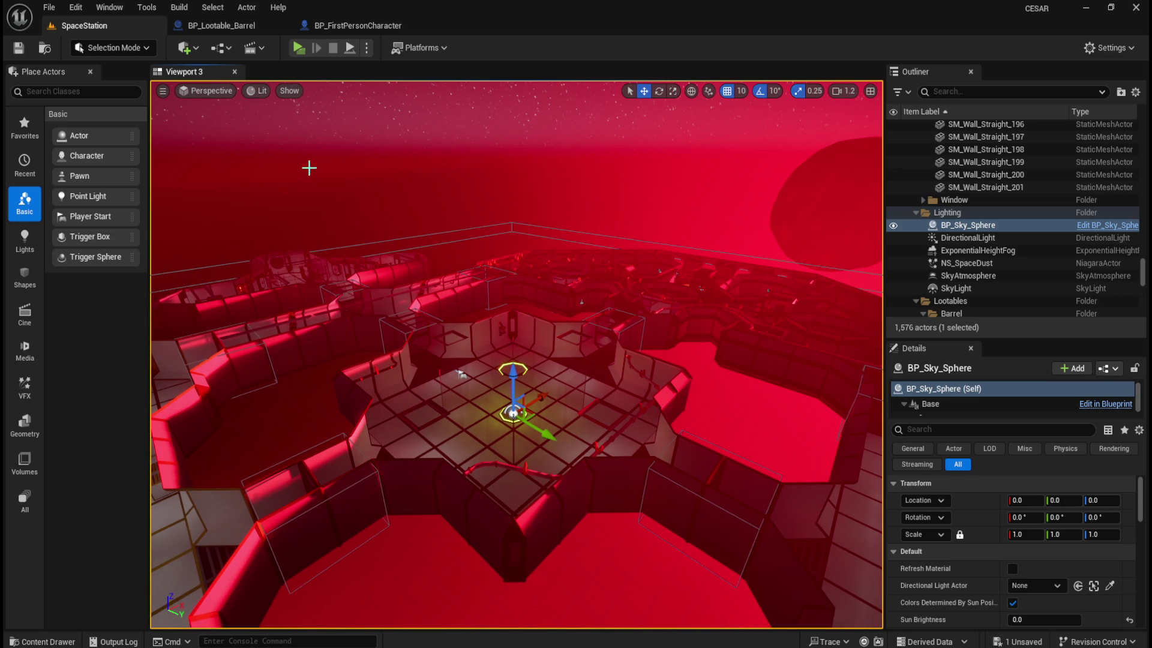
{"action": "left_click", "coordinate": [379, 27]}
{"action": "left_click", "coordinate": [227, 27]}
{"action": "mouse_move", "coordinate": [666, 231]}
{"action": "left_mouse_down"}
{"action": "mouse_move", "coordinate": [504, 236]}
{"action": "mouse_move", "coordinate": [612, 221]}
{"action": "mouse_move", "coordinate": [312, 242]}
{"action": "left_mouse_up"}
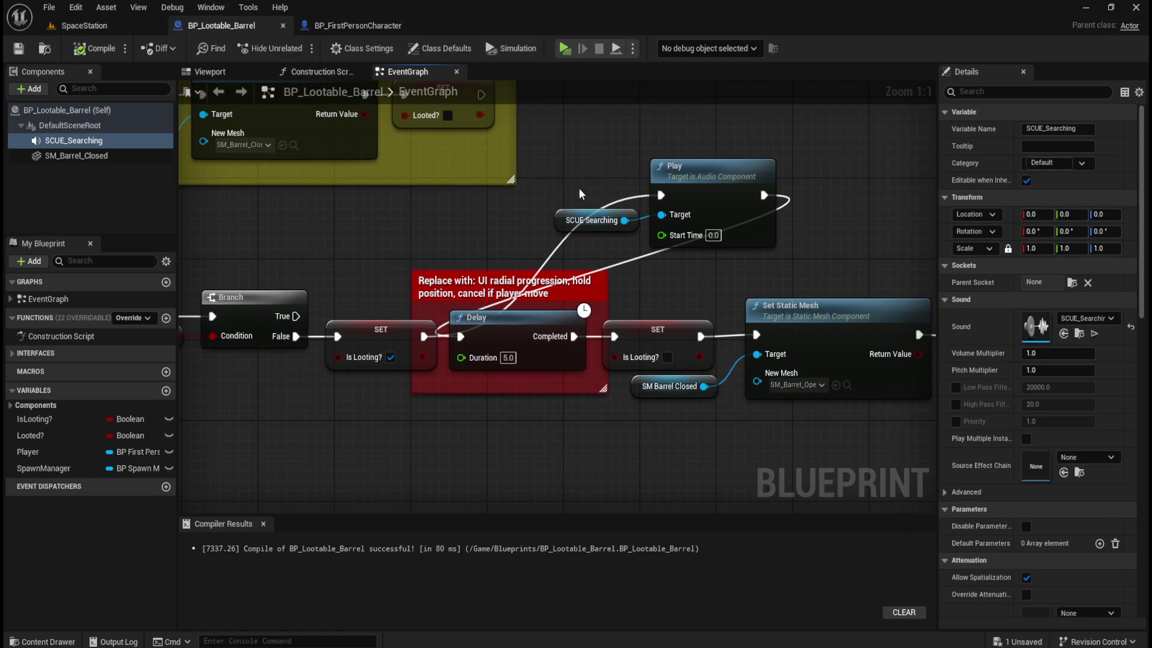
- Review the barrel's reset and search Delay nodes, then switch to the BP_FirstPersonCharacter graph
{"action": "left_click_drag", "start_coordinate": [567, 175], "coordinate": [745, 239]}
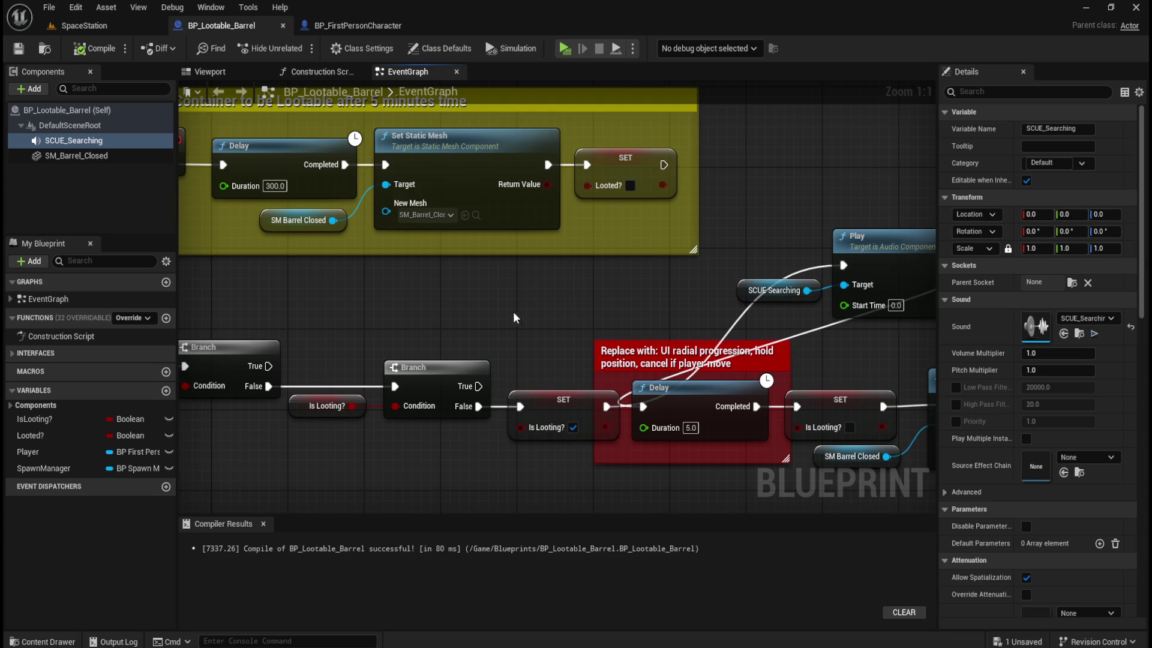
{"action": "mouse_move", "coordinate": [591, 309]}
{"action": "left_mouse_down"}
{"action": "mouse_move", "coordinate": [384, 216]}
{"action": "mouse_move", "coordinate": [294, 288]}
{"action": "mouse_move", "coordinate": [414, 262]}
{"action": "mouse_move", "coordinate": [509, 223]}
{"action": "left_mouse_up"}
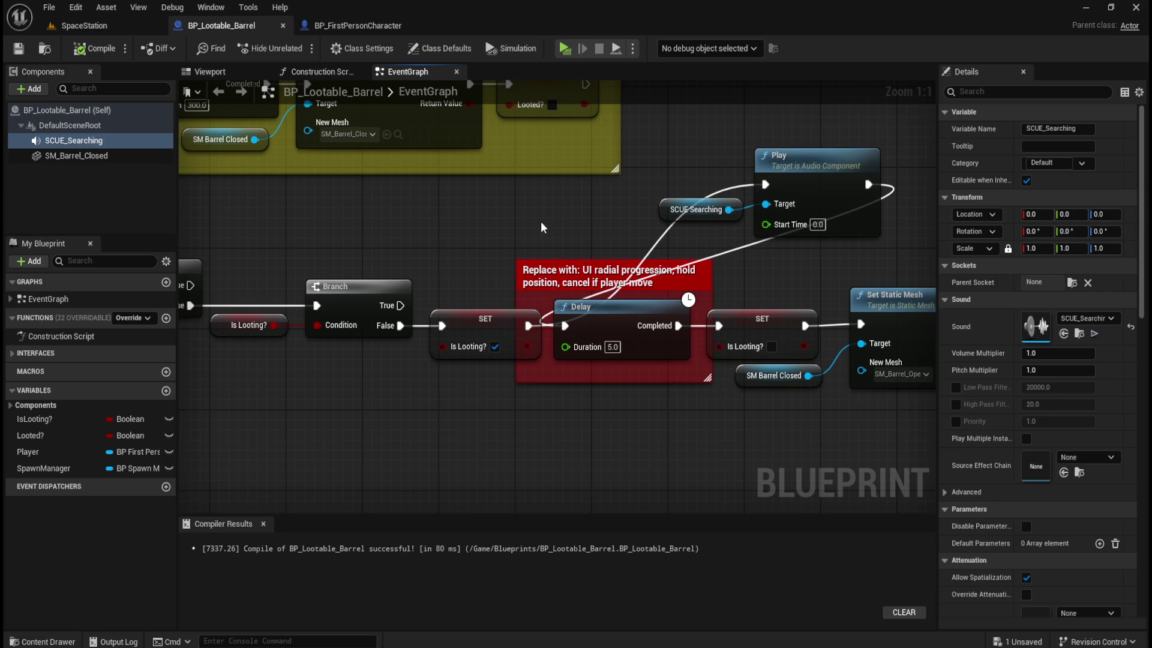
{"action": "left_click", "coordinate": [357, 25]}
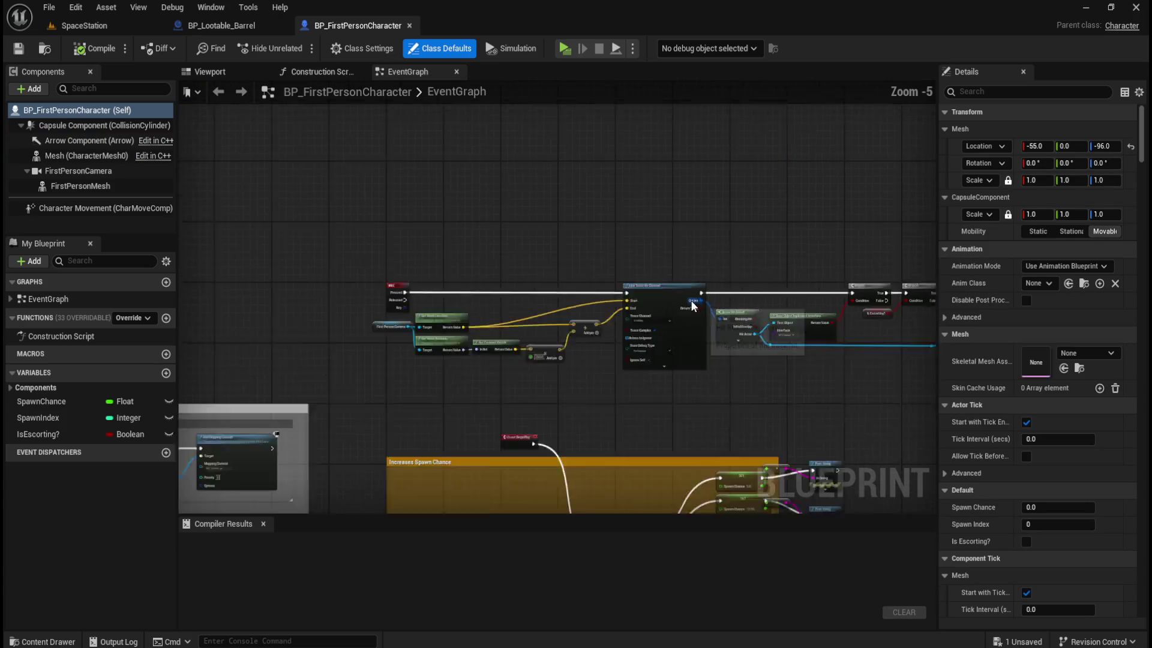
{"action": "scroll", "coordinate": [742, 387], "scroll_direction": "up", "scroll_amount": 1}
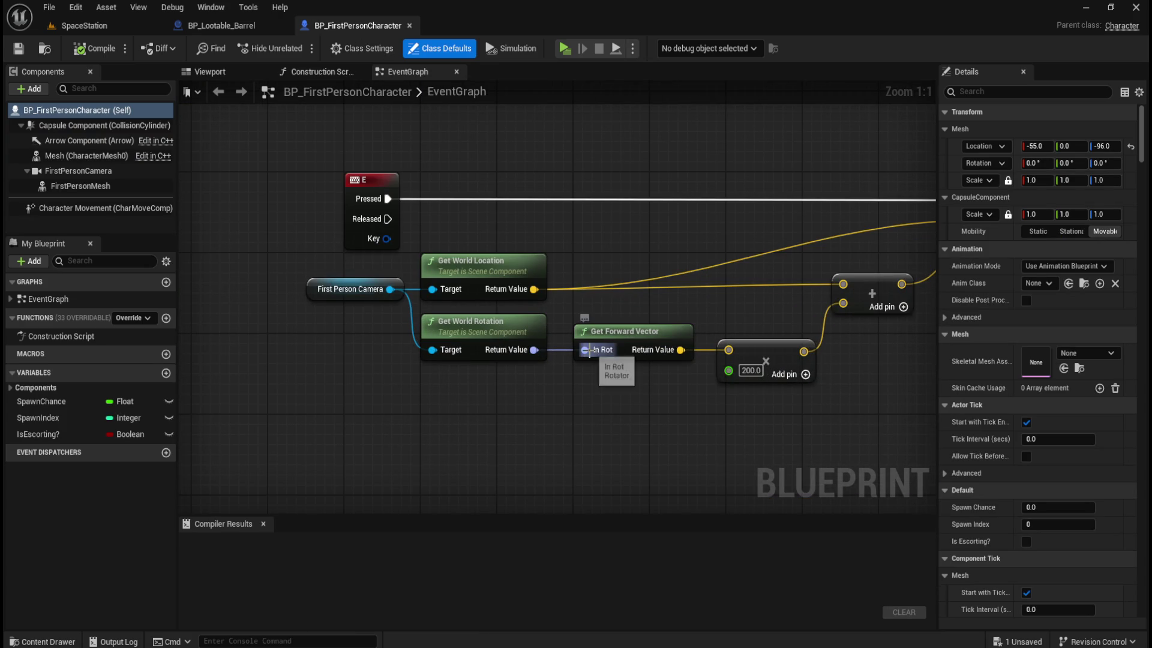
{"action": "mouse_move", "coordinate": [663, 420]}
{"action": "left_mouse_down"}
{"action": "mouse_move", "coordinate": [450, 390]}
{"action": "mouse_move", "coordinate": [526, 441]}
{"action": "mouse_move", "coordinate": [620, 414]}
{"action": "mouse_move", "coordinate": [560, 438]}
{"action": "mouse_move", "coordinate": [458, 411]}
{"action": "left_mouse_up"}
{"action": "left_click_drag", "start_coordinate": [715, 409], "coordinate": [476, 440]}
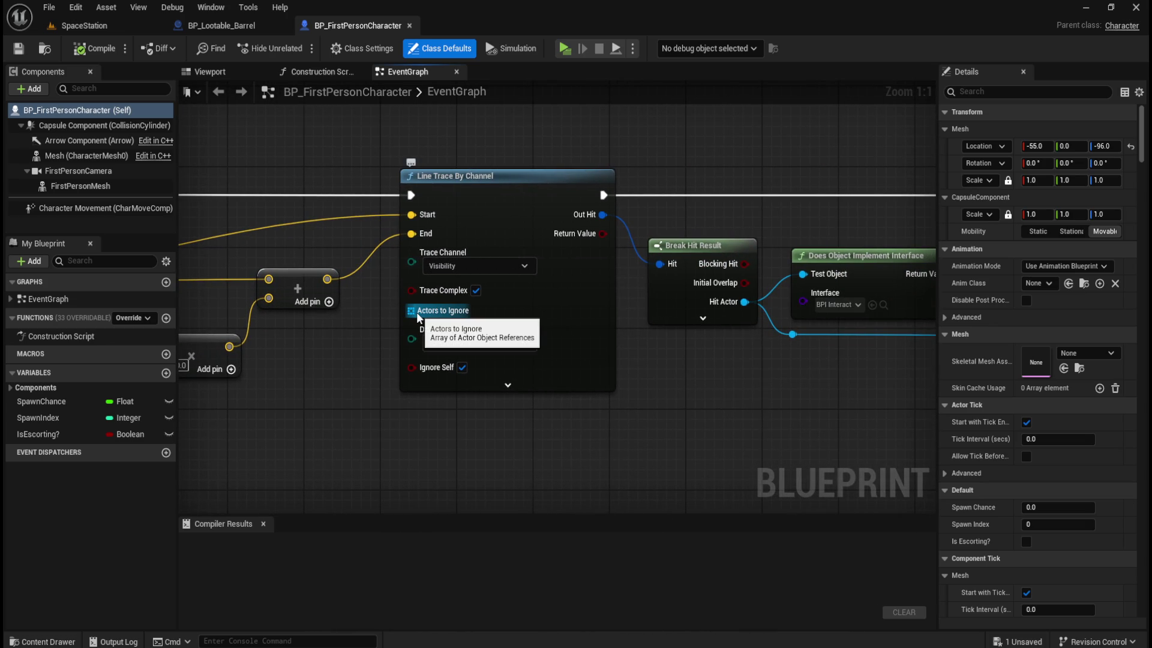
{"action": "left_click_drag", "start_coordinate": [716, 369], "coordinate": [433, 377]}
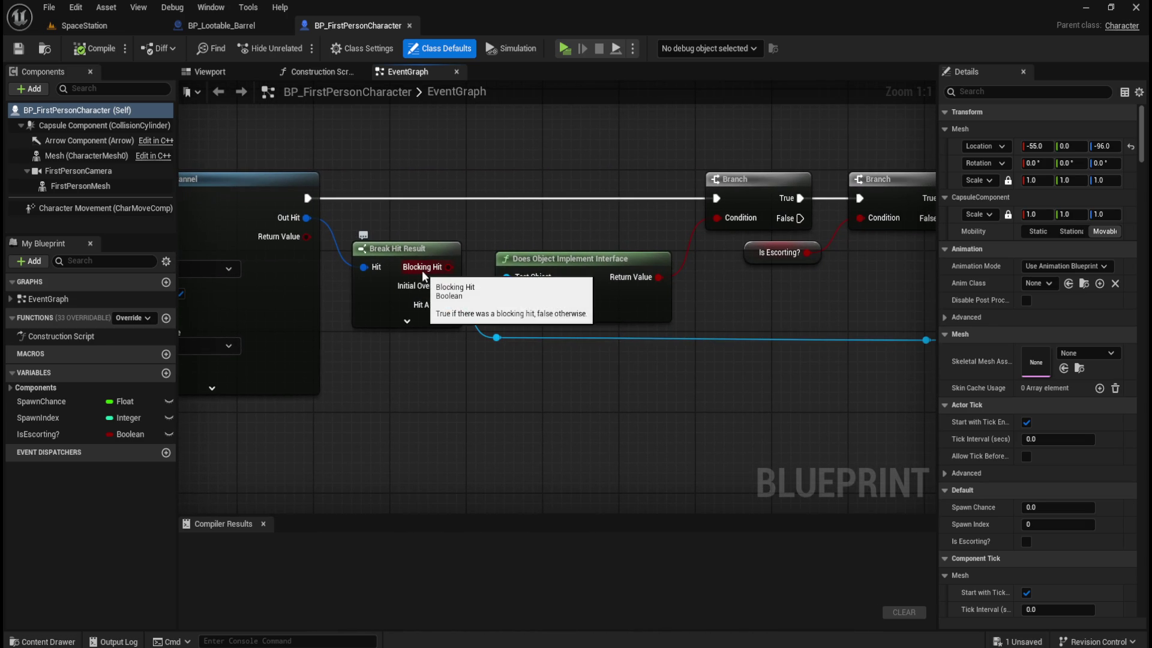
{"action": "mouse_move", "coordinate": [680, 404]}
{"action": "left_mouse_down"}
{"action": "mouse_move", "coordinate": [378, 411]}
{"action": "mouse_move", "coordinate": [378, 421]}
{"action": "left_mouse_up"}
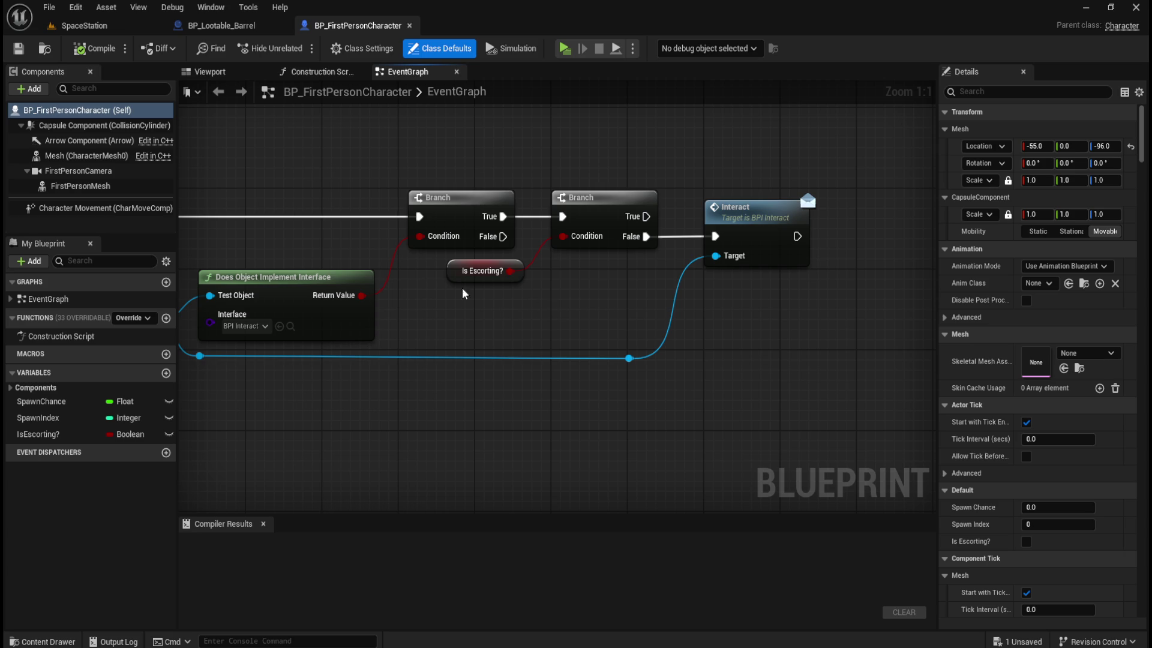
{"action": "mouse_move", "coordinate": [274, 192]}
{"action": "left_mouse_down"}
{"action": "mouse_move", "coordinate": [384, 184]}
{"action": "mouse_move", "coordinate": [736, 213]}
{"action": "mouse_move", "coordinate": [694, 188]}
{"action": "mouse_move", "coordinate": [600, 205]}
{"action": "left_mouse_up"}
{"action": "left_click_drag", "start_coordinate": [744, 200], "coordinate": [329, 172]}
{"action": "mouse_move", "coordinate": [702, 177]}
{"action": "left_mouse_down"}
{"action": "mouse_move", "coordinate": [555, 169]}
{"action": "mouse_move", "coordinate": [620, 227]}
{"action": "mouse_move", "coordinate": [402, 192]}
{"action": "left_mouse_up"}
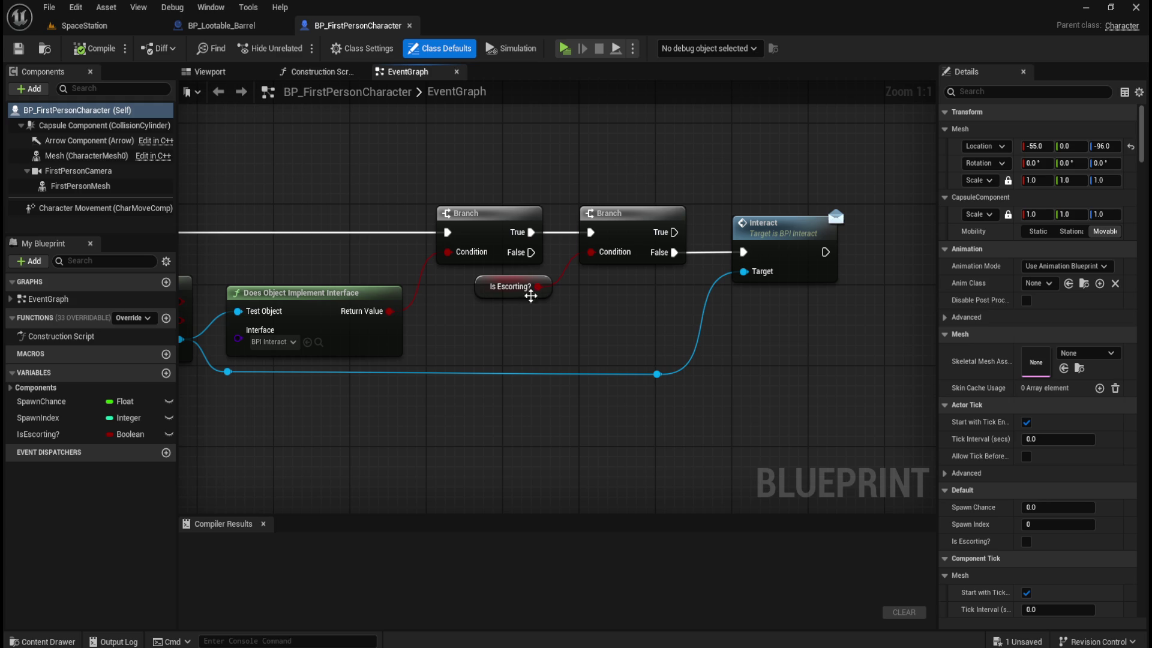
{"action": "left_click_drag", "start_coordinate": [355, 150], "coordinate": [797, 179]}
{"action": "mouse_move", "coordinate": [720, 194]}
{"action": "left_mouse_down"}
{"action": "mouse_move", "coordinate": [768, 177]}
{"action": "mouse_move", "coordinate": [463, 168]}
{"action": "mouse_move", "coordinate": [372, 201]}
{"action": "left_mouse_up"}
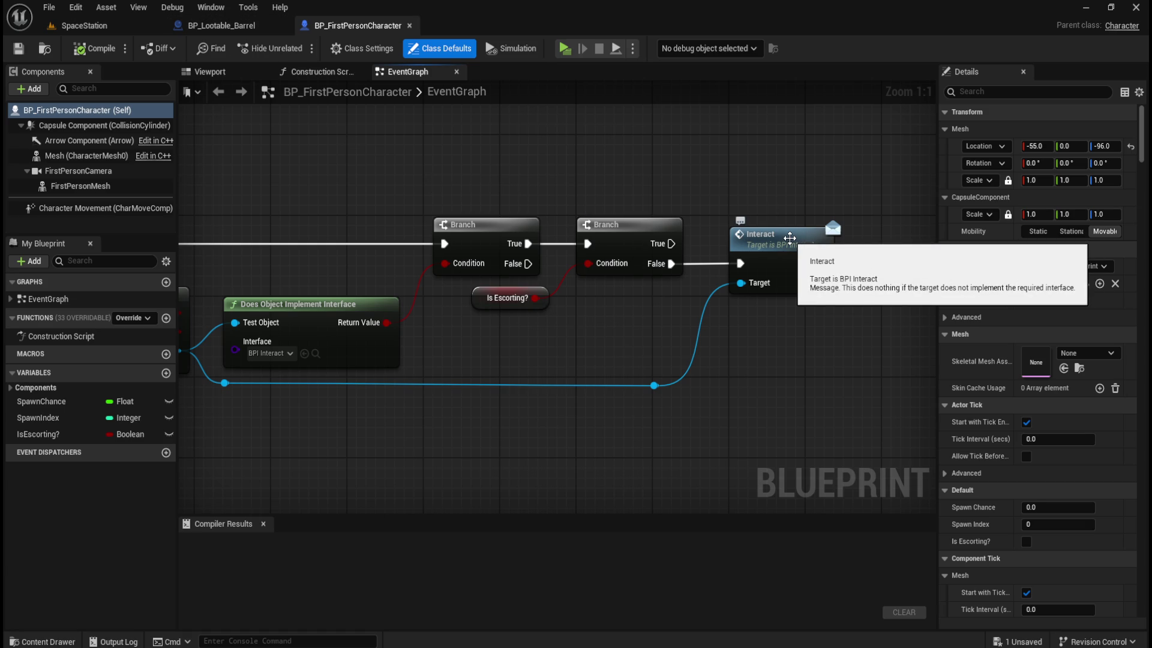
{"action": "mouse_move", "coordinate": [402, 236]}
{"action": "left_mouse_down"}
{"action": "mouse_move", "coordinate": [548, 225]}
{"action": "mouse_move", "coordinate": [360, 222]}
{"action": "left_mouse_up"}
- Compare the barrel's reset Delay with the character's Line Trace By Channel chain, ending on BP_Lootable_Barrel
{"action": "left_click", "coordinate": [221, 26]}
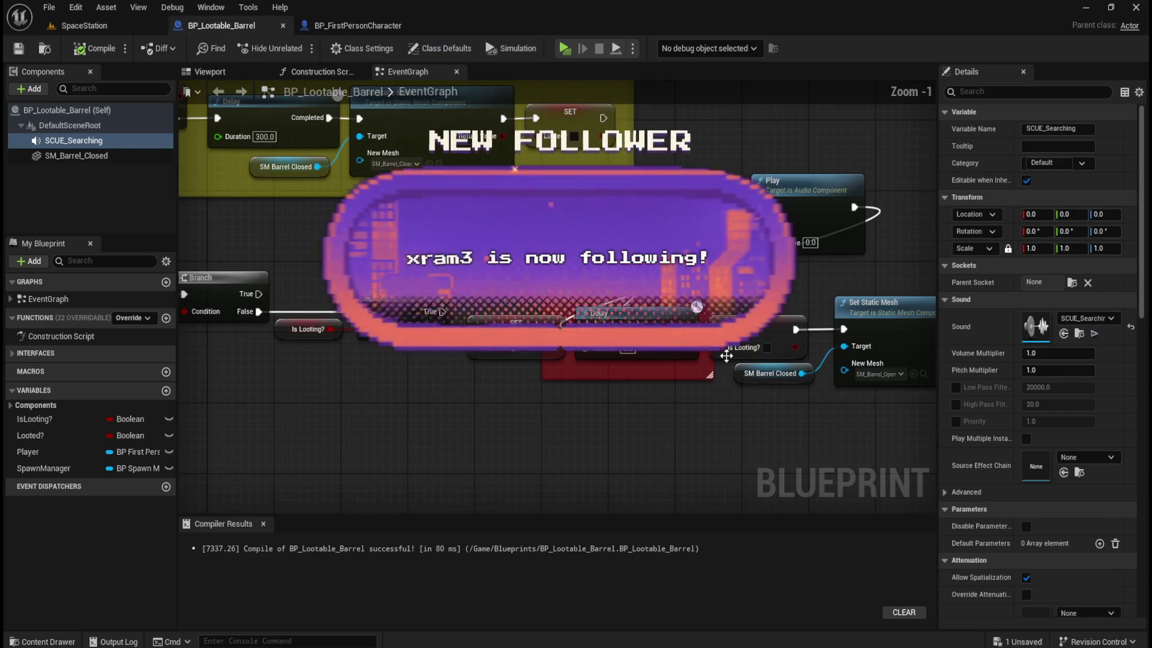
{"action": "mouse_move", "coordinate": [726, 357]}
{"action": "left_mouse_down"}
{"action": "mouse_move", "coordinate": [557, 354]}
{"action": "mouse_move", "coordinate": [560, 411]}
{"action": "left_mouse_up"}
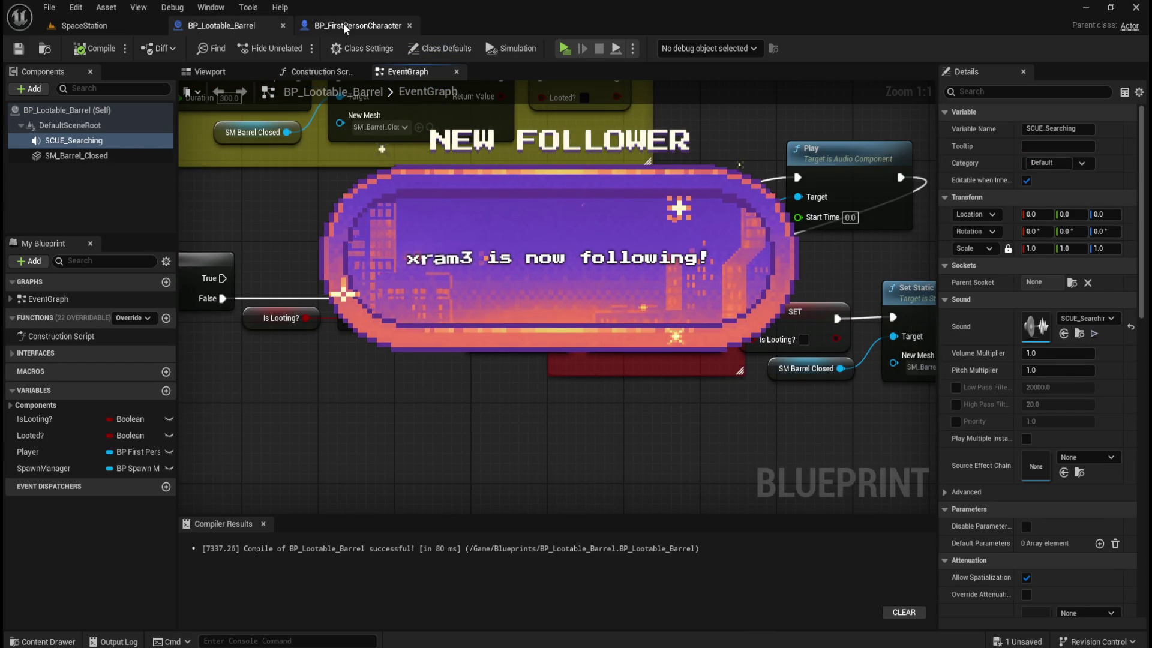
{"action": "left_click", "coordinate": [345, 26]}
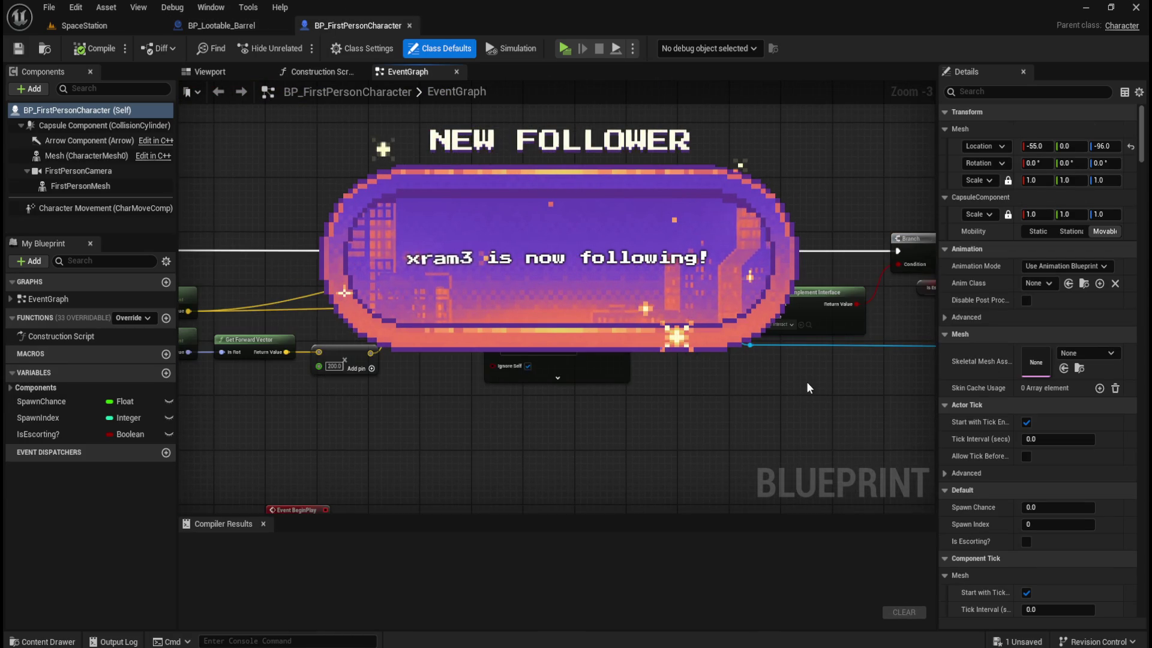
{"action": "mouse_move", "coordinate": [411, 419]}
{"action": "left_mouse_down"}
{"action": "mouse_move", "coordinate": [667, 352]}
{"action": "mouse_move", "coordinate": [575, 391]}
{"action": "left_mouse_up"}
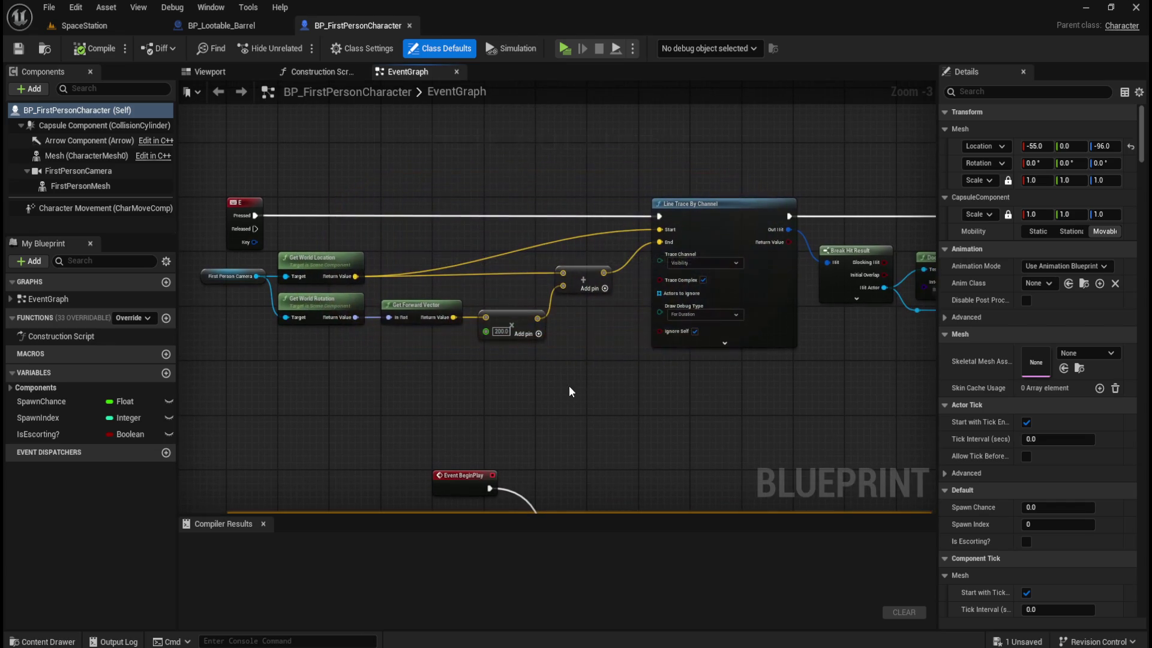
{"action": "left_click", "coordinate": [221, 25]}
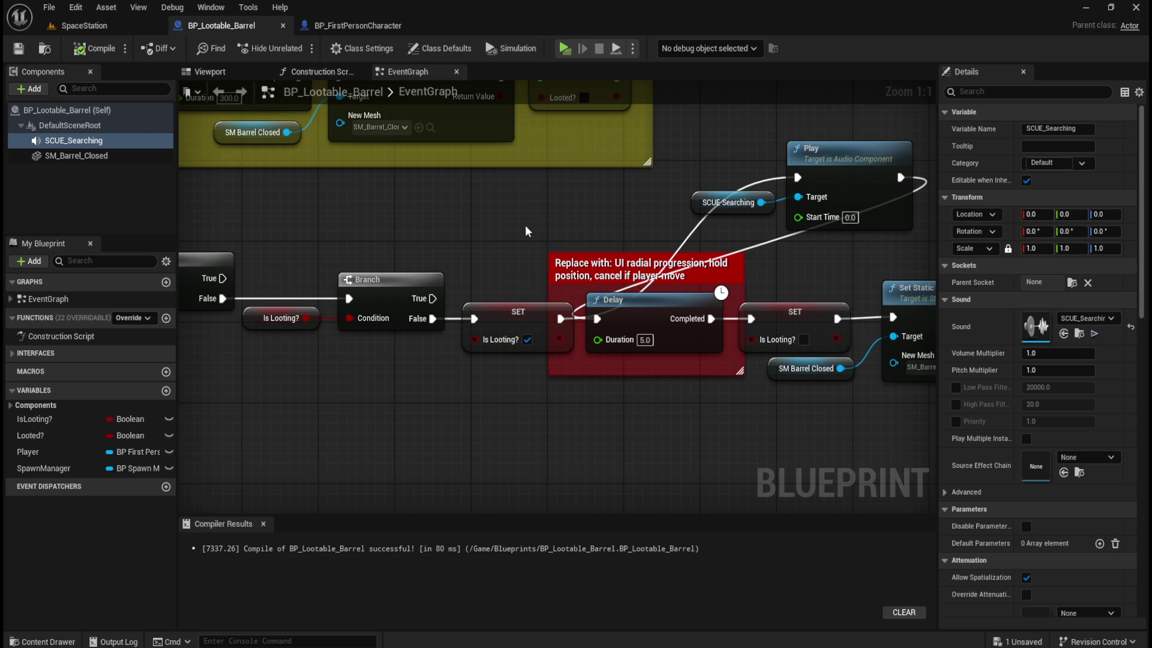
{"action": "left_click", "coordinate": [84, 25]}
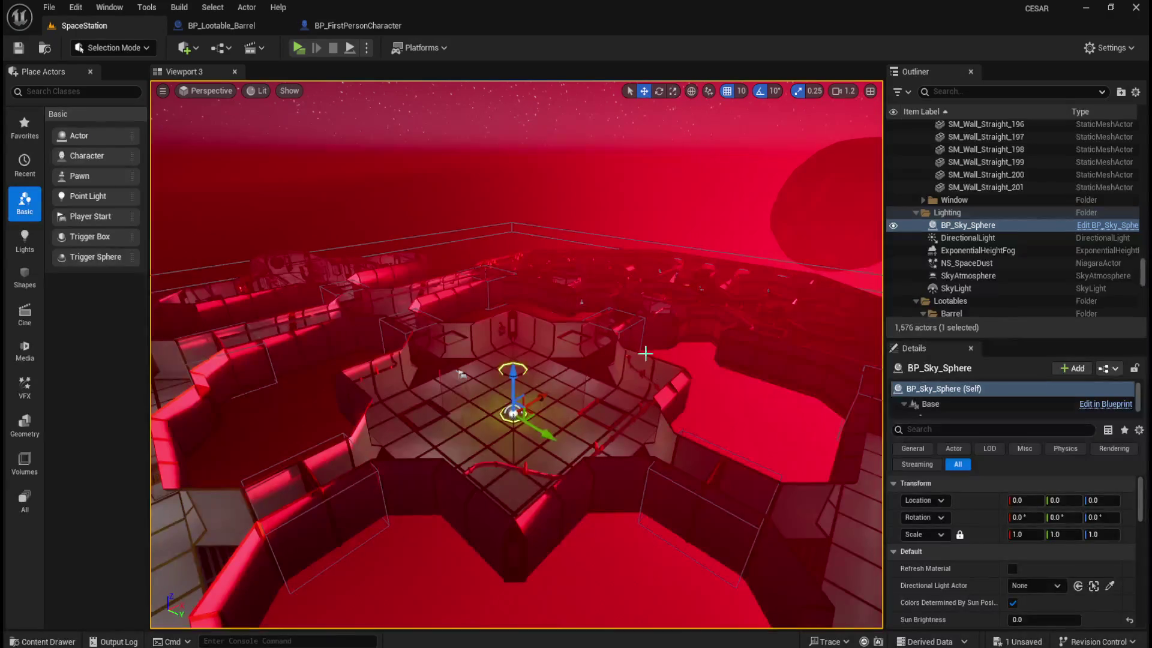
{"action": "scroll", "coordinate": [643, 352], "scroll_direction": "up", "scroll_amount": 2}
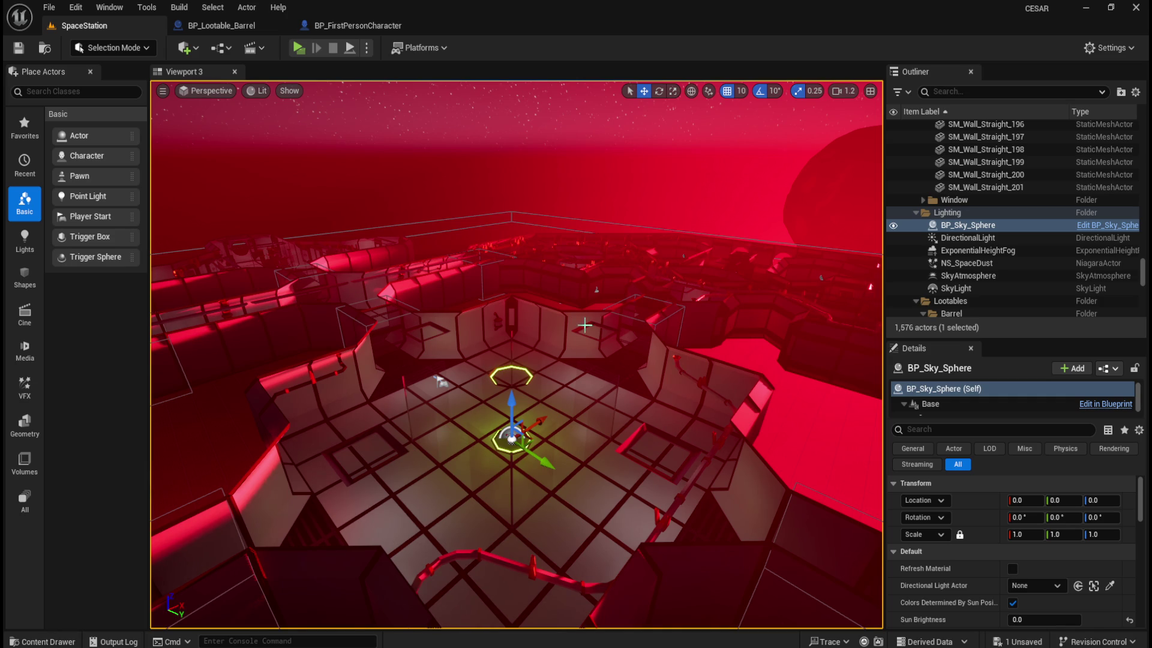
{"action": "mouse_move", "coordinate": [624, 196]}
{"action": "left_mouse_down"}
{"action": "mouse_move", "coordinate": [648, 180]}
{"action": "mouse_move", "coordinate": [280, 303]}
{"action": "mouse_move", "coordinate": [485, 293]}
{"action": "left_mouse_up"}
{"action": "left_click_drag", "start_coordinate": [660, 378], "coordinate": [436, 256]}
{"action": "scroll", "coordinate": [627, 391], "scroll_direction": "down", "scroll_amount": 8}
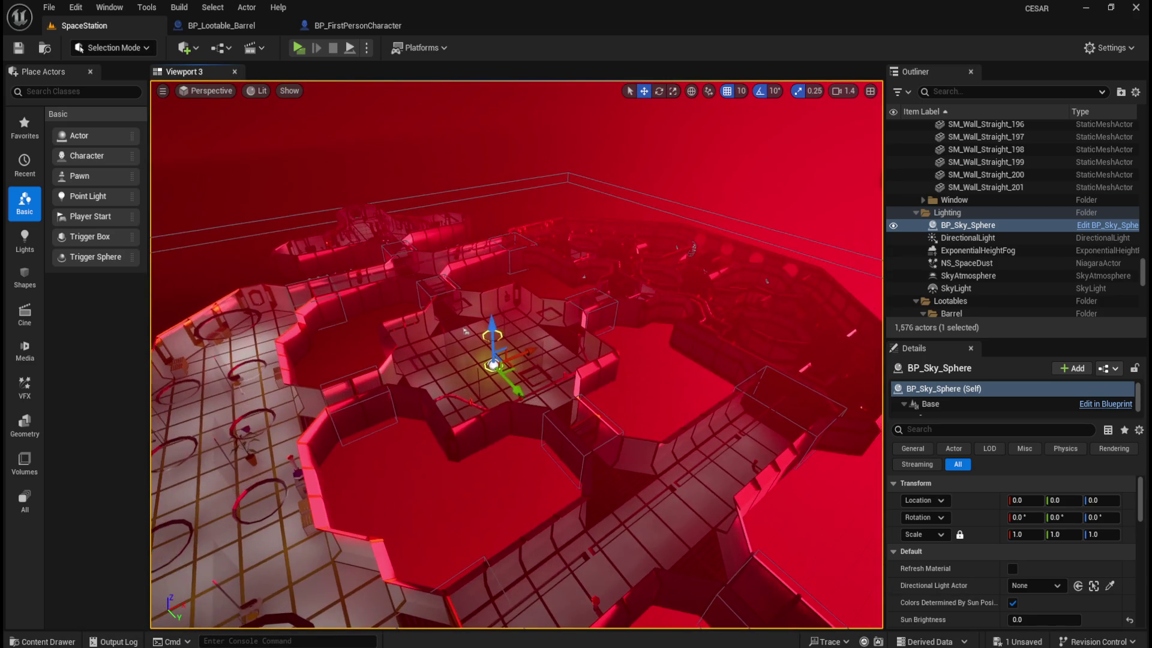
{"action": "scroll", "coordinate": [528, 406], "scroll_direction": "up", "scroll_amount": 5}
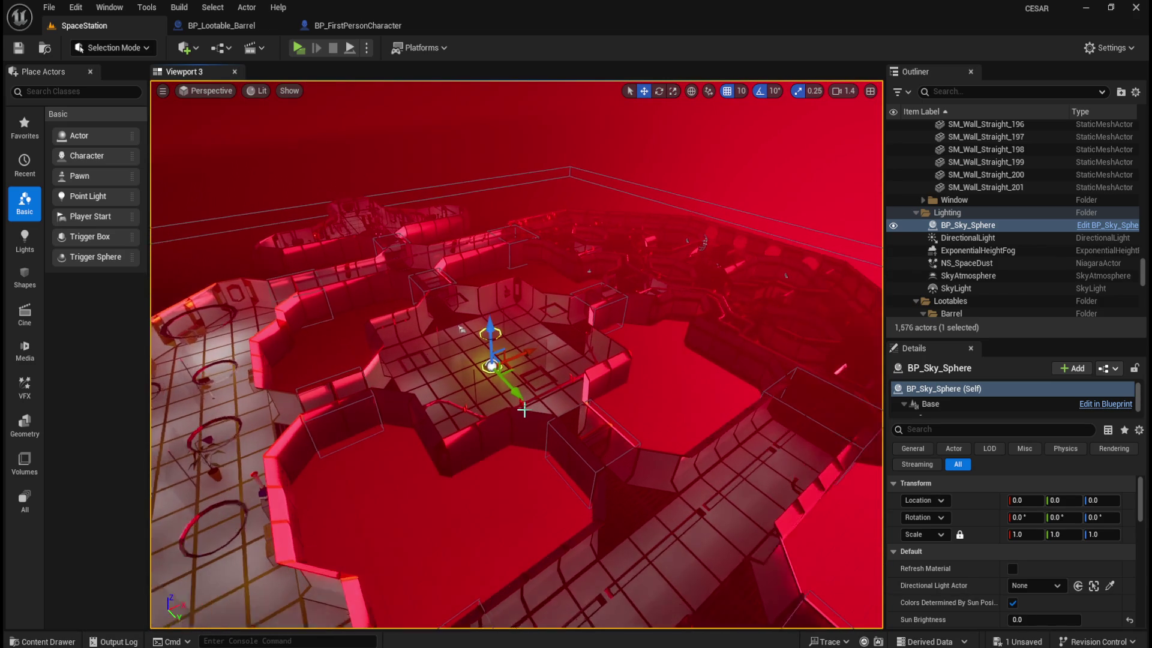
{"action": "scroll", "coordinate": [534, 437], "scroll_direction": "up", "scroll_amount": 6}
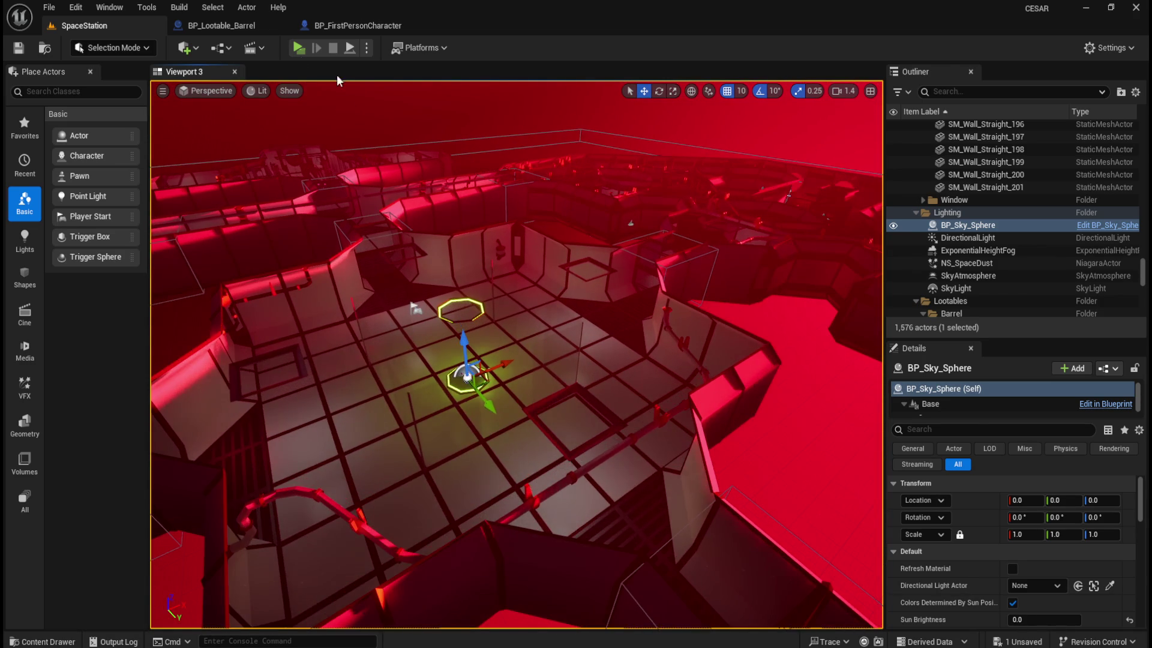
{"action": "left_click", "coordinate": [222, 26]}
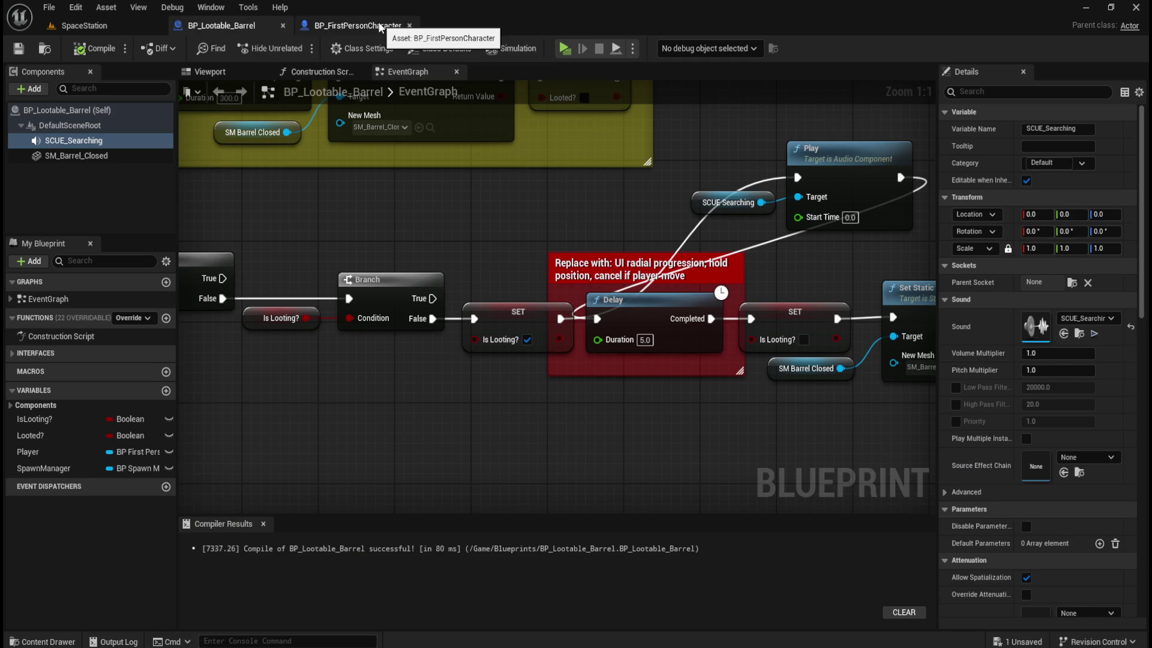
- Pan BP_FirstPersonCharacter's graph across Break Hit Result, the Branch checks and the Interact call
{"action": "left_click", "coordinate": [378, 25]}
{"action": "left_click", "coordinate": [235, 26]}
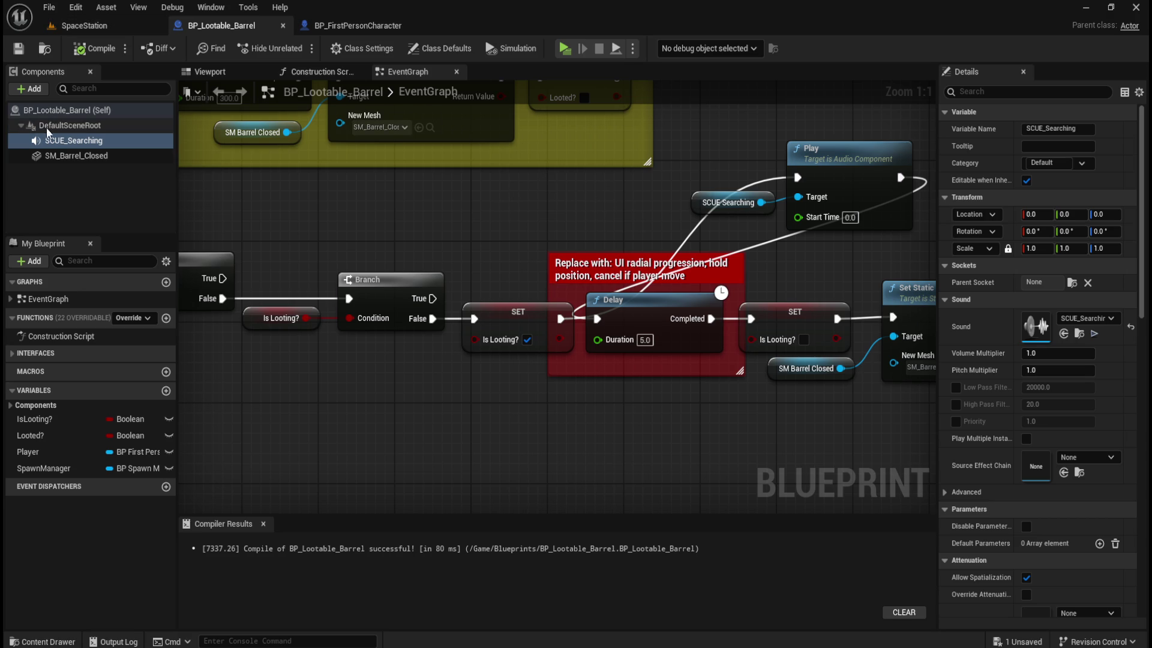
{"action": "left_click", "coordinate": [357, 26]}
{"action": "scroll", "coordinate": [484, 170], "scroll_direction": "up", "scroll_amount": 3}
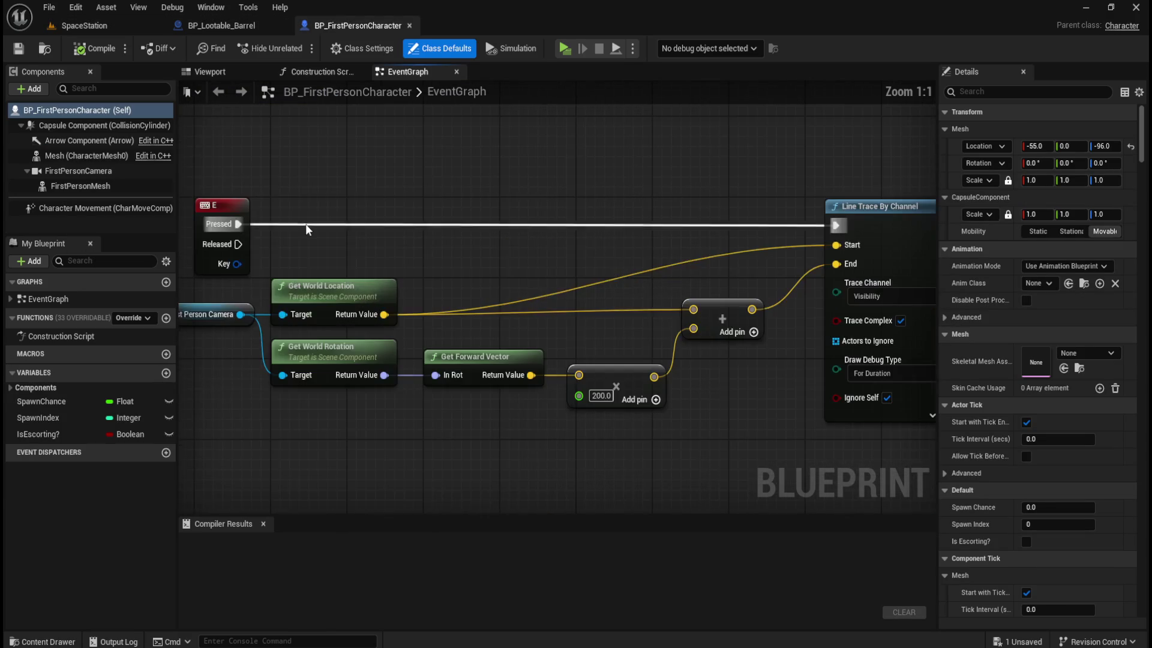
{"action": "scroll", "coordinate": [441, 184], "scroll_direction": "down", "scroll_amount": 1}
{"action": "left_click_drag", "start_coordinate": [746, 167], "coordinate": [461, 165]}
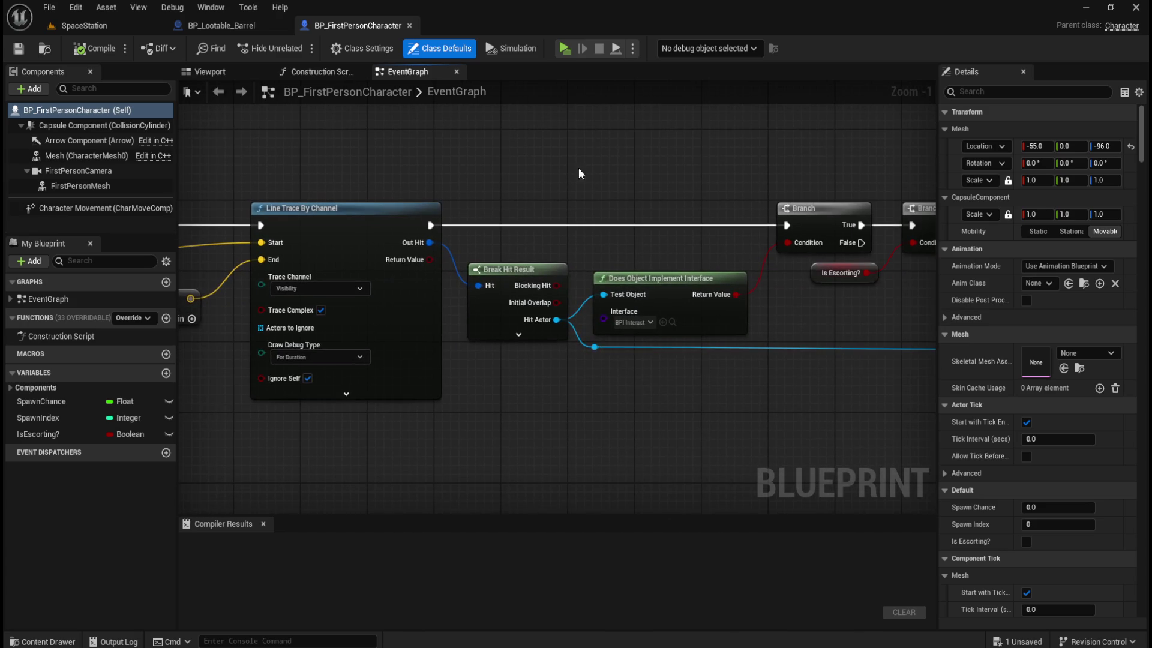
{"action": "mouse_move", "coordinate": [636, 171]}
{"action": "left_mouse_down"}
{"action": "mouse_move", "coordinate": [598, 160]}
{"action": "mouse_move", "coordinate": [359, 172]}
{"action": "left_mouse_up"}
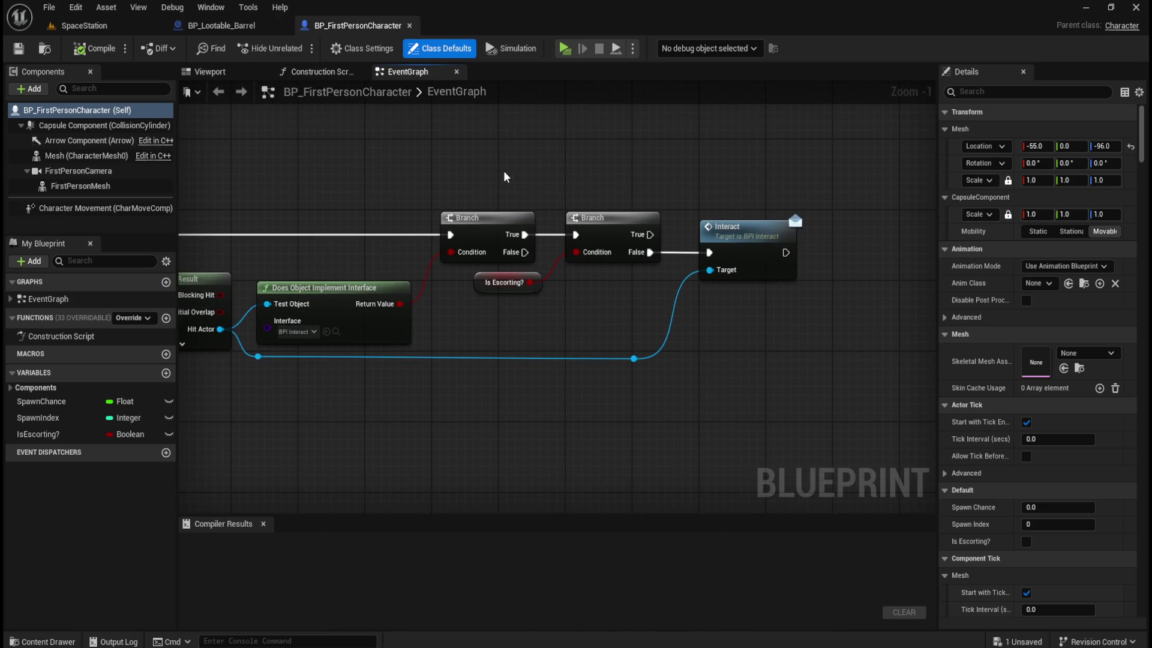
- Select the Interact call node, then return to the barrel graph's left side
{"action": "left_click_drag", "start_coordinate": [768, 182], "coordinate": [732, 226]}
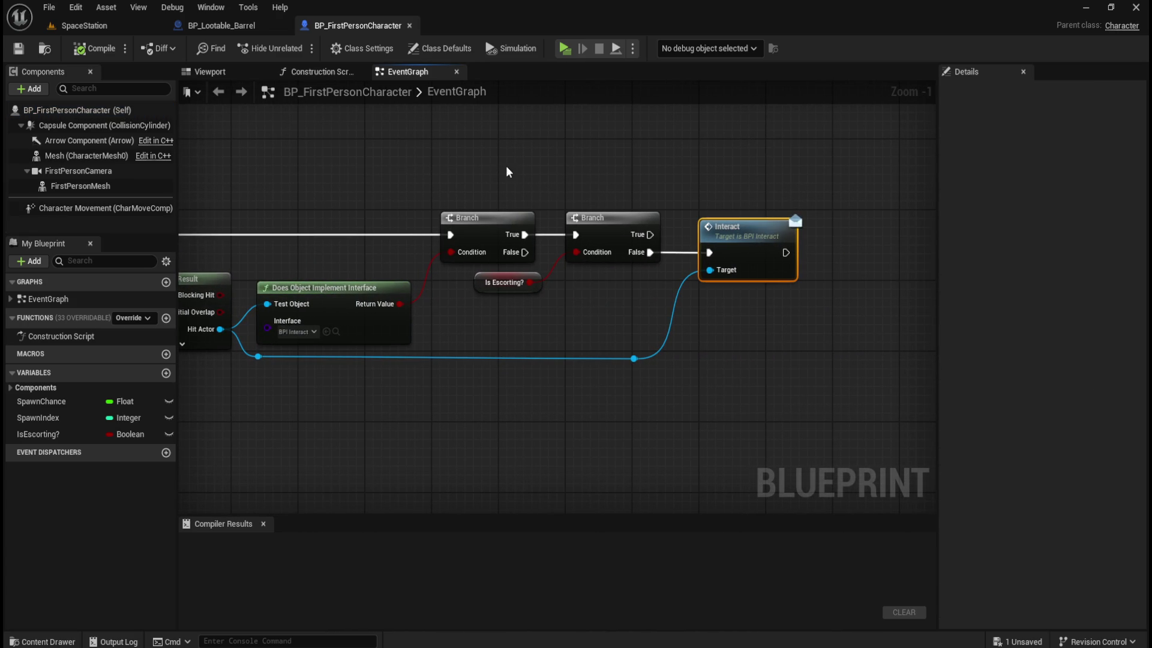
{"action": "left_click", "coordinate": [215, 27]}
{"action": "mouse_move", "coordinate": [343, 235]}
{"action": "left_mouse_down"}
{"action": "mouse_move", "coordinate": [667, 273]}
{"action": "mouse_move", "coordinate": [463, 266]}
{"action": "mouse_move", "coordinate": [539, 239]}
{"action": "mouse_move", "coordinate": [293, 226]}
{"action": "mouse_move", "coordinate": [630, 228]}
{"action": "mouse_move", "coordinate": [534, 242]}
{"action": "left_mouse_up"}
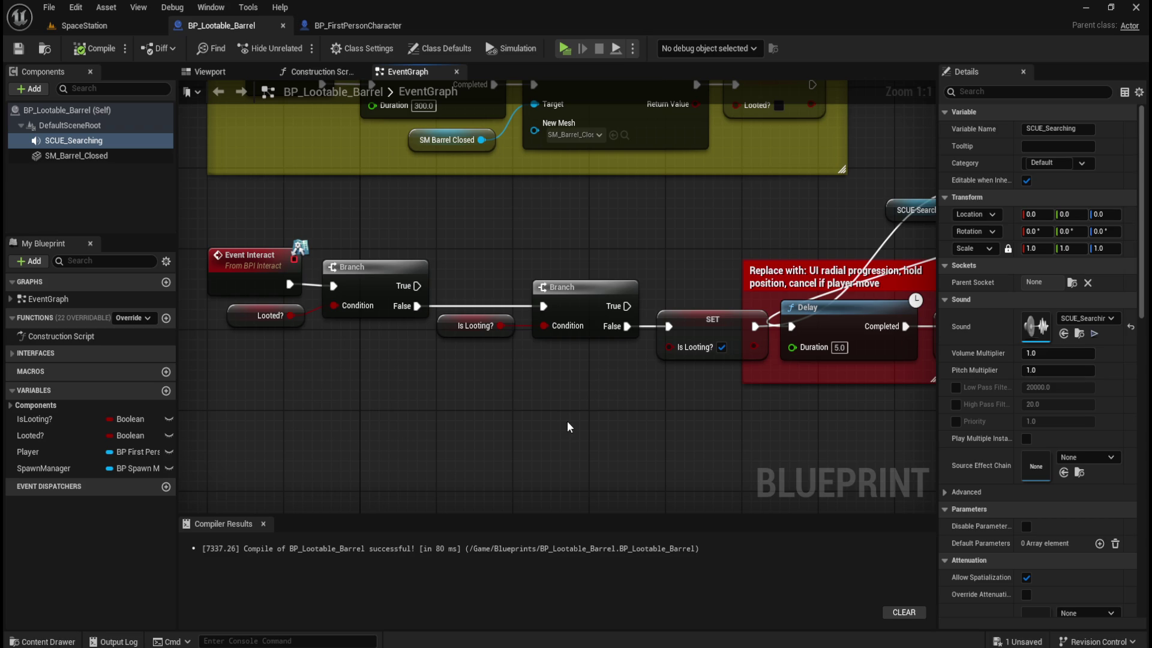
{"action": "mouse_move", "coordinate": [612, 414]}
{"action": "left_mouse_down"}
{"action": "mouse_move", "coordinate": [596, 401]}
{"action": "mouse_move", "coordinate": [548, 419]}
{"action": "mouse_move", "coordinate": [627, 423]}
{"action": "mouse_move", "coordinate": [533, 360]}
{"action": "mouse_move", "coordinate": [505, 373]}
{"action": "left_mouse_up"}
{"action": "scroll", "coordinate": [505, 373], "scroll_direction": "down", "scroll_amount": 3}
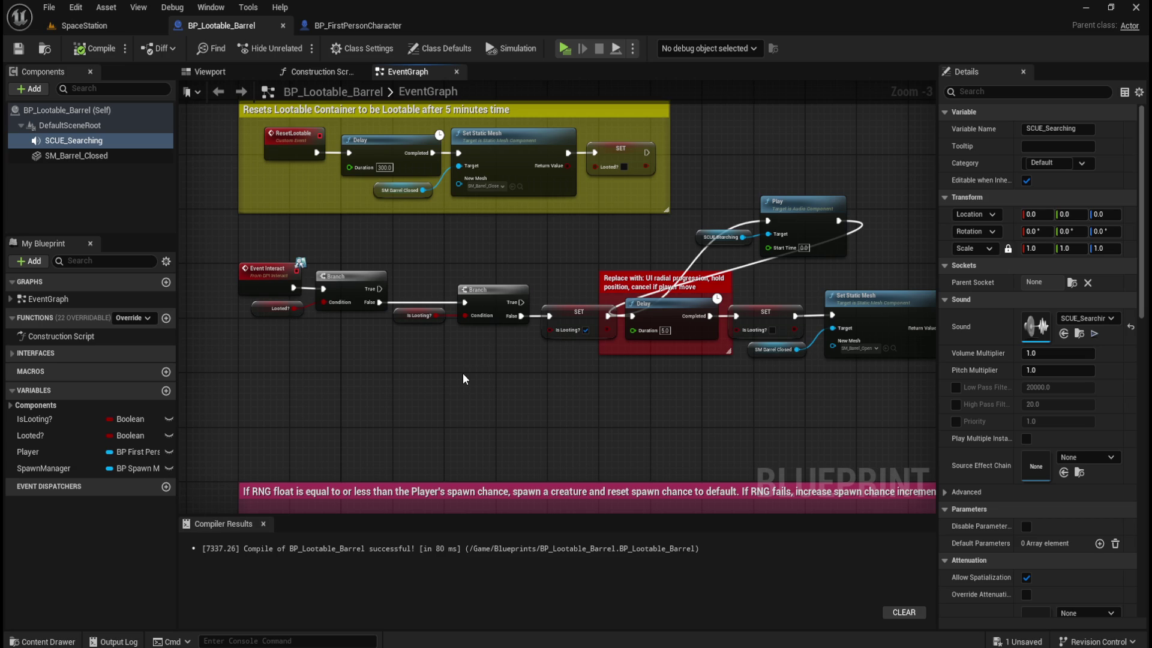
{"action": "mouse_move", "coordinate": [864, 159]}
{"action": "left_mouse_down"}
{"action": "mouse_move", "coordinate": [756, 250]}
{"action": "mouse_move", "coordinate": [731, 241]}
{"action": "mouse_move", "coordinate": [720, 265]}
{"action": "left_mouse_up"}
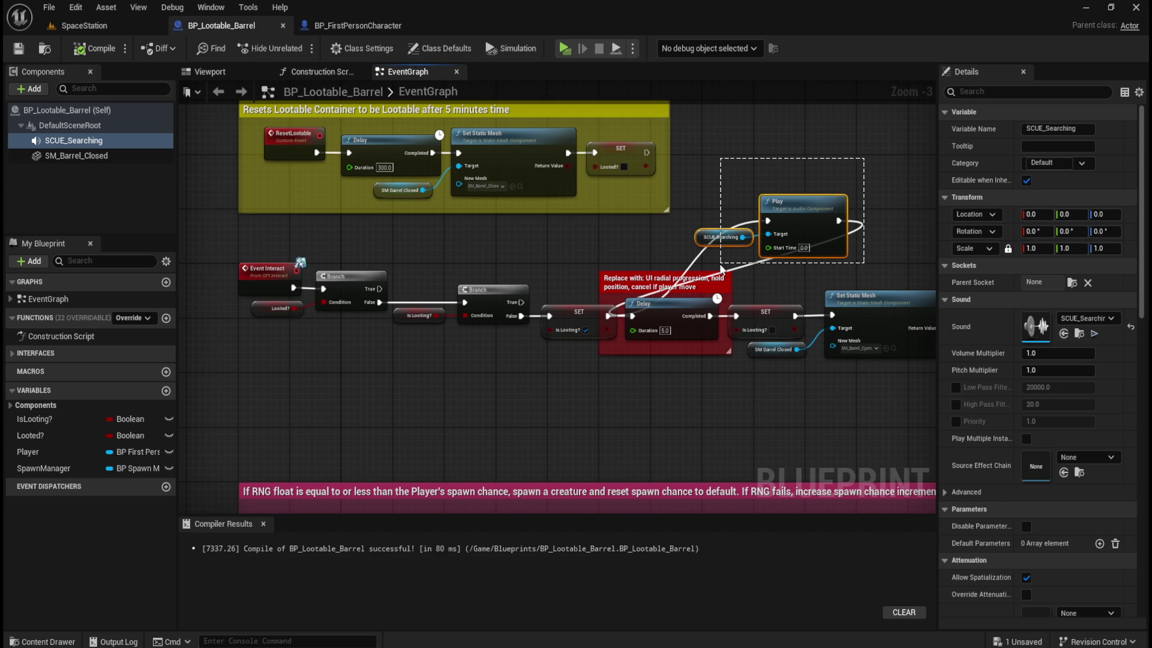
{"action": "mouse_move", "coordinate": [722, 269]}
{"action": "left_mouse_down"}
{"action": "mouse_move", "coordinate": [794, 131]}
{"action": "mouse_move", "coordinate": [719, 214]}
{"action": "mouse_move", "coordinate": [762, 202]}
{"action": "mouse_move", "coordinate": [700, 201]}
{"action": "left_mouse_up"}
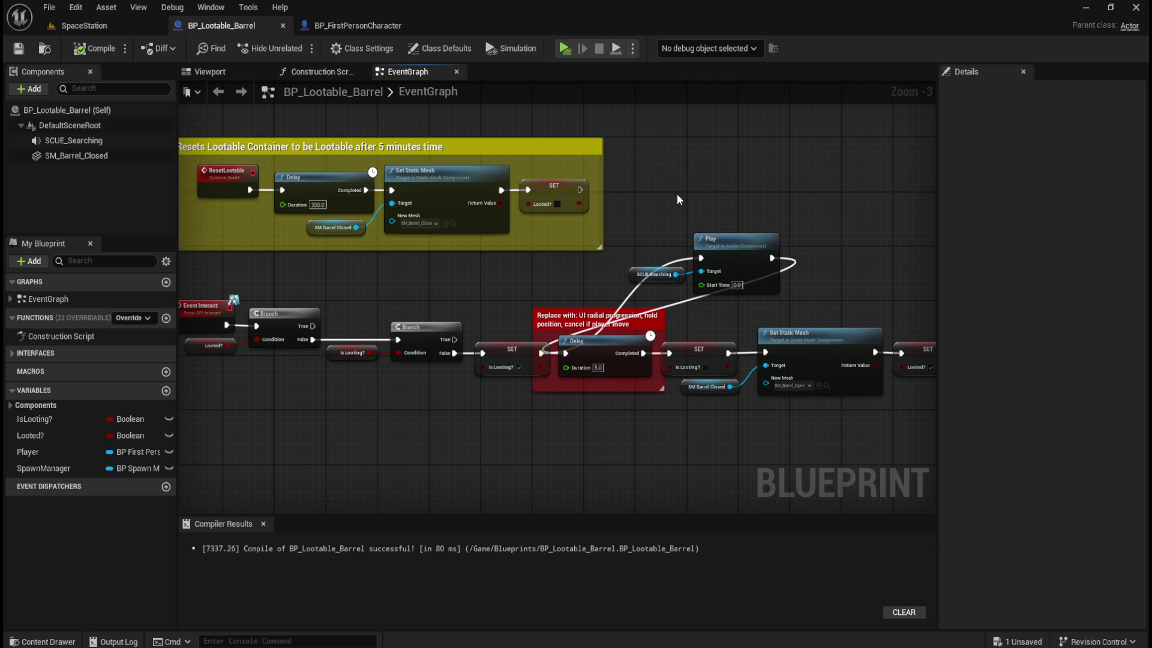
{"action": "mouse_move", "coordinate": [677, 200]}
{"action": "left_mouse_down"}
{"action": "mouse_move", "coordinate": [687, 188]}
{"action": "mouse_move", "coordinate": [319, 187]}
{"action": "mouse_move", "coordinate": [362, 175]}
{"action": "mouse_move", "coordinate": [755, 197]}
{"action": "mouse_move", "coordinate": [717, 209]}
{"action": "left_mouse_up"}
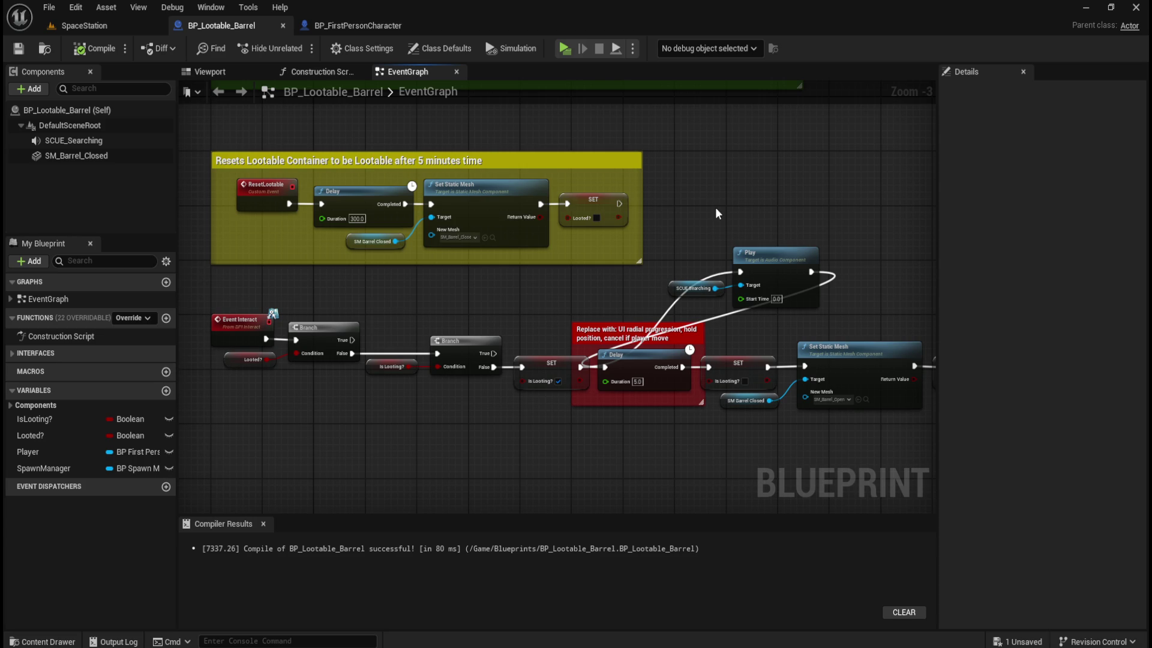
{"action": "left_click", "coordinate": [357, 25]}
{"action": "mouse_move", "coordinate": [719, 152]}
{"action": "left_mouse_down"}
{"action": "mouse_move", "coordinate": [586, 173]}
{"action": "mouse_move", "coordinate": [556, 161]}
{"action": "left_mouse_up"}
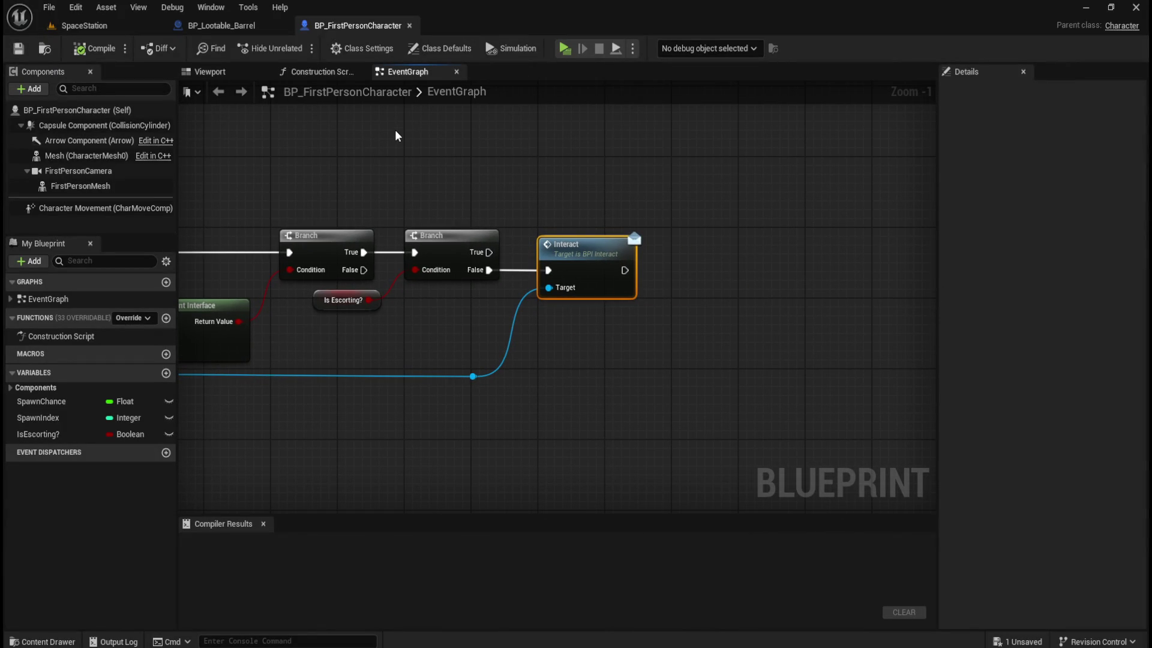
{"action": "mouse_move", "coordinate": [339, 182]}
{"action": "left_mouse_down"}
{"action": "mouse_move", "coordinate": [581, 175]}
{"action": "mouse_move", "coordinate": [345, 176]}
{"action": "left_mouse_up"}
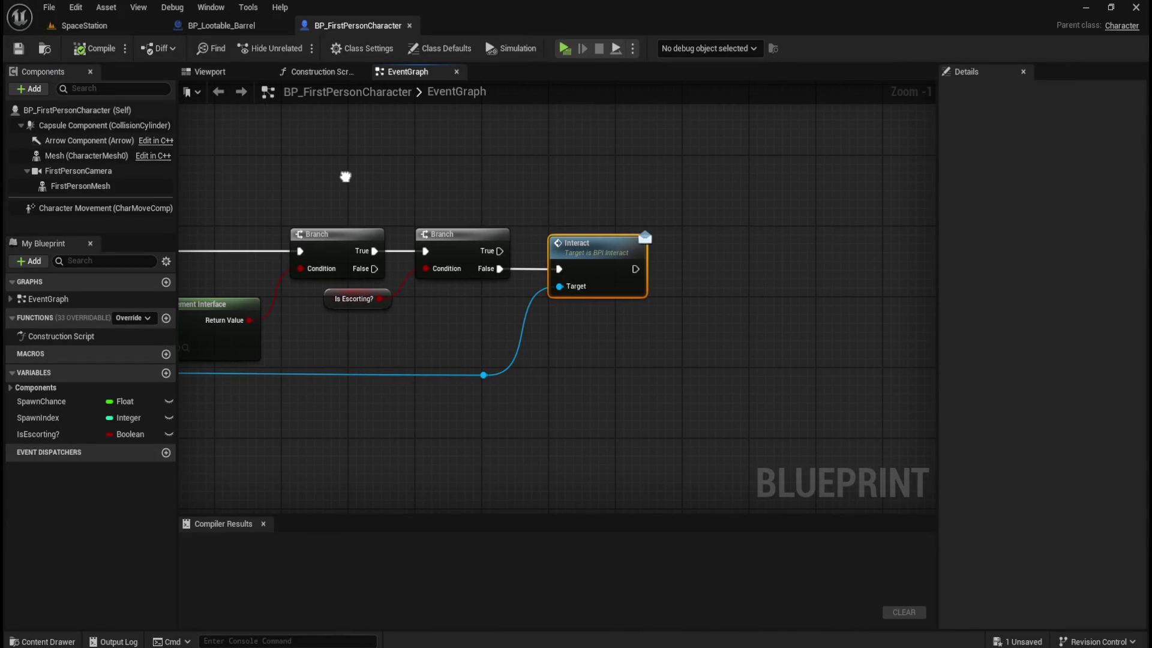
{"action": "left_click", "coordinate": [242, 31]}
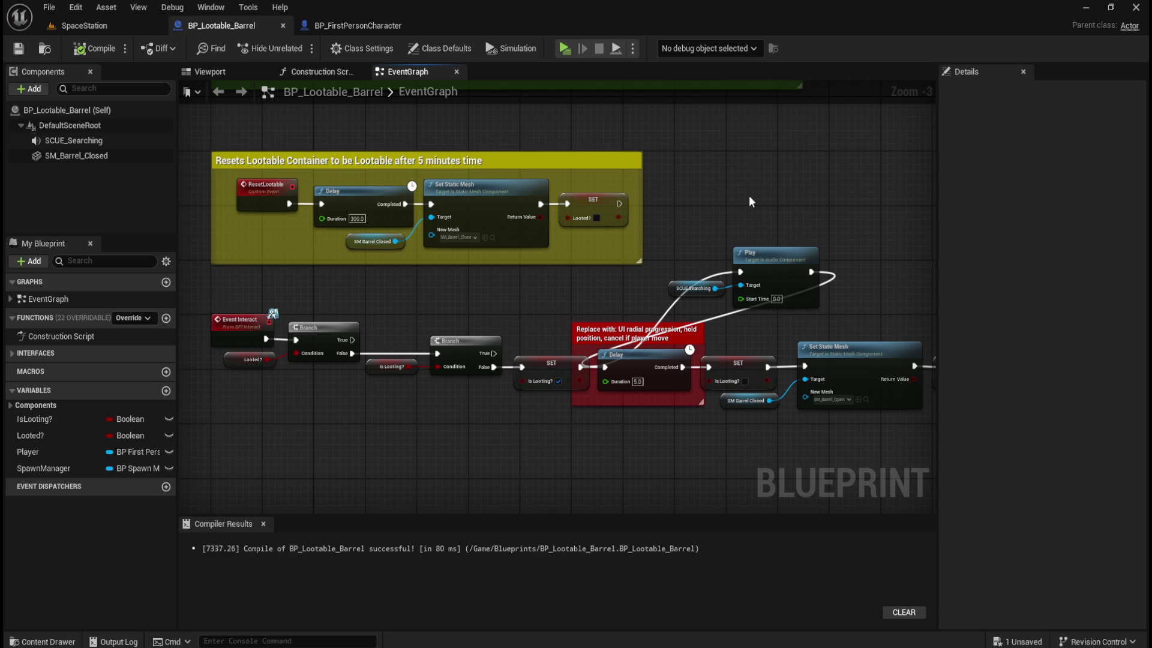
{"action": "mouse_move", "coordinate": [760, 211]}
{"action": "left_mouse_down"}
{"action": "mouse_move", "coordinate": [705, 185]}
{"action": "mouse_move", "coordinate": [781, 167]}
{"action": "mouse_move", "coordinate": [738, 162]}
{"action": "mouse_move", "coordinate": [771, 146]}
{"action": "left_mouse_up"}
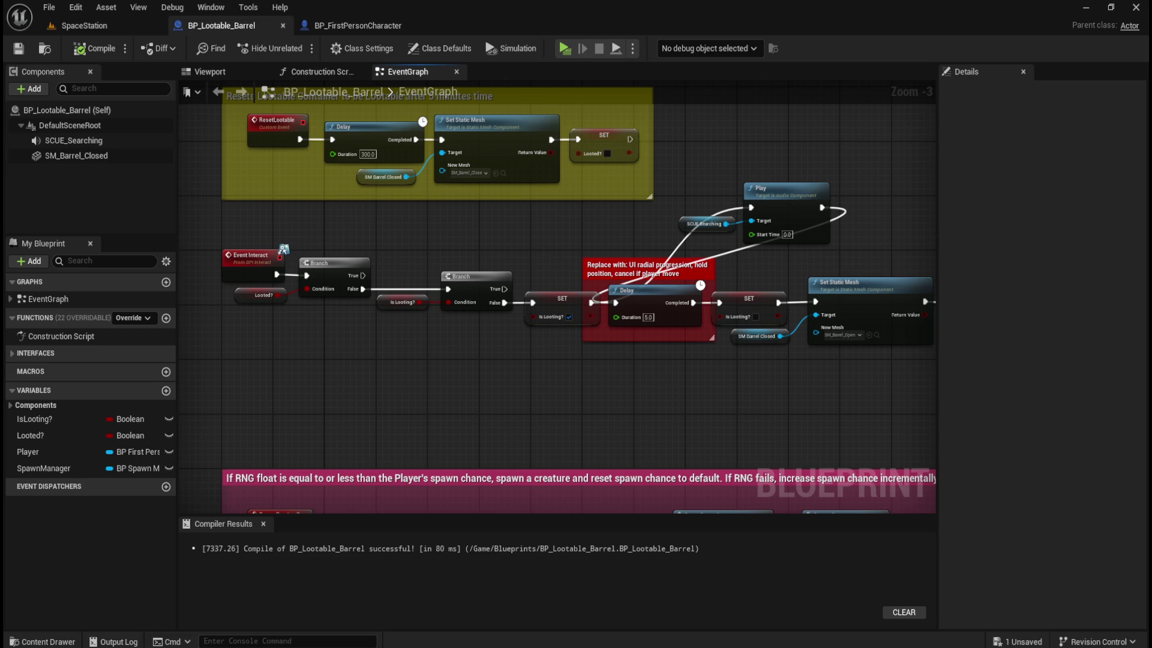
- Toggle between BP_FirstPersonCharacter and BP_Lootable_Barrel, ending on the character's Break Hit Result logic
{"action": "left_click", "coordinate": [352, 26]}
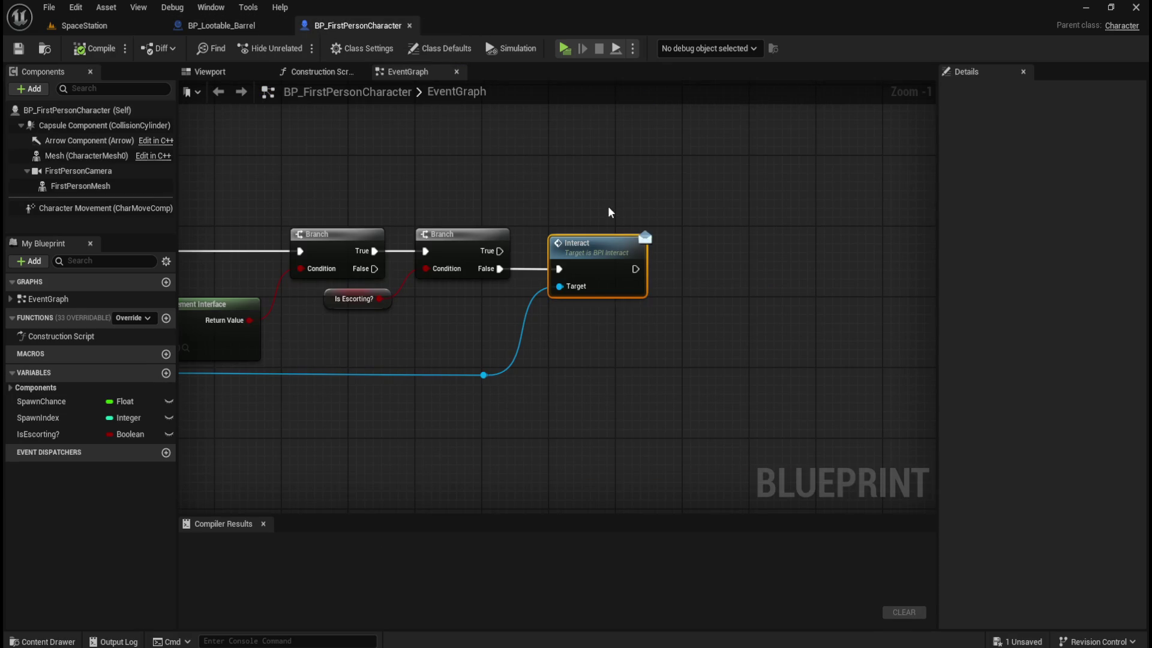
{"action": "left_click", "coordinate": [238, 27]}
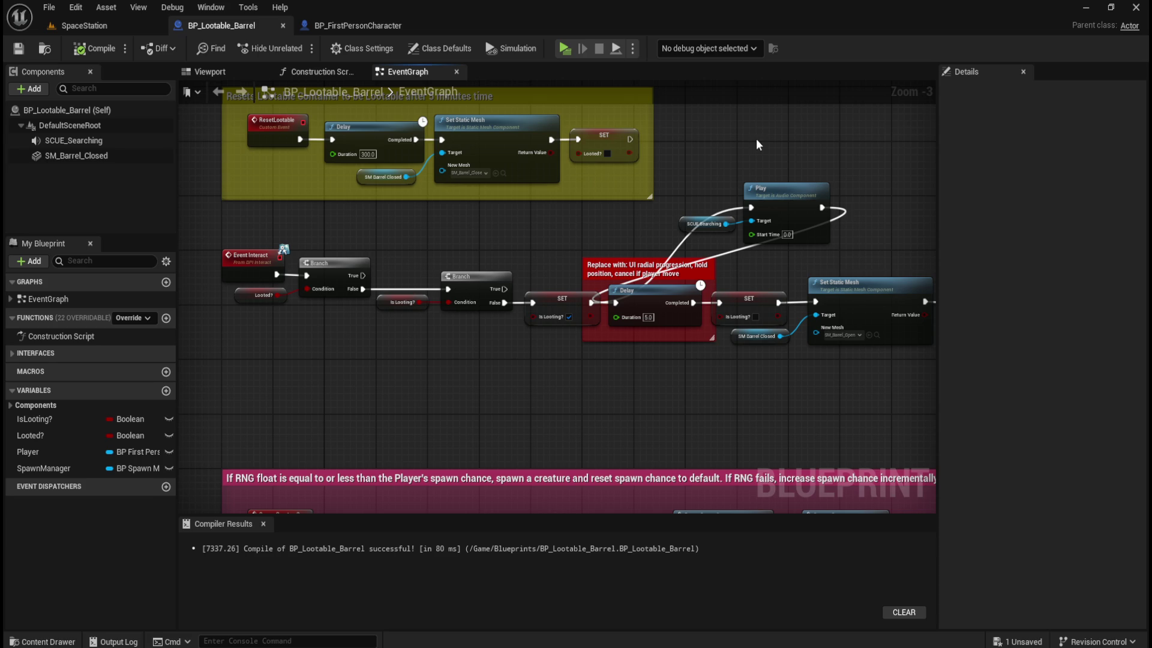
{"action": "left_click", "coordinate": [360, 25]}
{"action": "left_click_drag", "start_coordinate": [438, 180], "coordinate": [818, 145]}
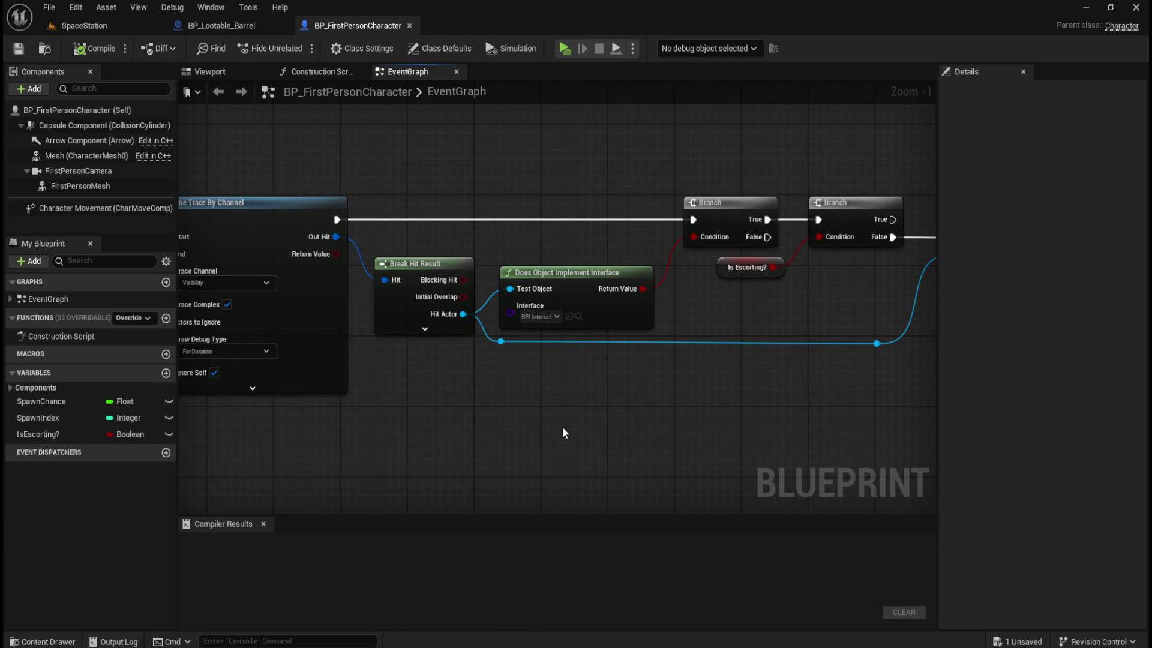
{"action": "mouse_move", "coordinate": [693, 415]}
{"action": "left_mouse_down"}
{"action": "mouse_move", "coordinate": [480, 416]}
{"action": "mouse_move", "coordinate": [491, 423]}
{"action": "left_mouse_up"}
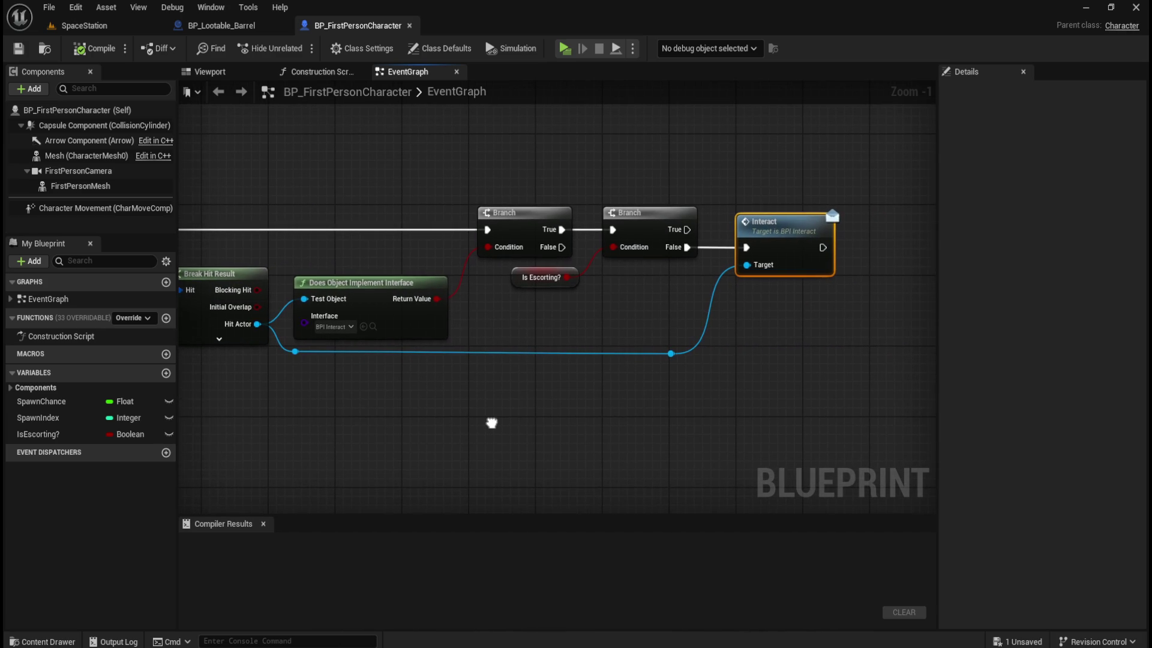
{"action": "left_click_drag", "start_coordinate": [329, 429], "coordinate": [438, 425]}
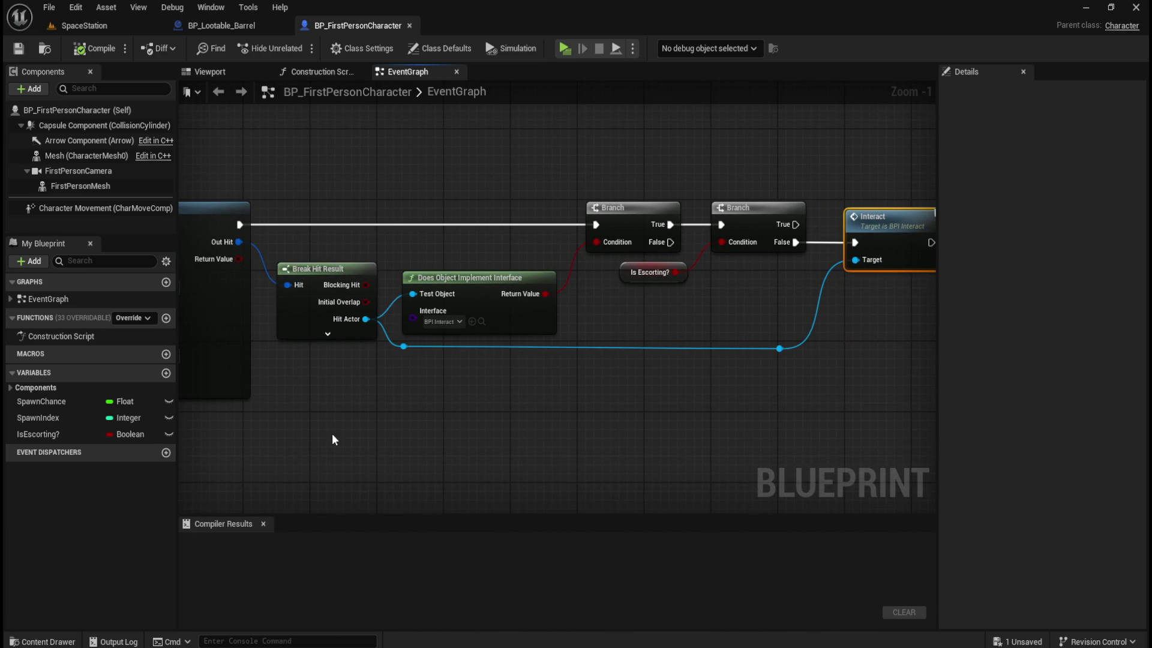
{"action": "mouse_move", "coordinate": [351, 414]}
{"action": "left_mouse_down"}
{"action": "mouse_move", "coordinate": [660, 402]}
{"action": "mouse_move", "coordinate": [478, 397]}
{"action": "left_mouse_up"}
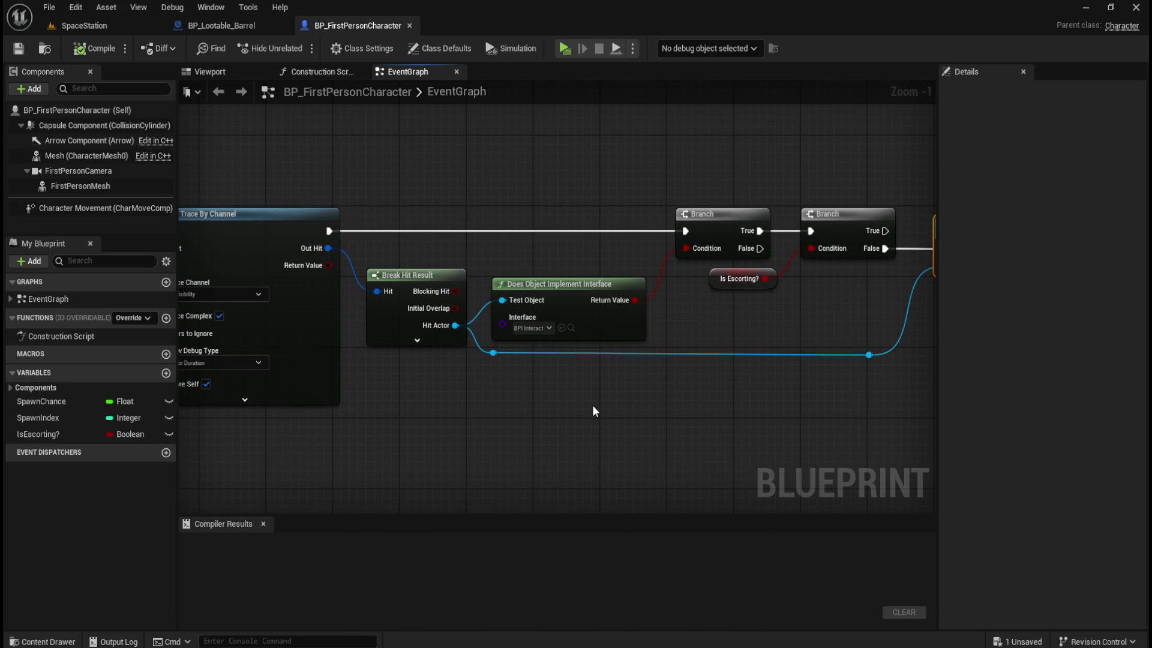
{"action": "left_click_drag", "start_coordinate": [636, 397], "coordinate": [458, 407]}
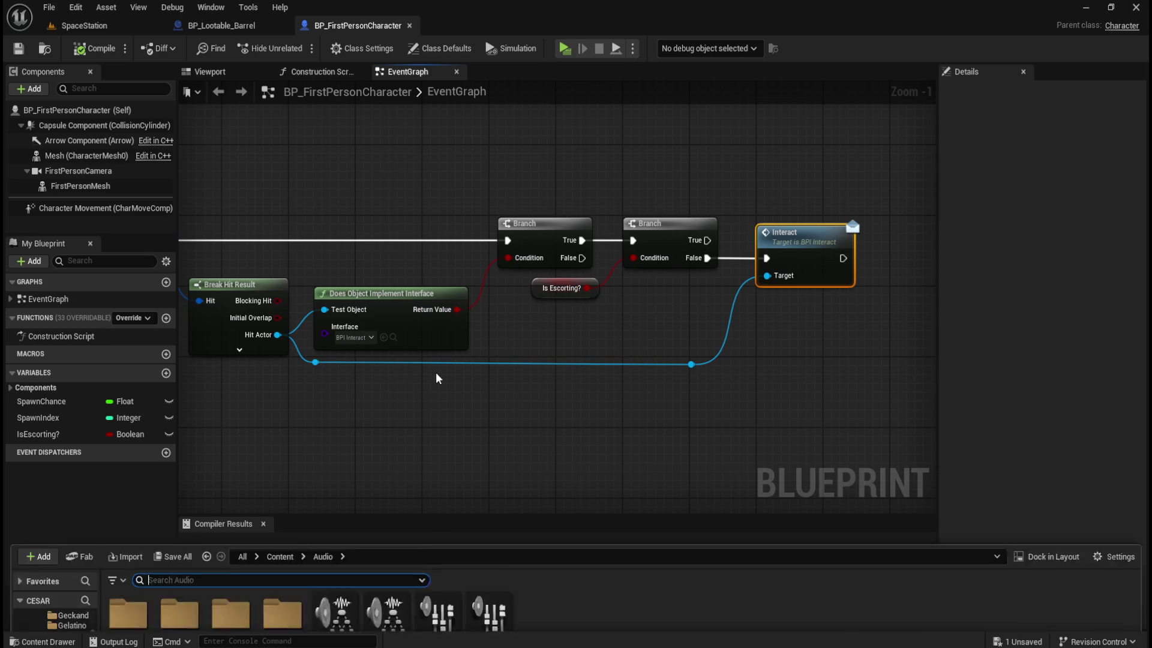
{"action": "key", "text": "ctrl+space"}
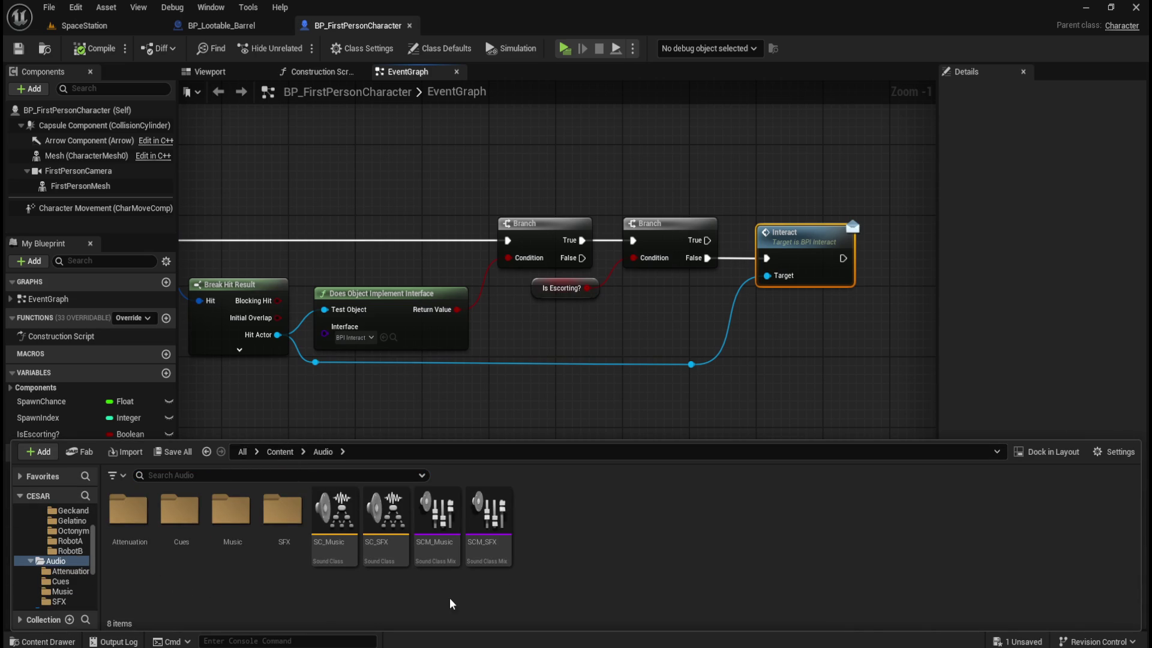
{"action": "left_click", "coordinate": [281, 451]}
{"action": "double_click", "coordinate": [277, 515]}
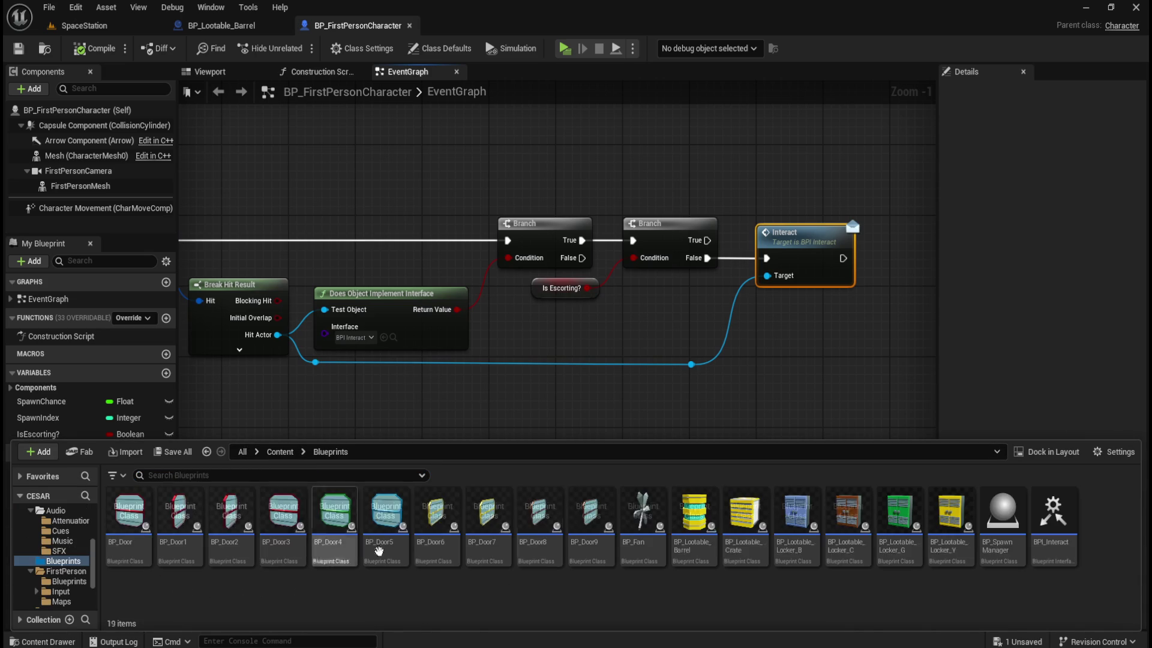
{"action": "left_click", "coordinate": [694, 516]}
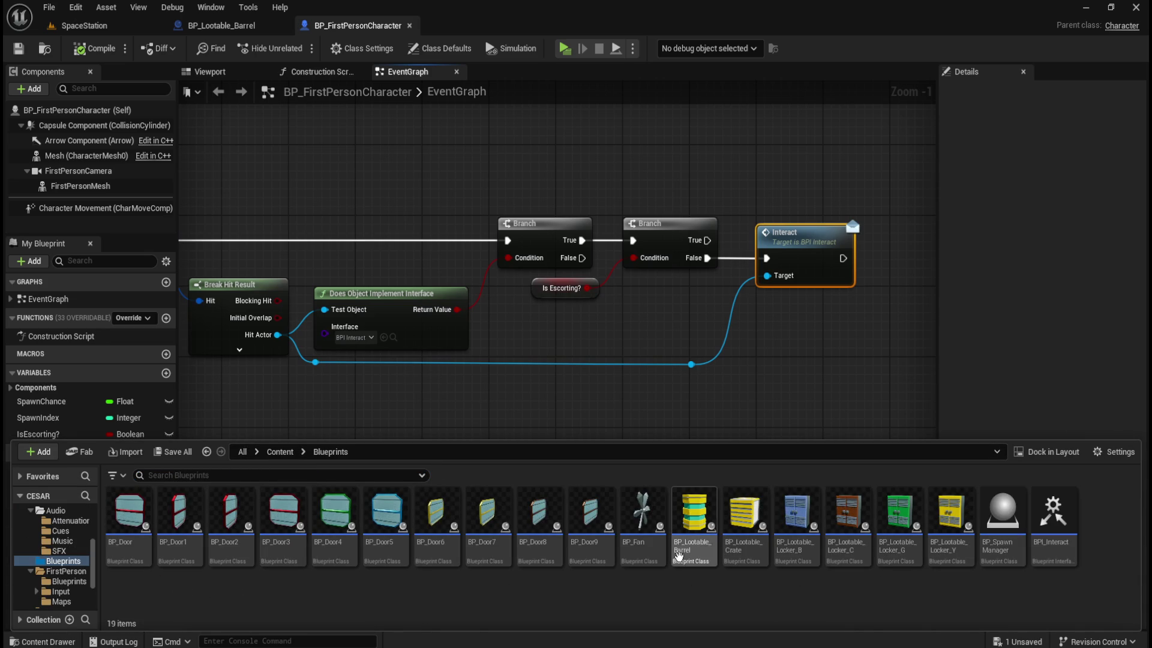
{"action": "left_click", "coordinate": [950, 516], "text": "shift"}
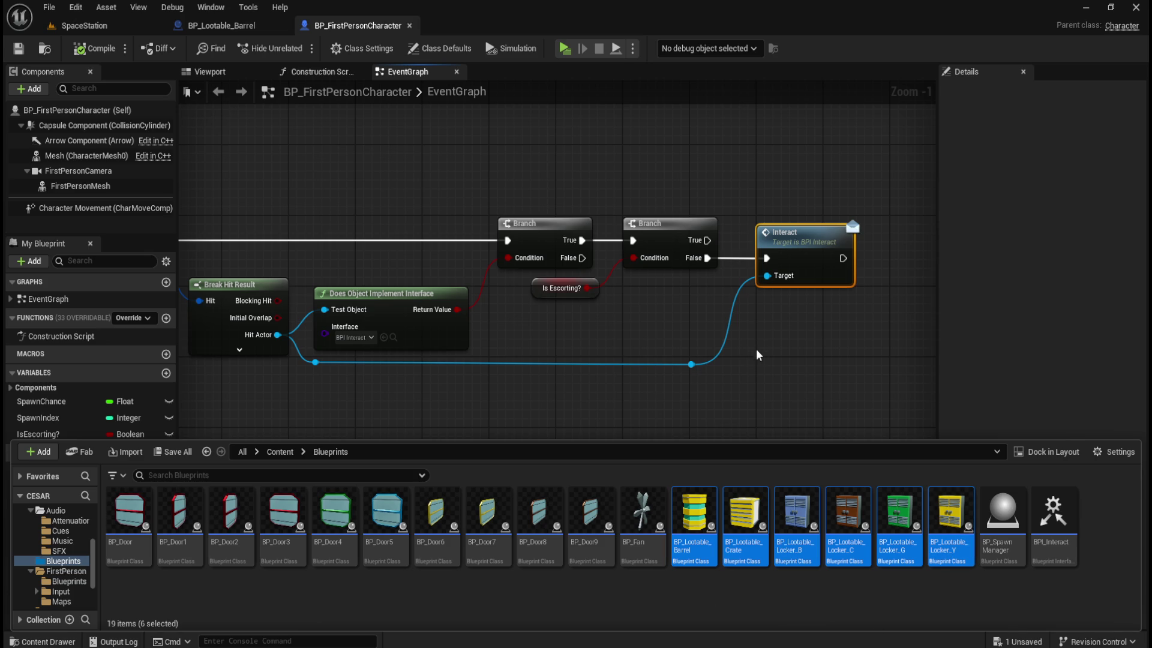
{"action": "left_click", "coordinate": [796, 351]}
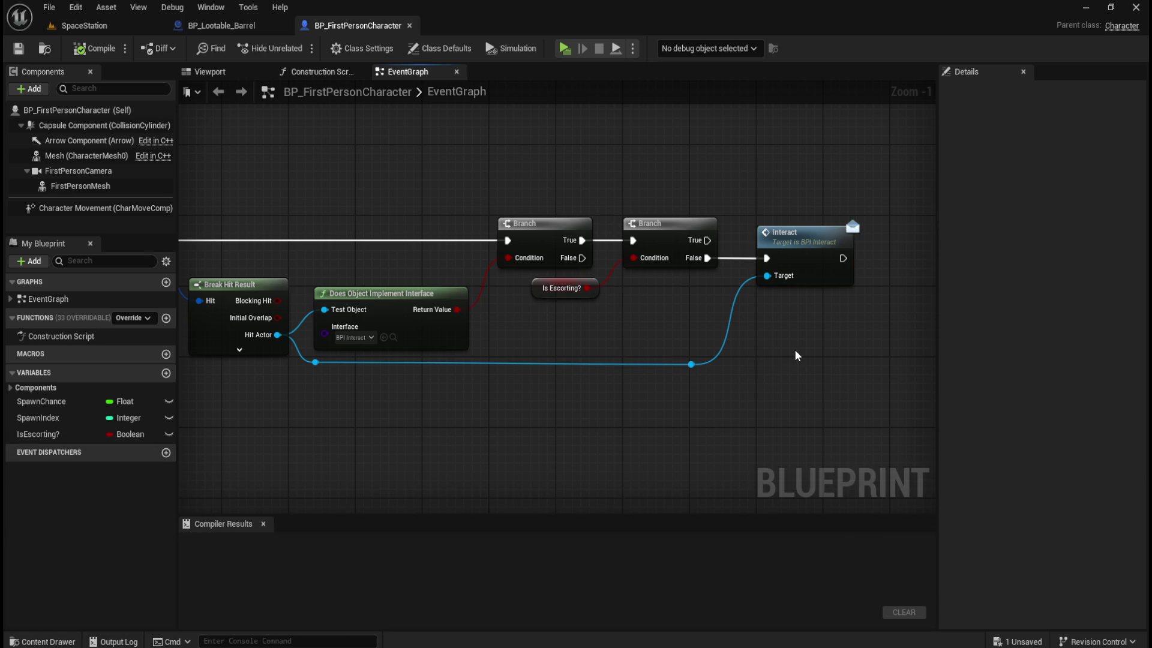
{"action": "left_click", "coordinate": [247, 24]}
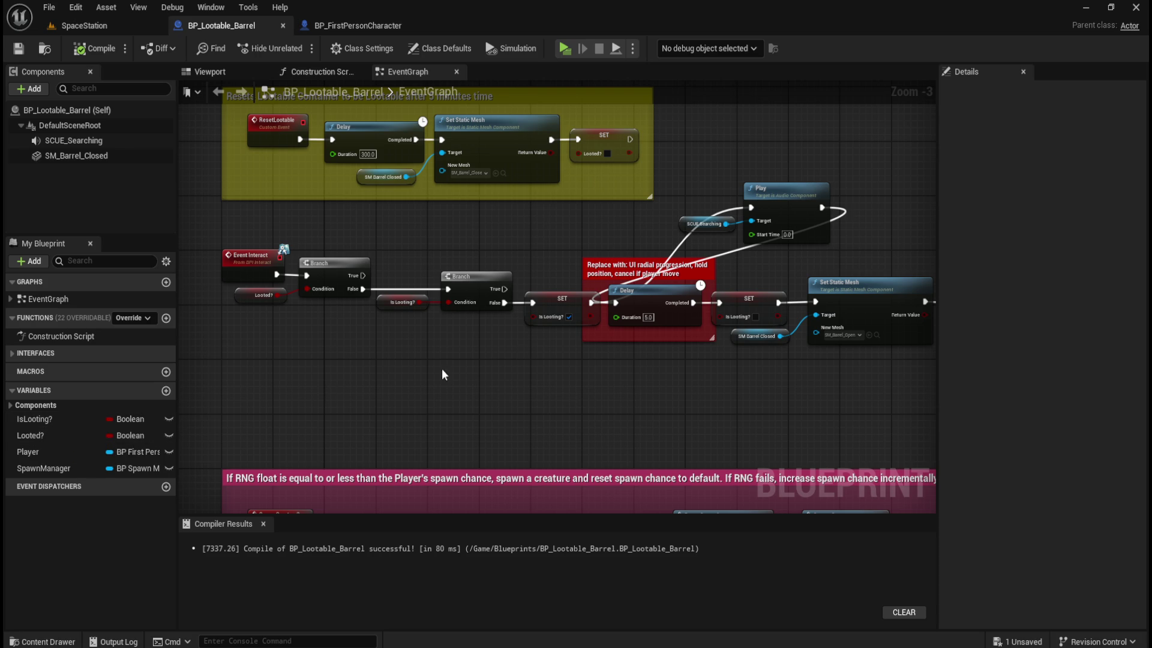
- Look over the rest of the barrel's looting chain, then switch to the BP_FirstPersonCharacter graph
{"action": "scroll", "coordinate": [779, 294], "scroll_direction": "up", "scroll_amount": 1}
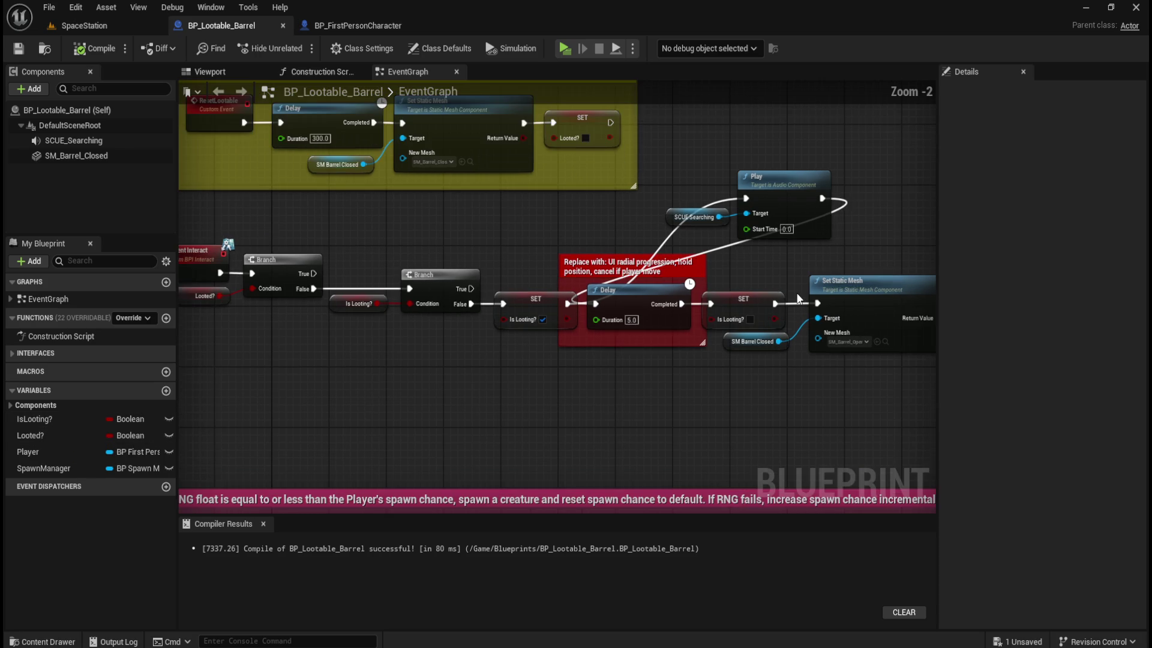
{"action": "scroll", "coordinate": [762, 288], "scroll_direction": "up", "scroll_amount": 1}
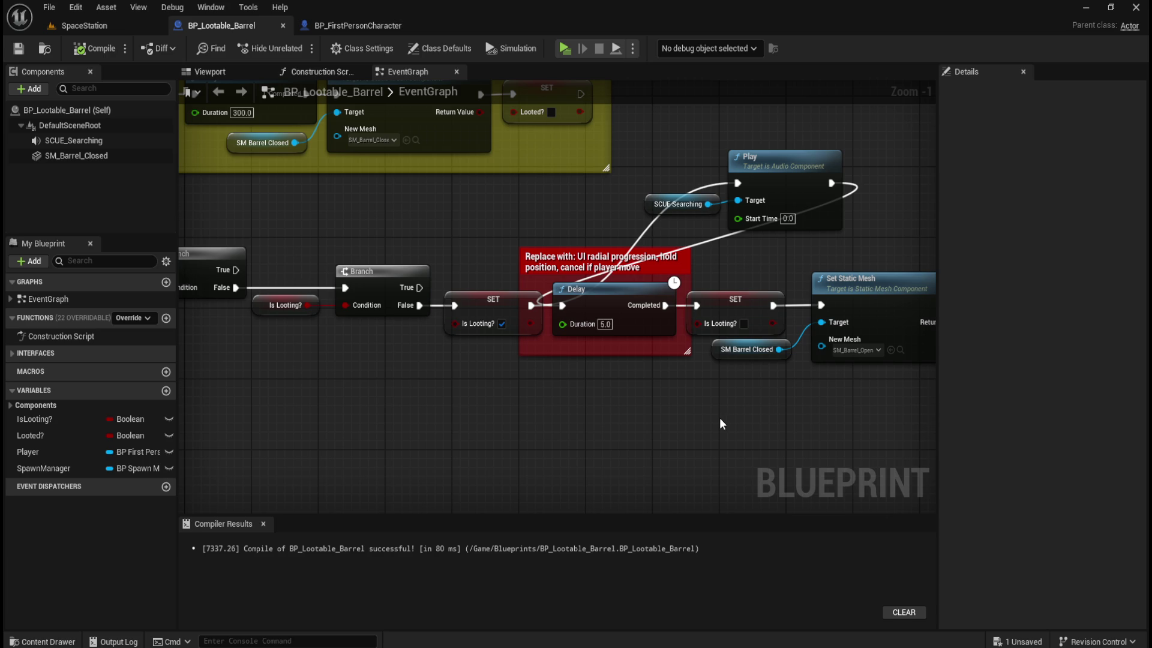
{"action": "left_click_drag", "start_coordinate": [720, 423], "coordinate": [563, 461]}
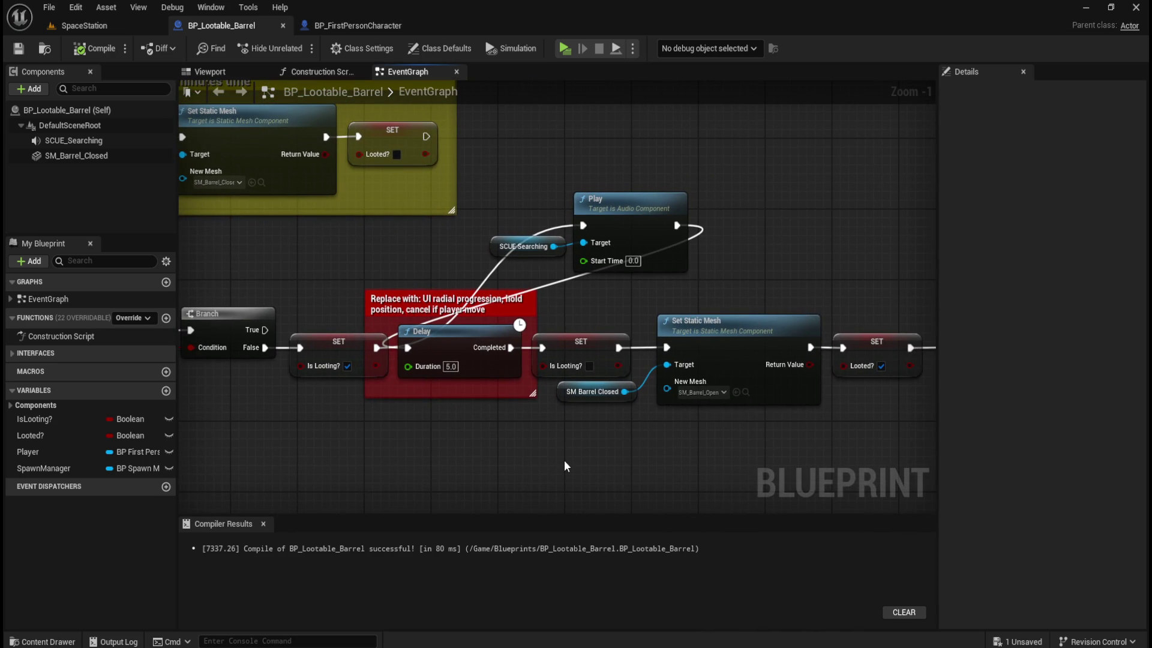
{"action": "left_click", "coordinate": [340, 23]}
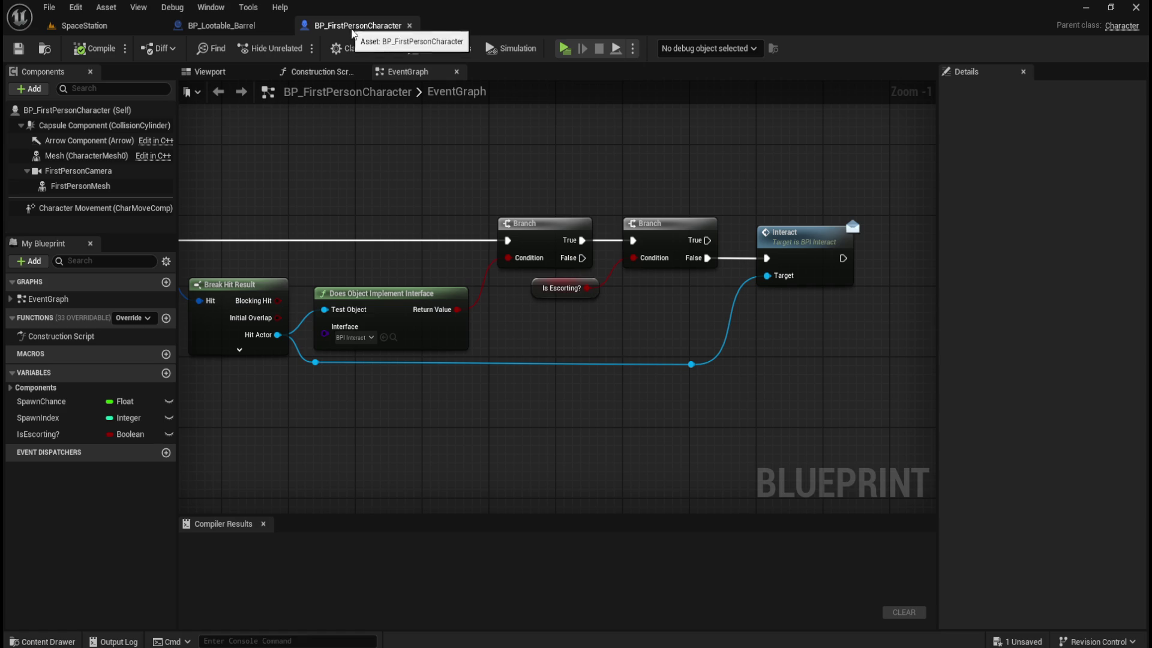
{"action": "left_click_drag", "start_coordinate": [391, 406], "coordinate": [468, 414]}
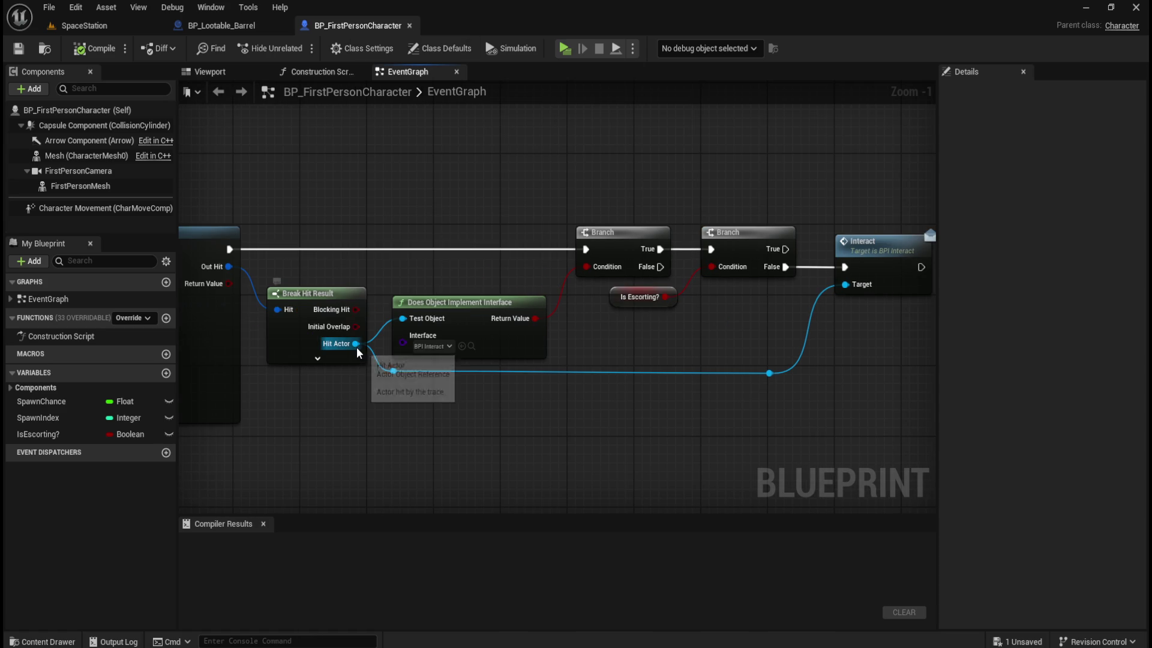
{"action": "mouse_move", "coordinate": [355, 343]}
{"action": "left_mouse_down"}
{"action": "mouse_move", "coordinate": [384, 373]}
{"action": "mouse_move", "coordinate": [396, 426]}
{"action": "left_mouse_up"}
{"action": "type", "text": "g"}
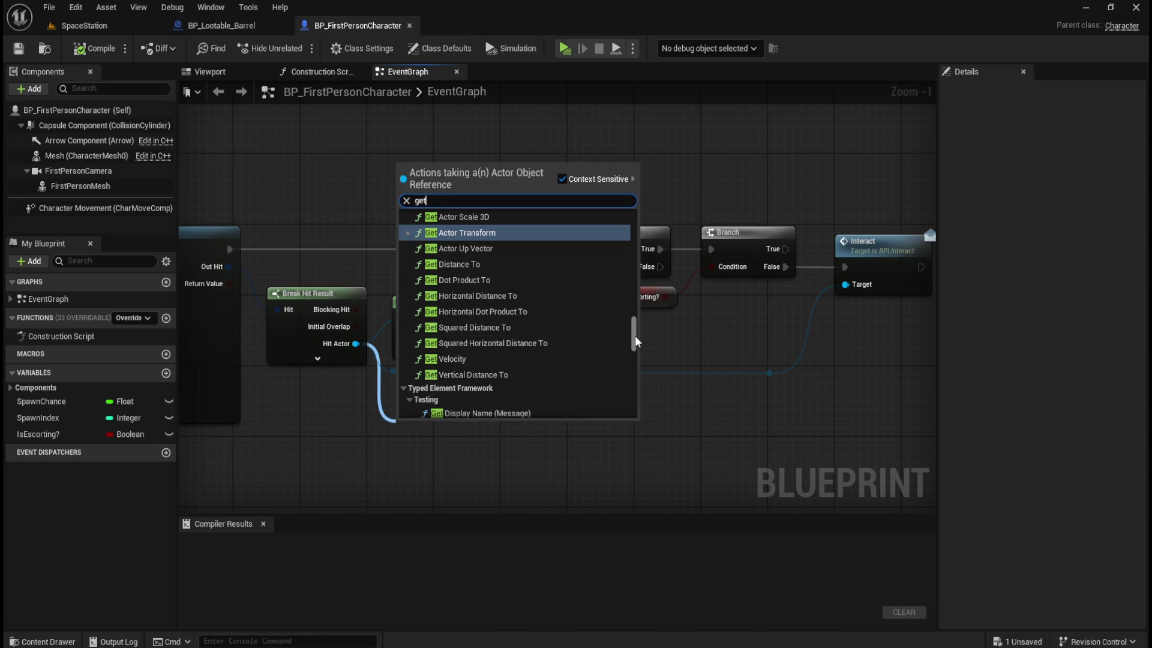
{"action": "type", "text": "et"}
{"action": "scroll", "coordinate": [634, 390], "scroll_direction": "down", "scroll_amount": 10}
{"action": "scroll", "coordinate": [639, 413], "scroll_direction": "up", "scroll_amount": 5}
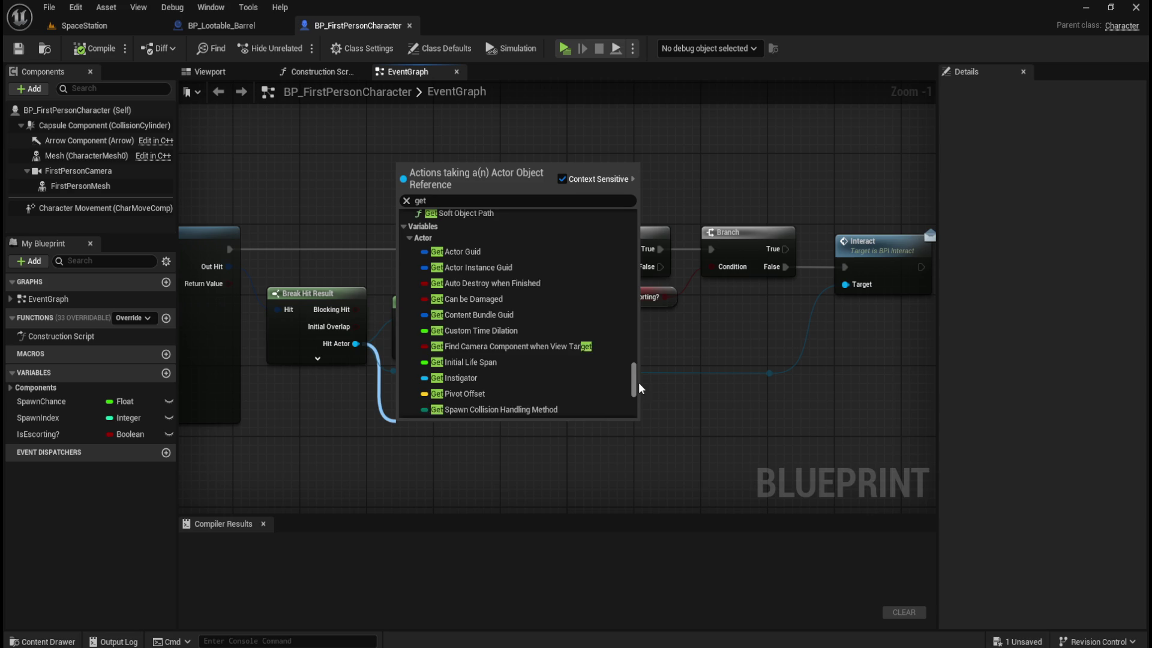
{"action": "scroll", "coordinate": [640, 384], "scroll_direction": "down", "scroll_amount": 5}
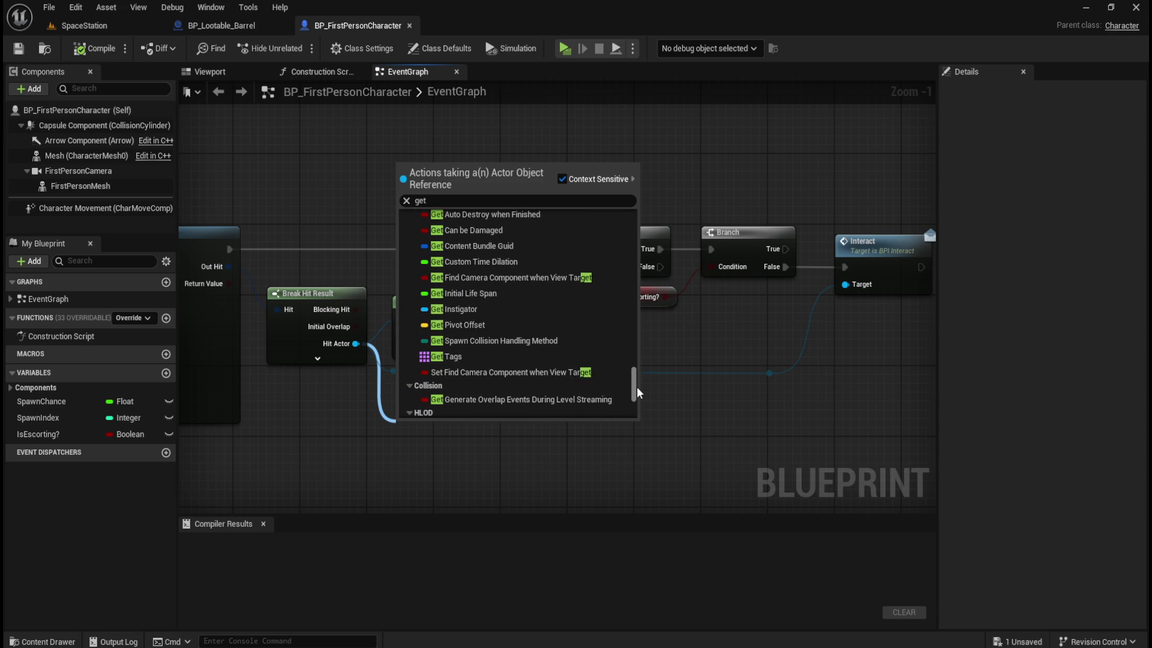
{"action": "mouse_move", "coordinate": [638, 393]}
{"action": "left_mouse_down"}
{"action": "mouse_move", "coordinate": [634, 369]}
{"action": "mouse_move", "coordinate": [634, 409]}
{"action": "left_mouse_up"}
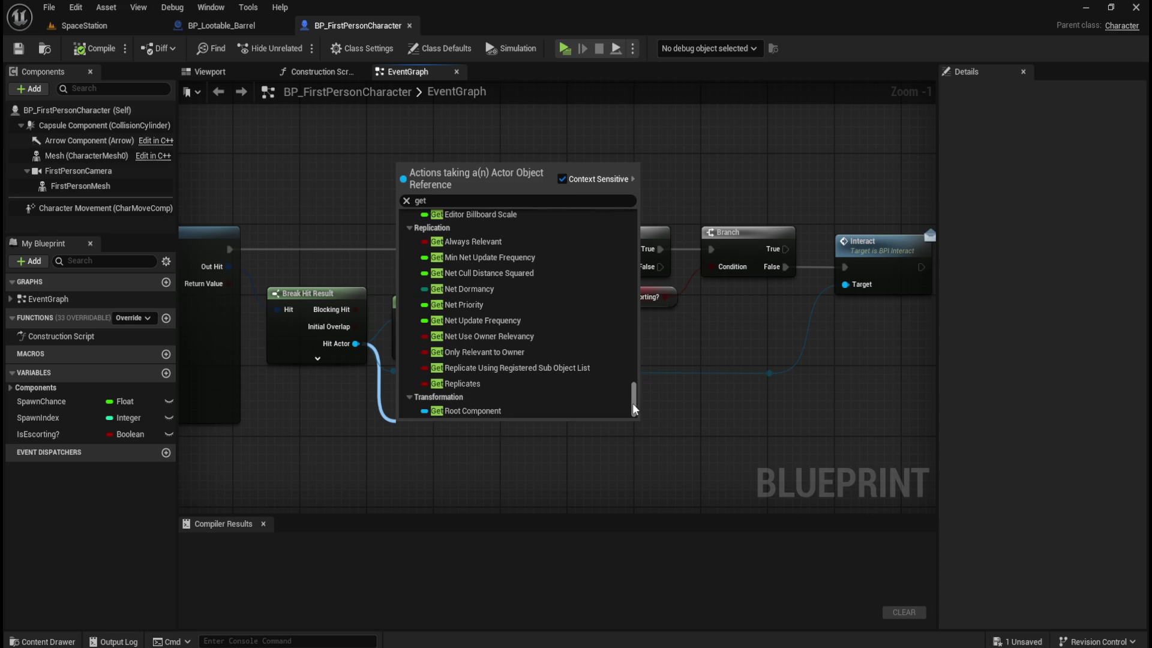
{"action": "left_click", "coordinate": [565, 455]}
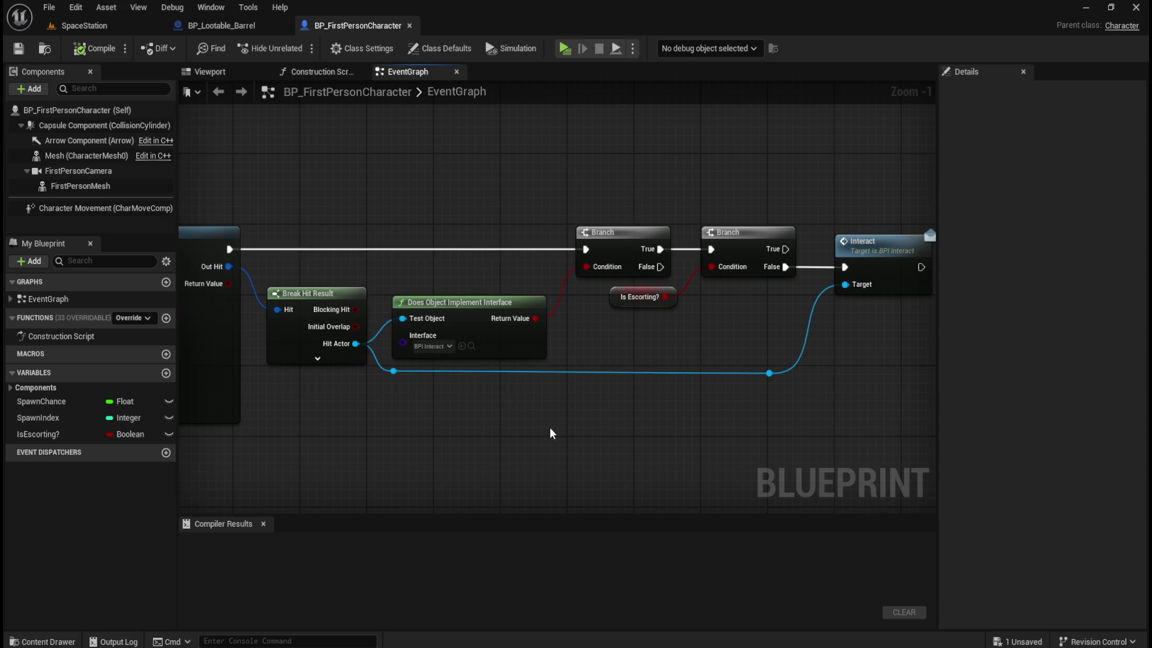
{"action": "mouse_move", "coordinate": [666, 427]}
{"action": "left_mouse_down"}
{"action": "mouse_move", "coordinate": [597, 463]}
{"action": "mouse_move", "coordinate": [578, 456]}
{"action": "left_mouse_up"}
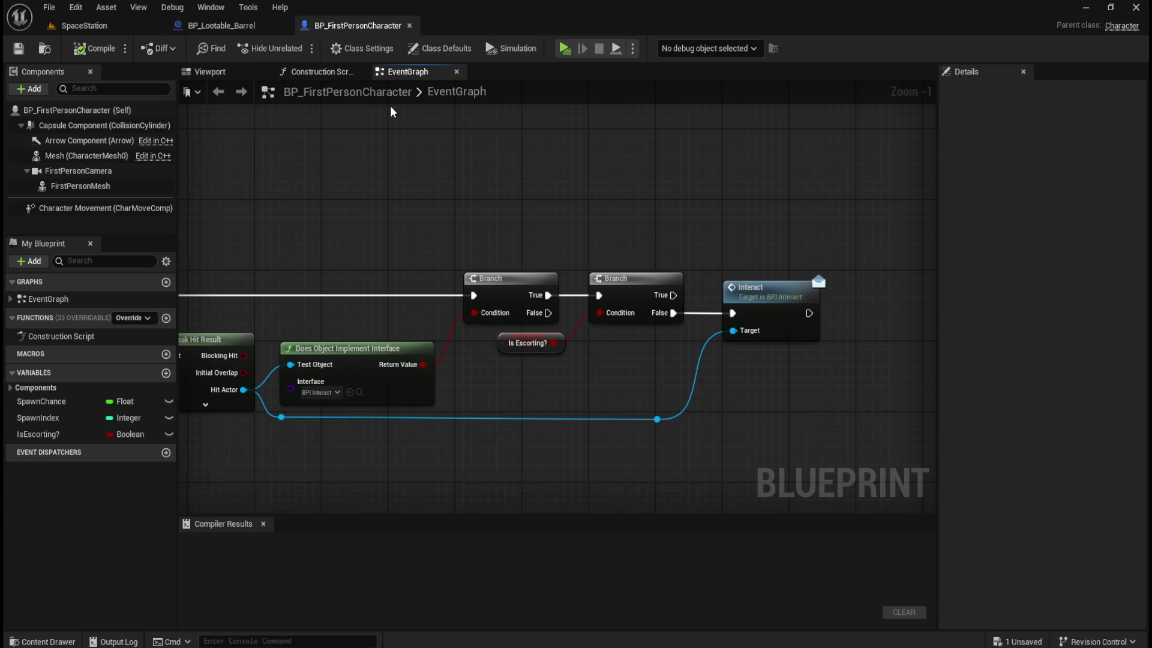
{"action": "left_click", "coordinate": [123, 208]}
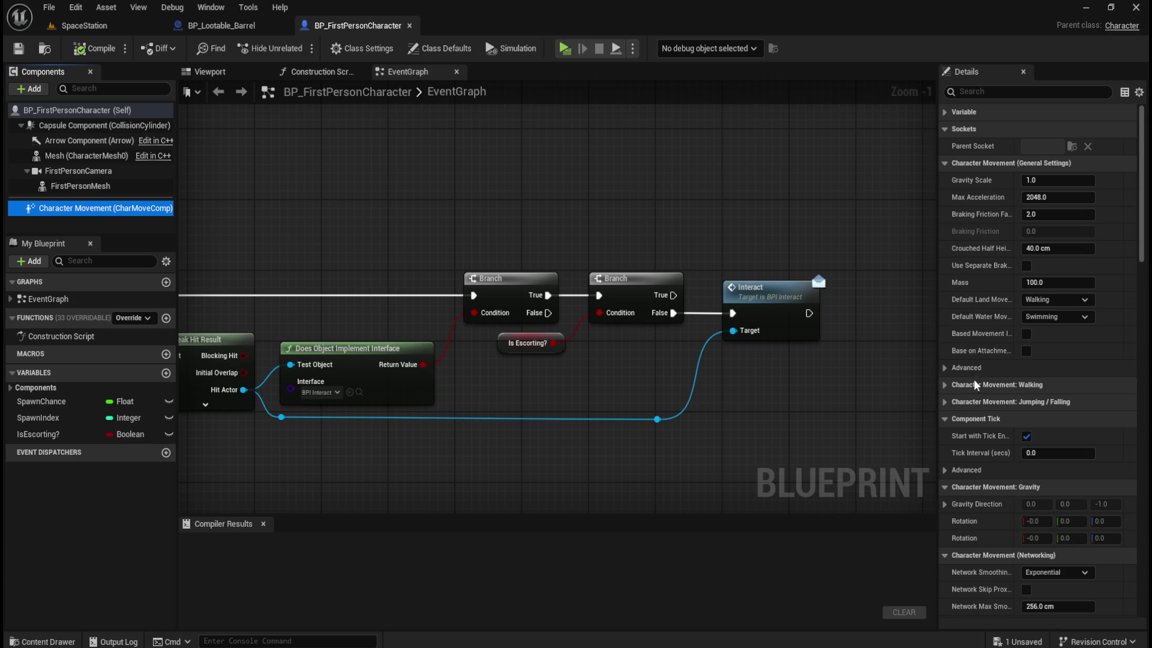
- Scroll Character Movement's Details down to the Activation and Events sections, widening the property names
{"action": "scroll", "coordinate": [977, 378], "scroll_direction": "down", "scroll_amount": 3}
{"action": "scroll", "coordinate": [980, 369], "scroll_direction": "up", "scroll_amount": 3}
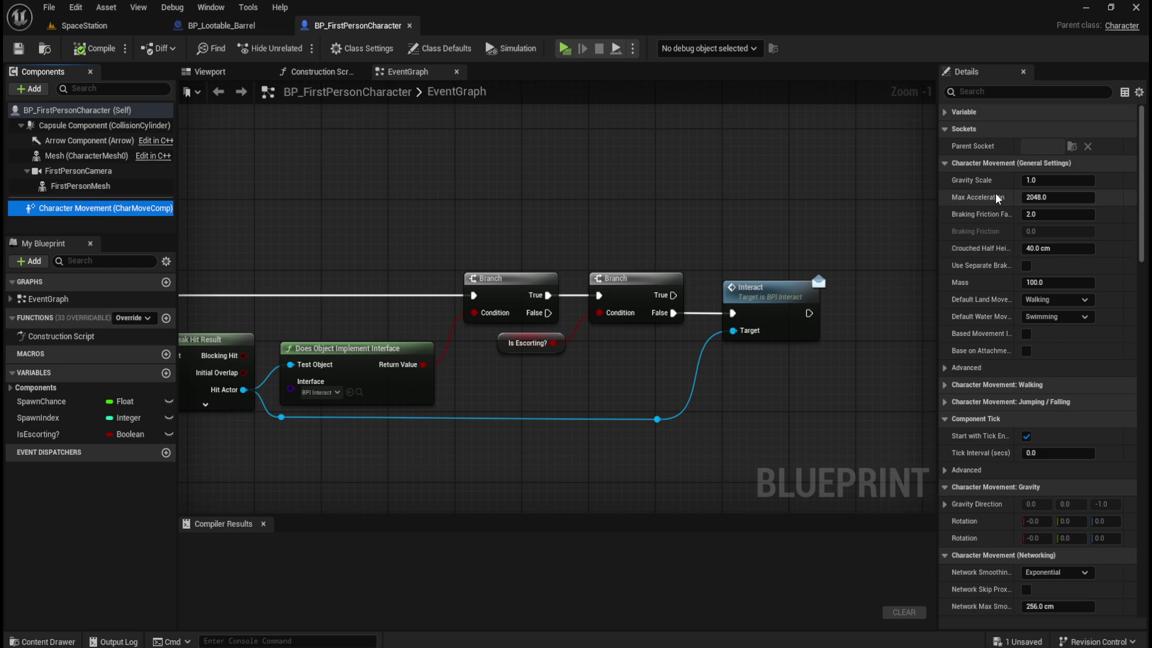
{"action": "mouse_move", "coordinate": [984, 180]}
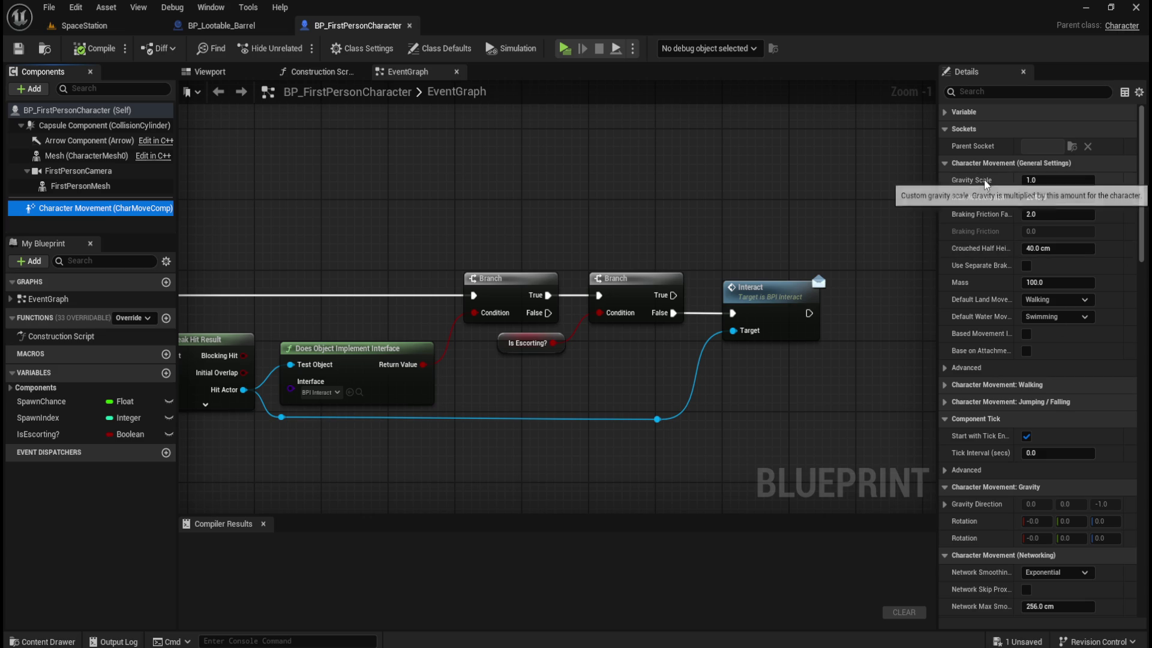
{"action": "scroll", "coordinate": [978, 327], "scroll_direction": "down", "scroll_amount": 5}
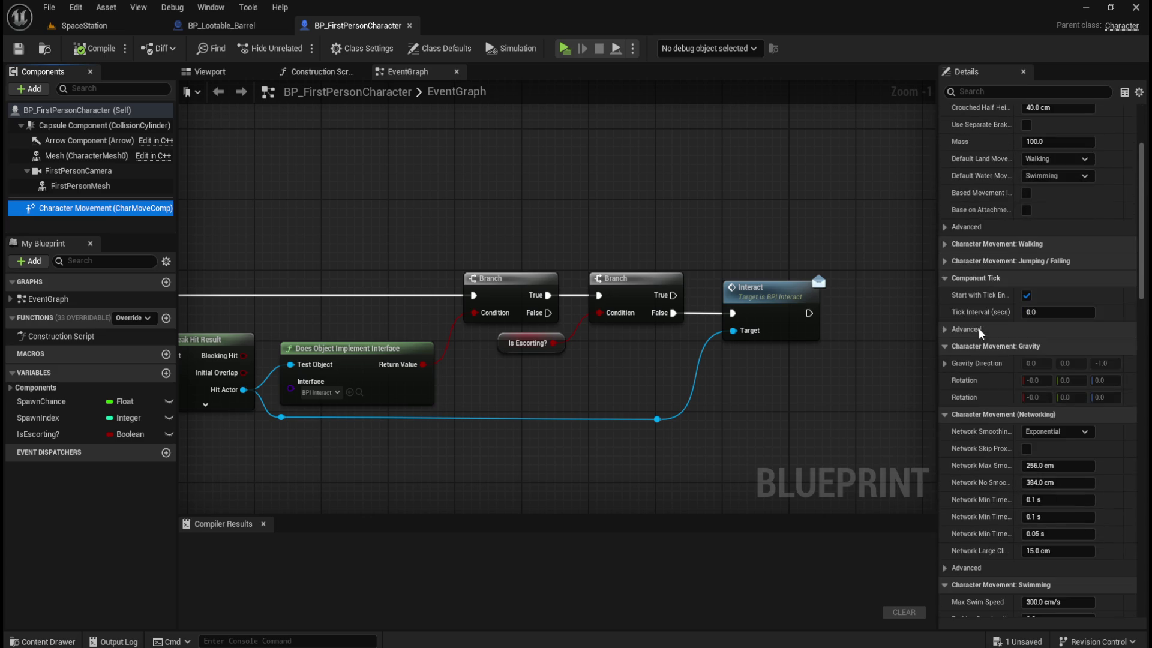
{"action": "scroll", "coordinate": [982, 501], "scroll_direction": "down", "scroll_amount": 4}
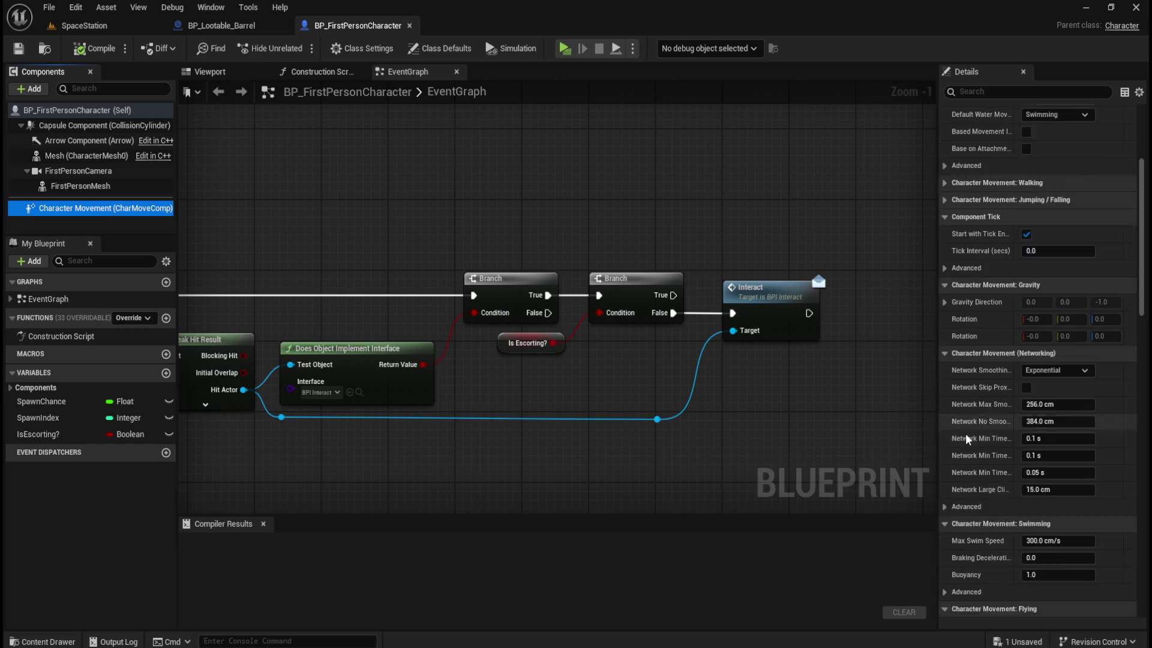
{"action": "scroll", "coordinate": [966, 436], "scroll_direction": "down", "scroll_amount": 6}
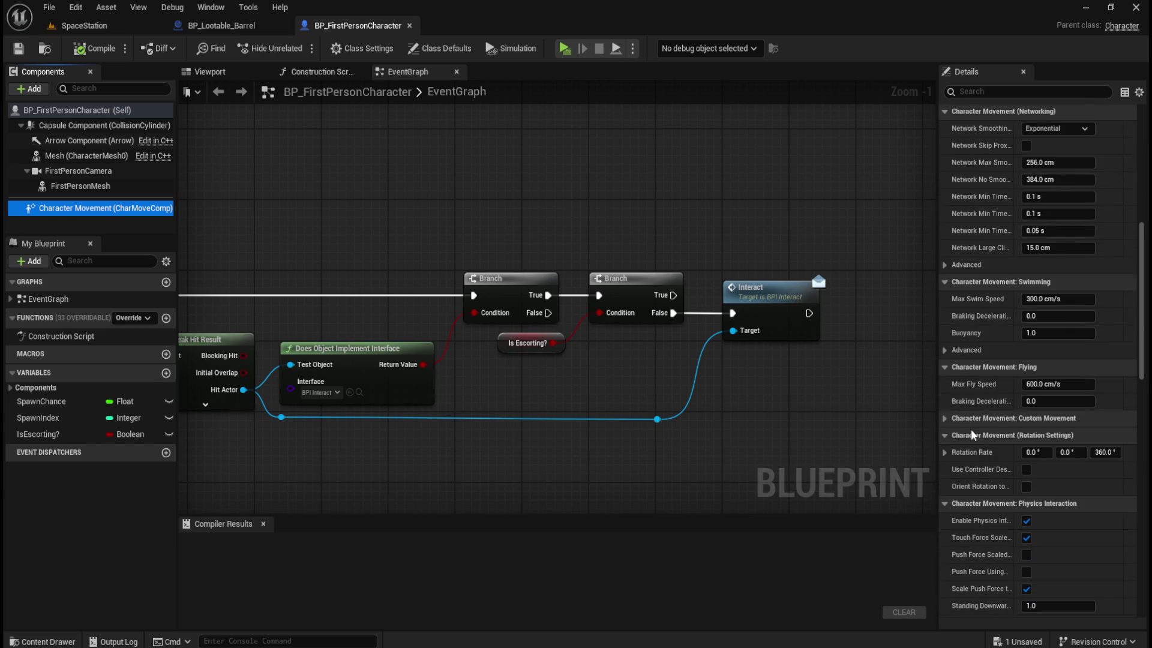
{"action": "scroll", "coordinate": [973, 433], "scroll_direction": "down", "scroll_amount": 9}
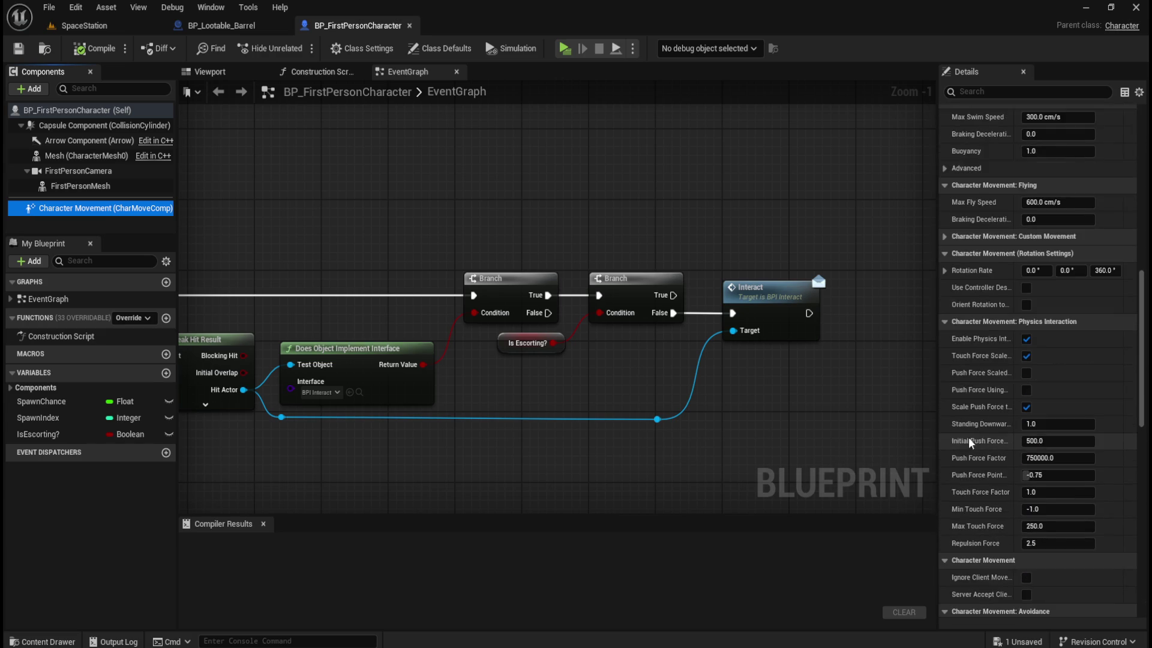
{"action": "scroll", "coordinate": [973, 435], "scroll_direction": "down", "scroll_amount": 7}
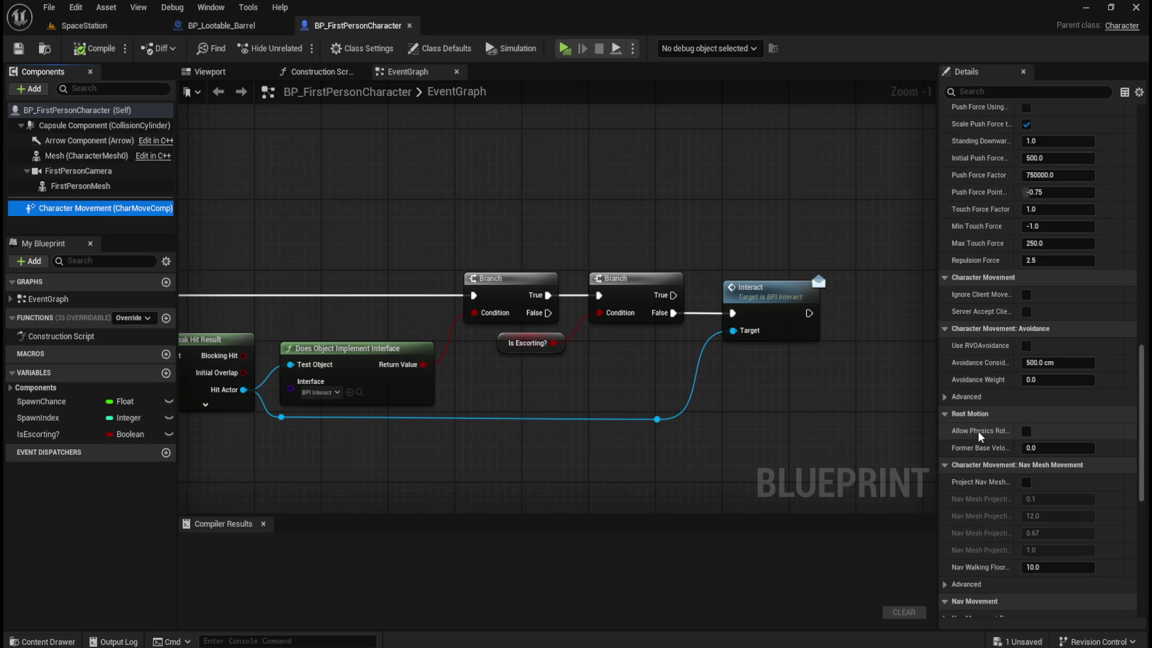
{"action": "scroll", "coordinate": [991, 350], "scroll_direction": "down", "scroll_amount": 4}
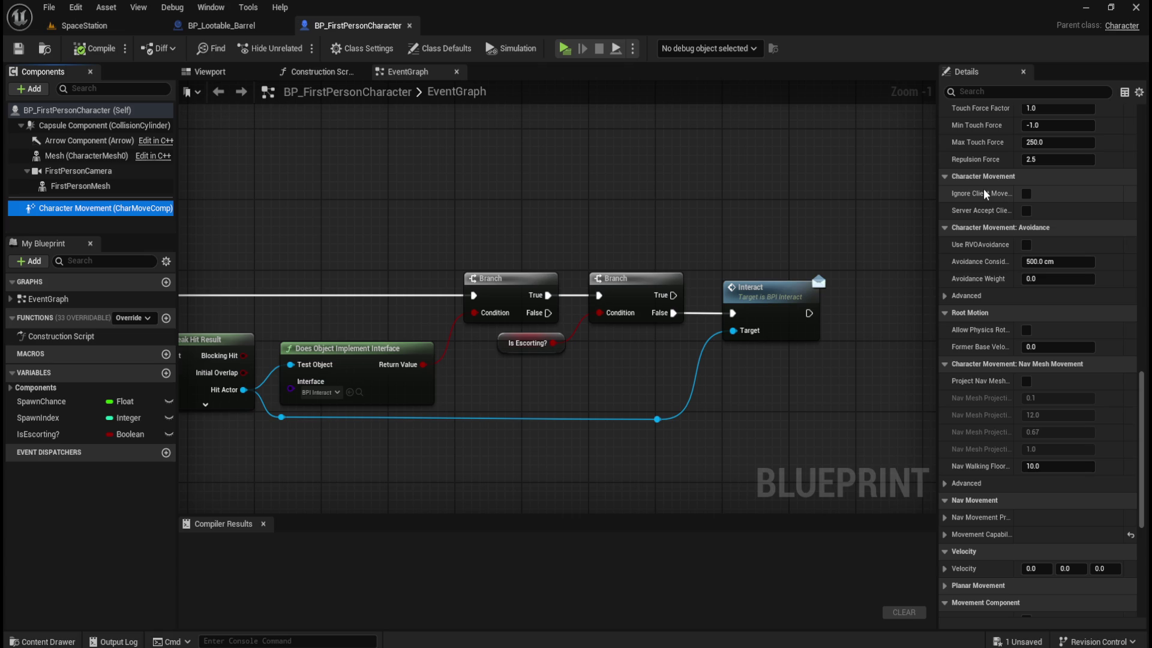
{"action": "scroll", "coordinate": [992, 415], "scroll_direction": "down", "scroll_amount": 5}
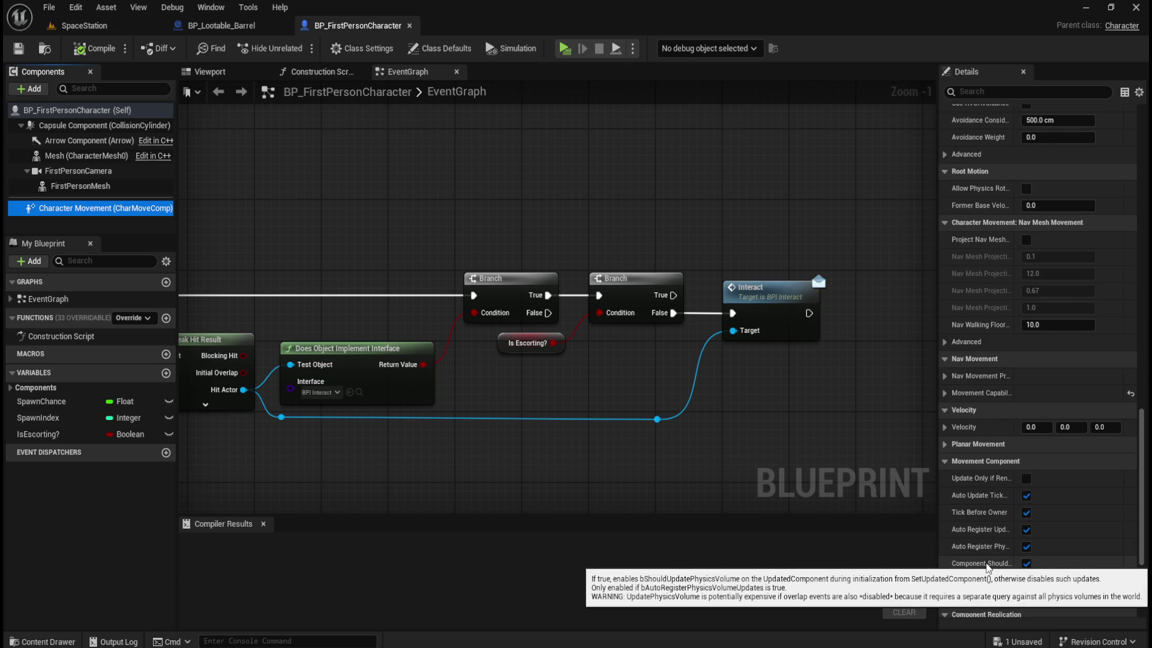
{"action": "left_click_drag", "start_coordinate": [937, 558], "coordinate": [870, 568]}
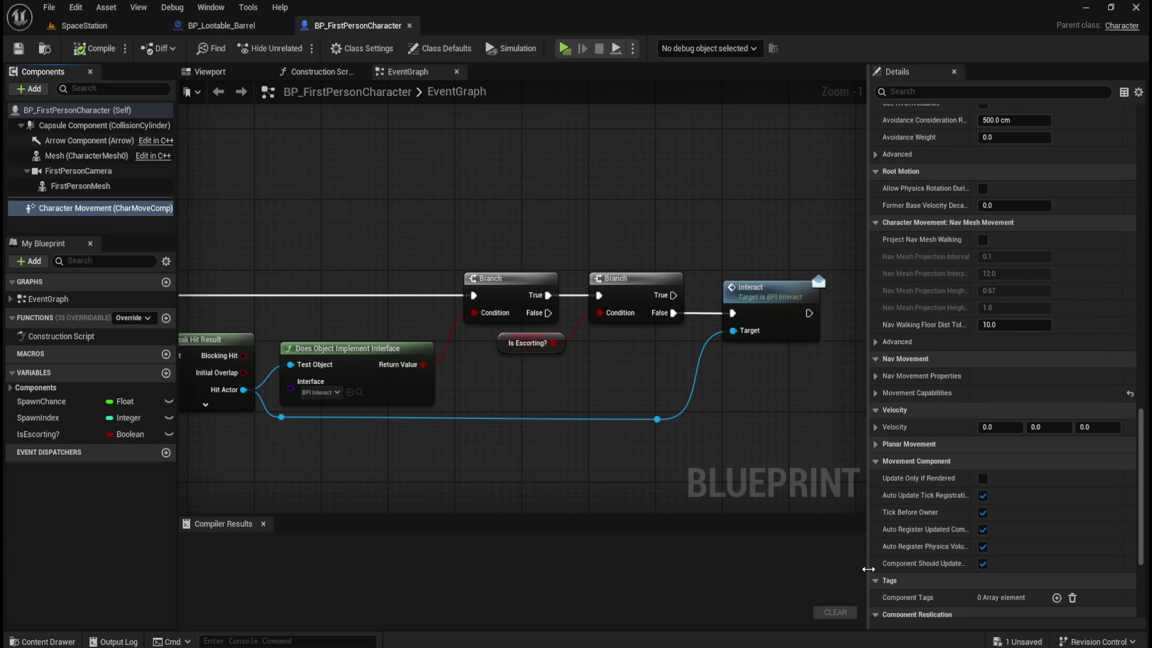
{"action": "scroll", "coordinate": [912, 529], "scroll_direction": "down", "scroll_amount": 4}
{"action": "mouse_move", "coordinate": [906, 545]}
{"action": "scroll", "coordinate": [951, 552], "scroll_direction": "down", "scroll_amount": 2}
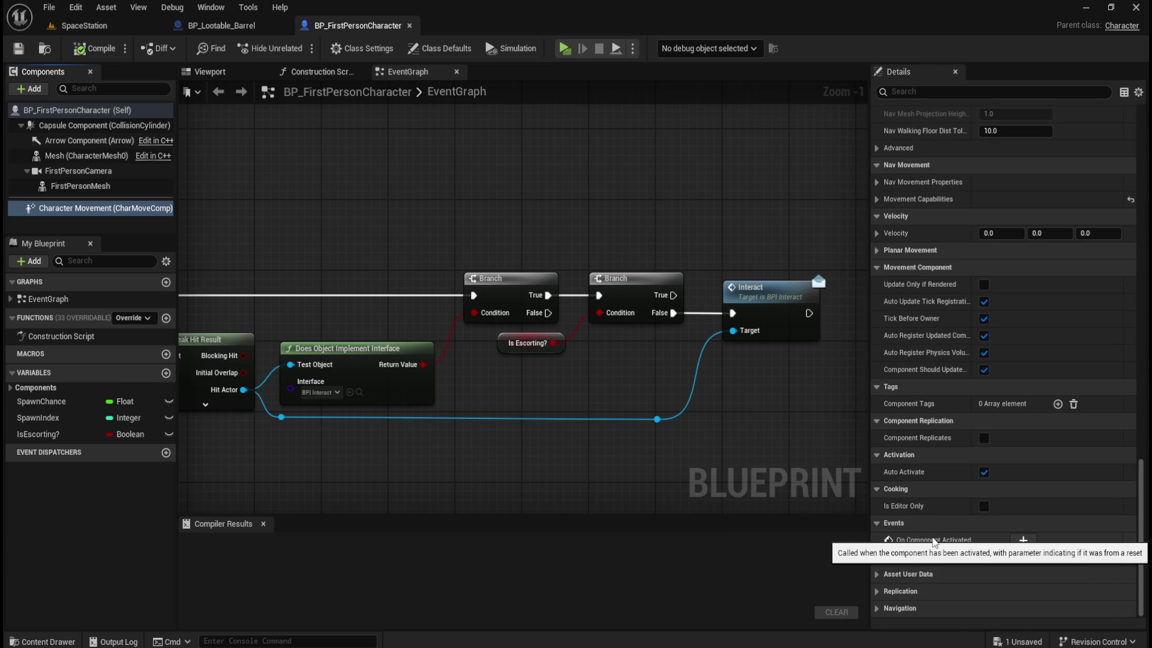
{"action": "mouse_move", "coordinate": [945, 564]}
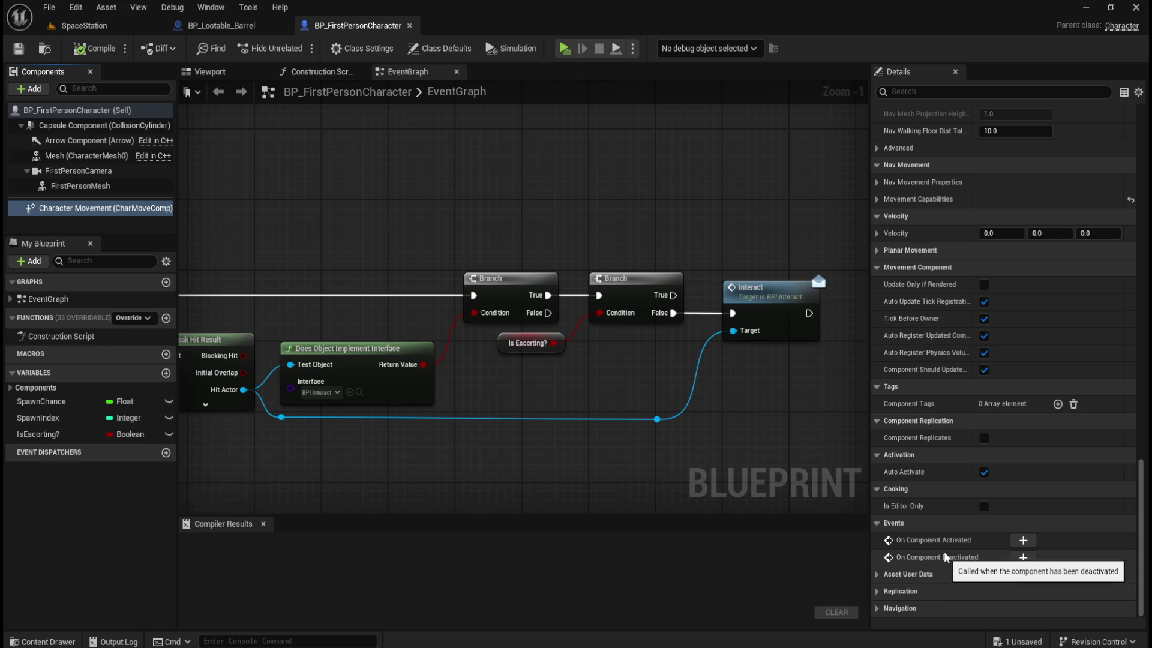
{"action": "mouse_move", "coordinate": [949, 544]}
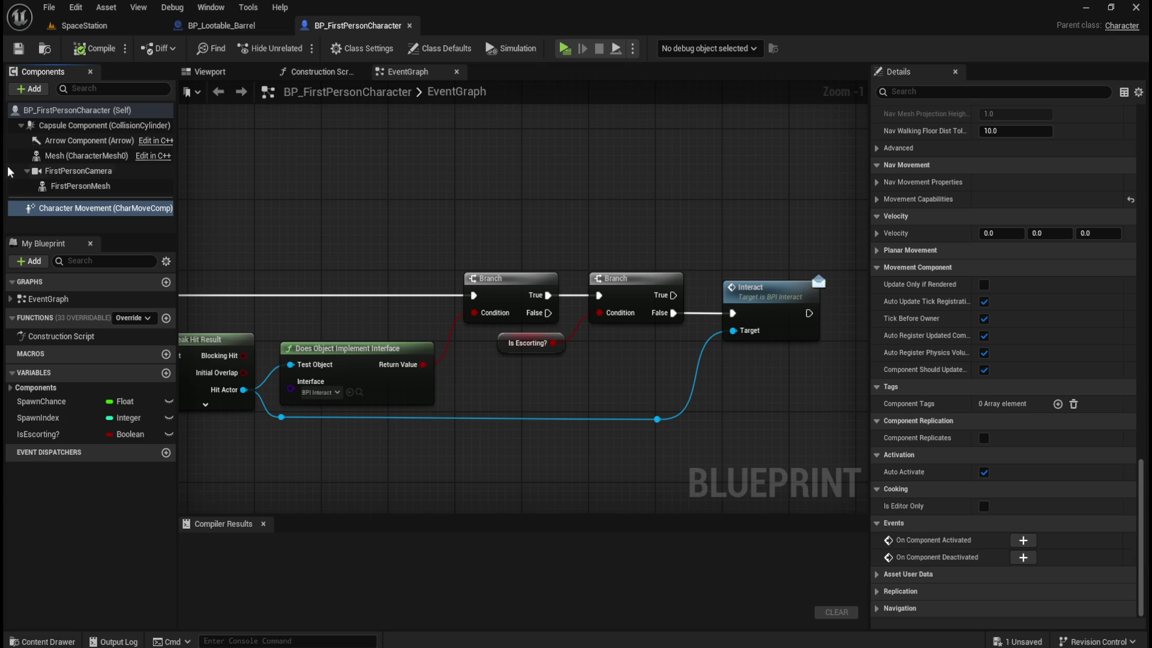
- Place a Character Movement reference and search its actions for 'deac' and 'activa' without adding nodes
{"action": "mouse_move", "coordinate": [45, 211]}
{"action": "mouse_move", "coordinate": [46, 211]}
{"action": "left_mouse_down"}
{"action": "mouse_move", "coordinate": [450, 234]}
{"action": "mouse_move", "coordinate": [449, 194]}
{"action": "mouse_move", "coordinate": [417, 177]}
{"action": "left_mouse_up"}
{"action": "left_click_drag", "start_coordinate": [490, 189], "coordinate": [548, 191]}
{"action": "type", "text": "deac"}
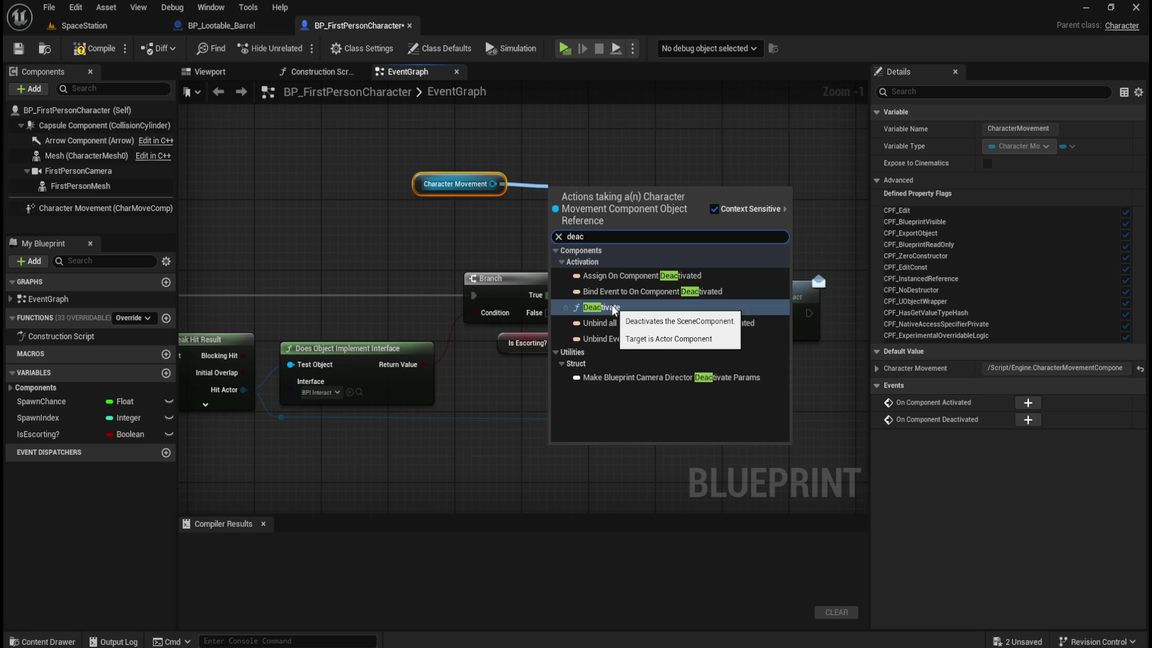
{"action": "key", "text": "Escape"}
{"action": "left_click_drag", "start_coordinate": [492, 183], "coordinate": [549, 182]}
{"action": "type", "text": "activa"}
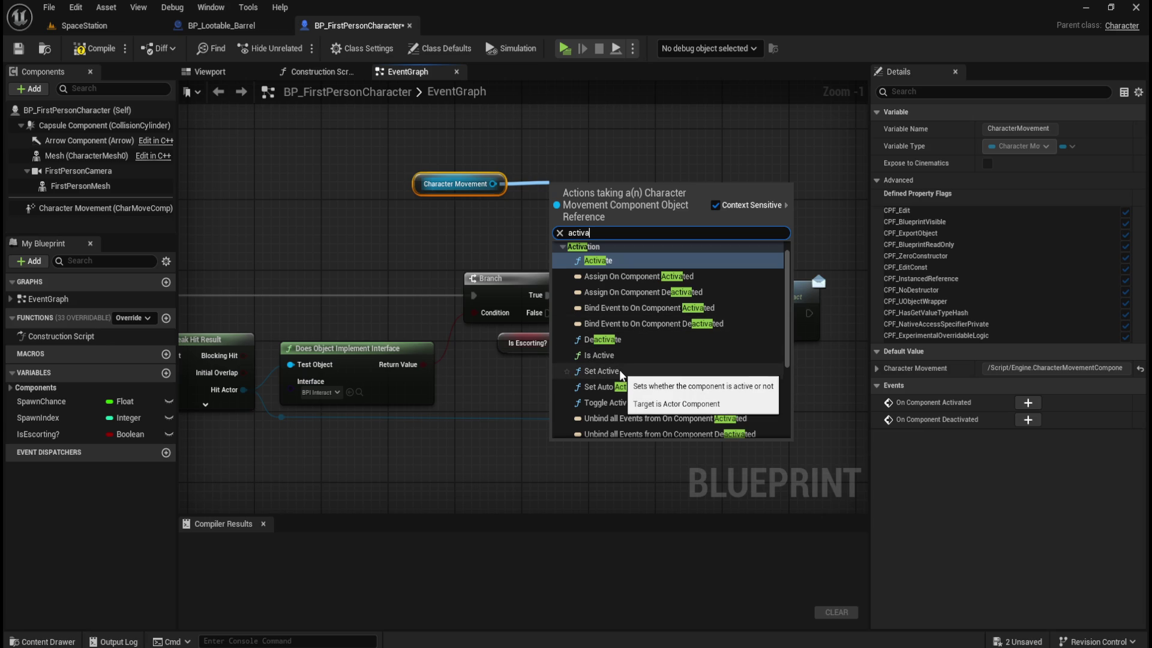
{"action": "key", "text": "Escape"}
- Delete the Character Movement node, compile and save, and return to the BP_Lootable_Barrel graph
{"action": "left_click_drag", "start_coordinate": [549, 157], "coordinate": [487, 184]}
{"action": "key", "text": "Delete"}
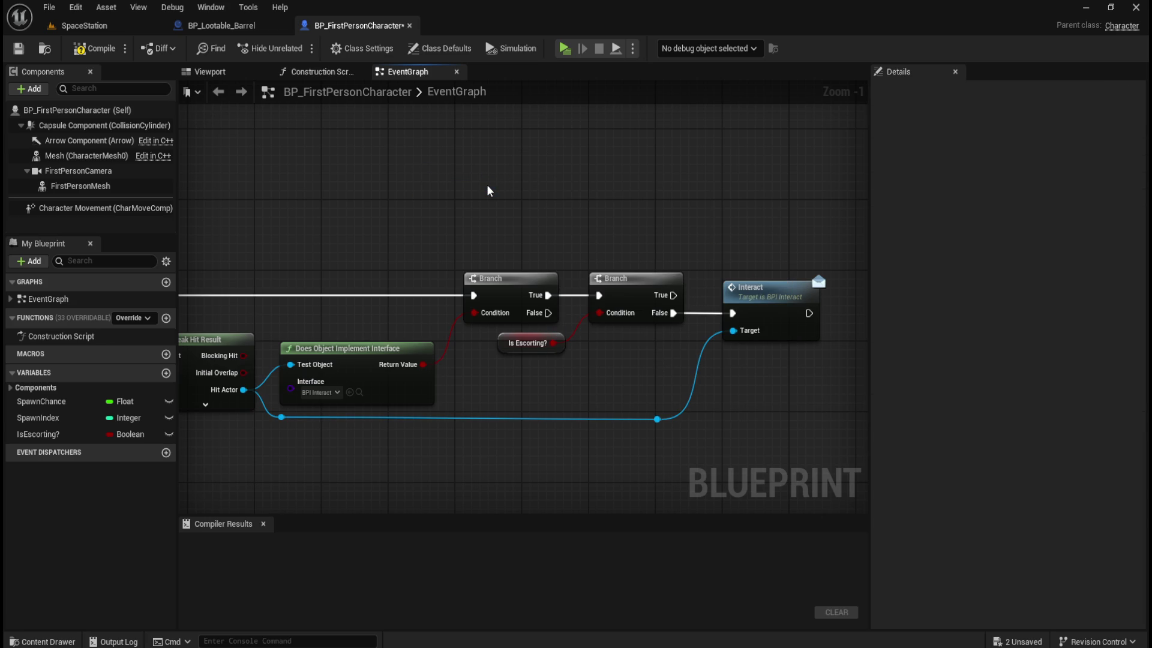
{"action": "left_click", "coordinate": [94, 48]}
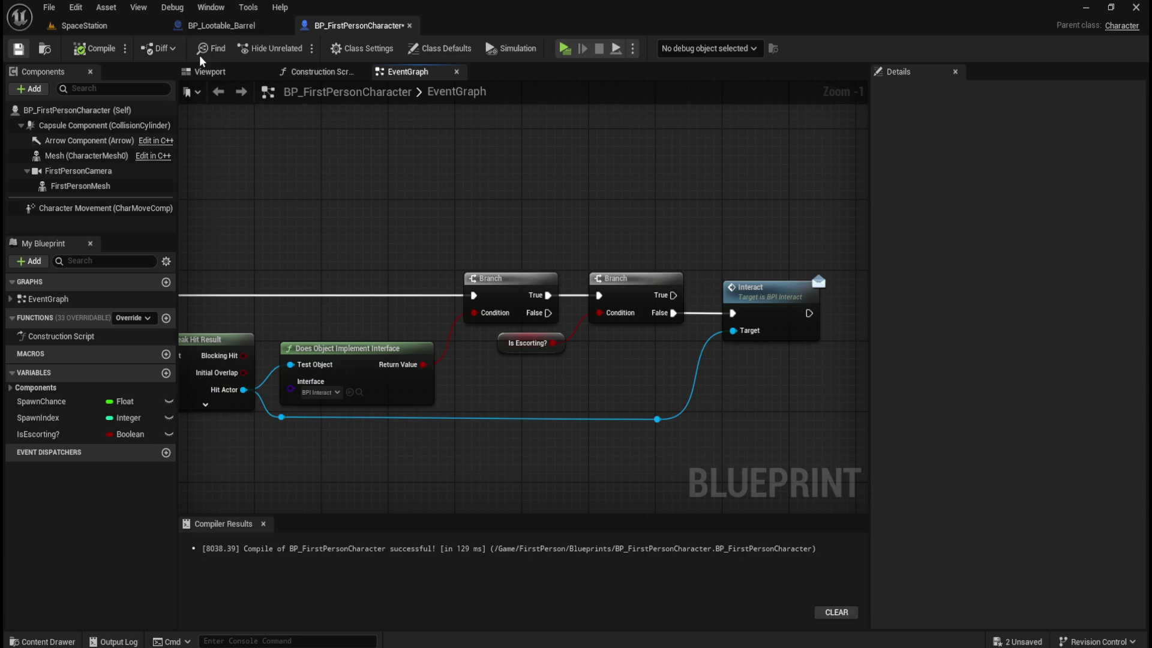
{"action": "left_click", "coordinate": [221, 25]}
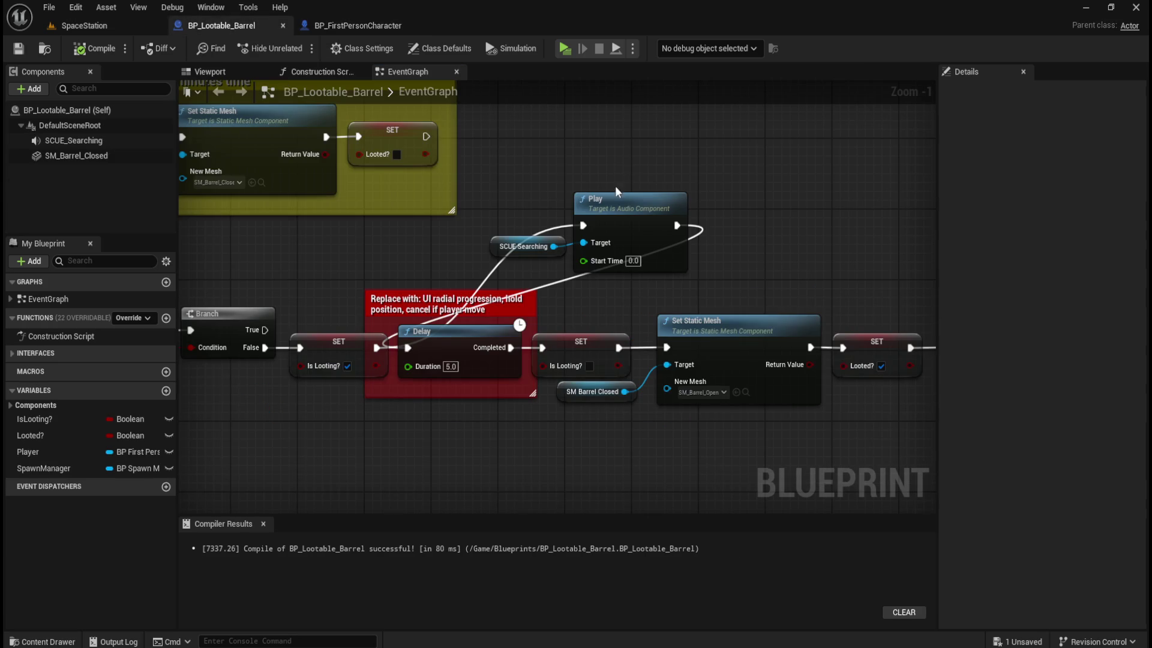
{"action": "left_click_drag", "start_coordinate": [549, 139], "coordinate": [728, 409]}
{"action": "scroll", "coordinate": [671, 334], "scroll_direction": "down", "scroll_amount": 2}
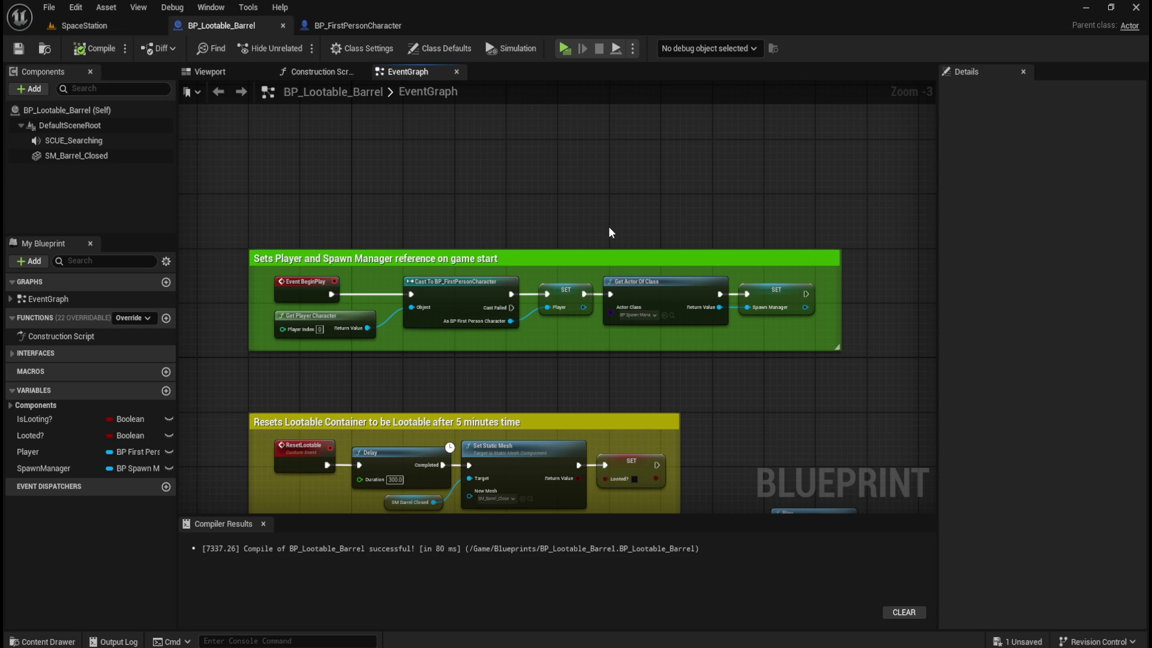
{"action": "left_click_drag", "start_coordinate": [609, 225], "coordinate": [616, 162]}
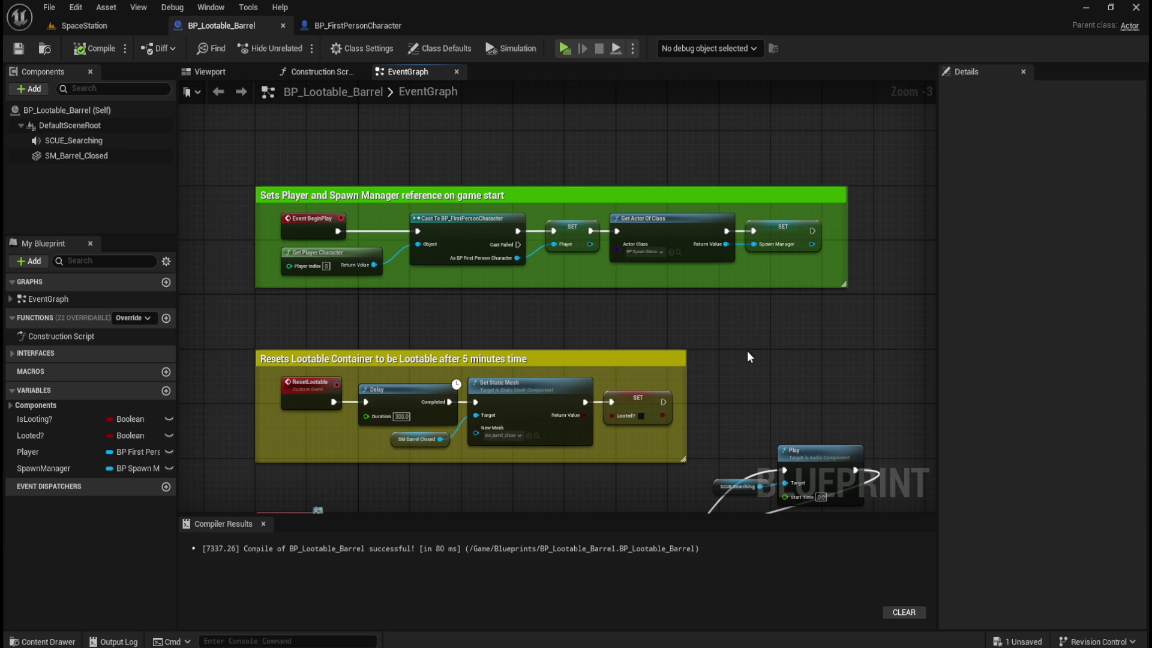
{"action": "scroll", "coordinate": [746, 350], "scroll_direction": "down", "scroll_amount": 5}
{"action": "scroll", "coordinate": [734, 302], "scroll_direction": "right", "scroll_amount": 4}
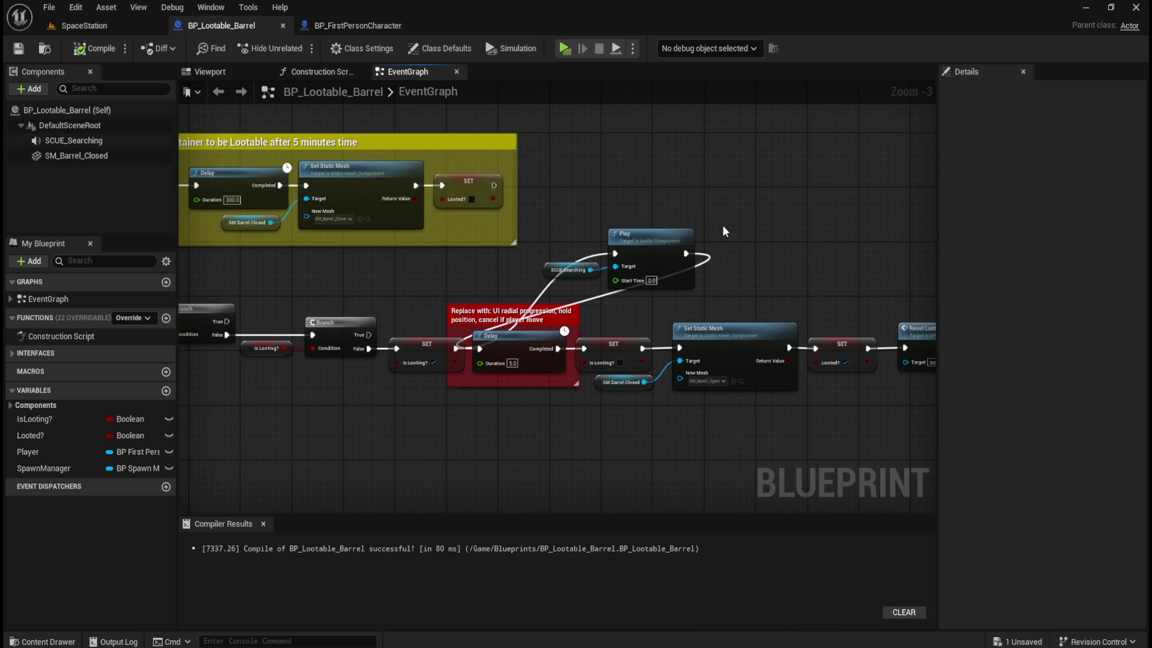
{"action": "scroll", "coordinate": [692, 204], "scroll_direction": "down", "scroll_amount": 2}
{"action": "scroll", "coordinate": [696, 202], "scroll_direction": "up", "scroll_amount": 4}
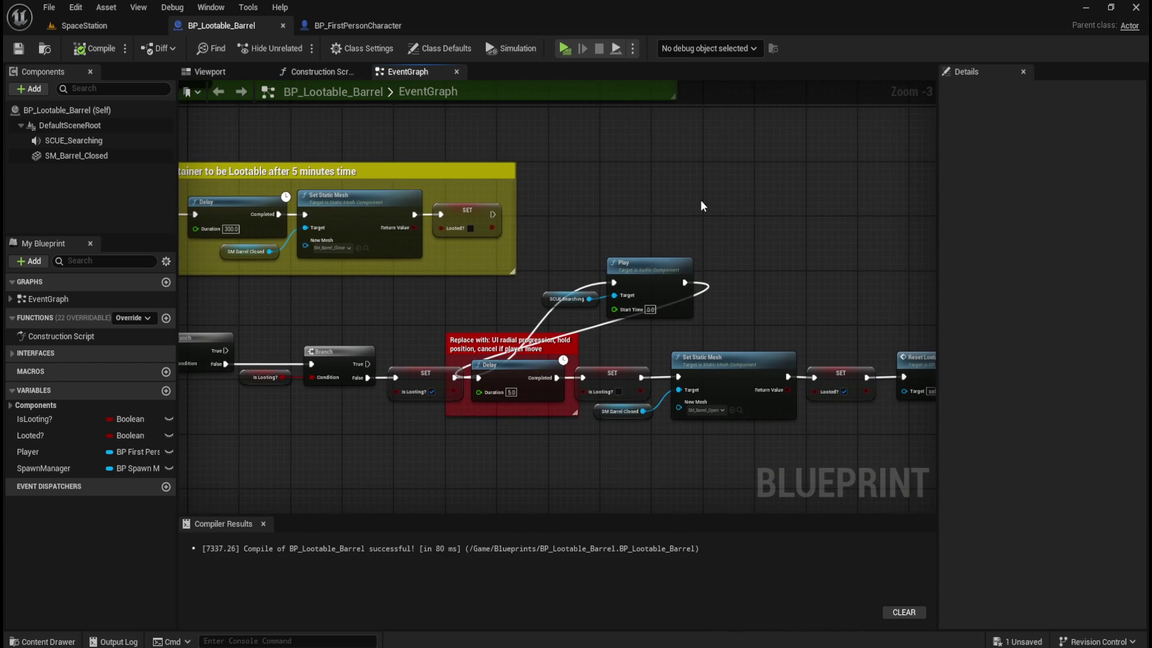
{"action": "scroll", "coordinate": [773, 228], "scroll_direction": "up", "scroll_amount": 3}
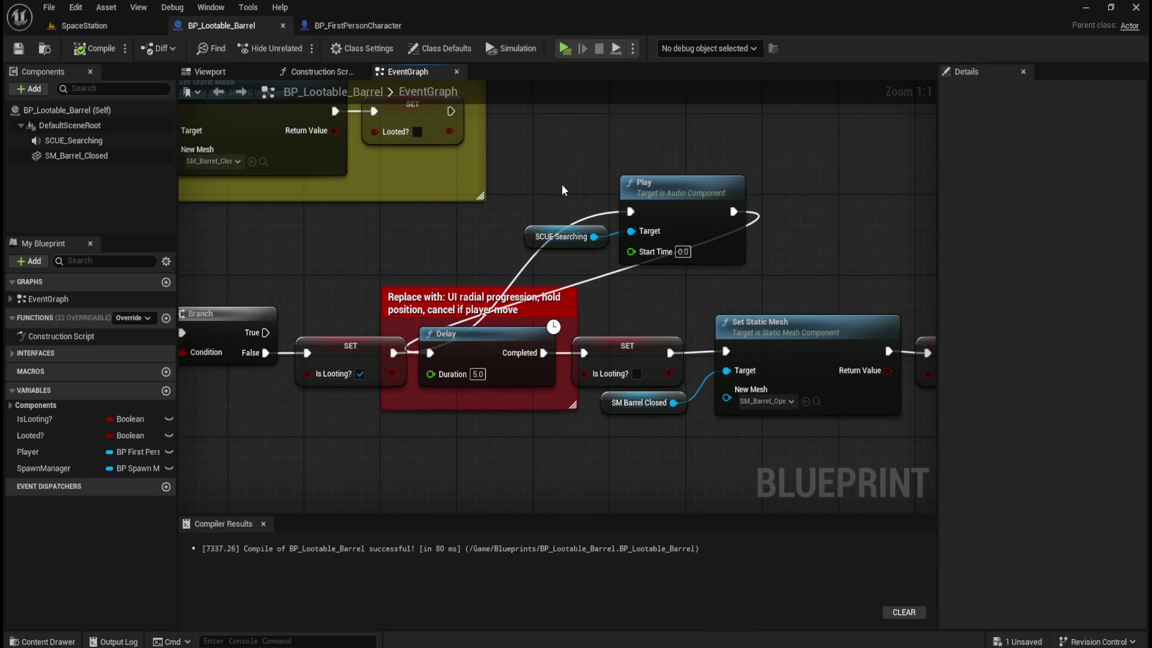
{"action": "scroll", "coordinate": [577, 185], "scroll_direction": "down", "scroll_amount": 5}
{"action": "scroll", "coordinate": [760, 294], "scroll_direction": "up", "scroll_amount": 1}
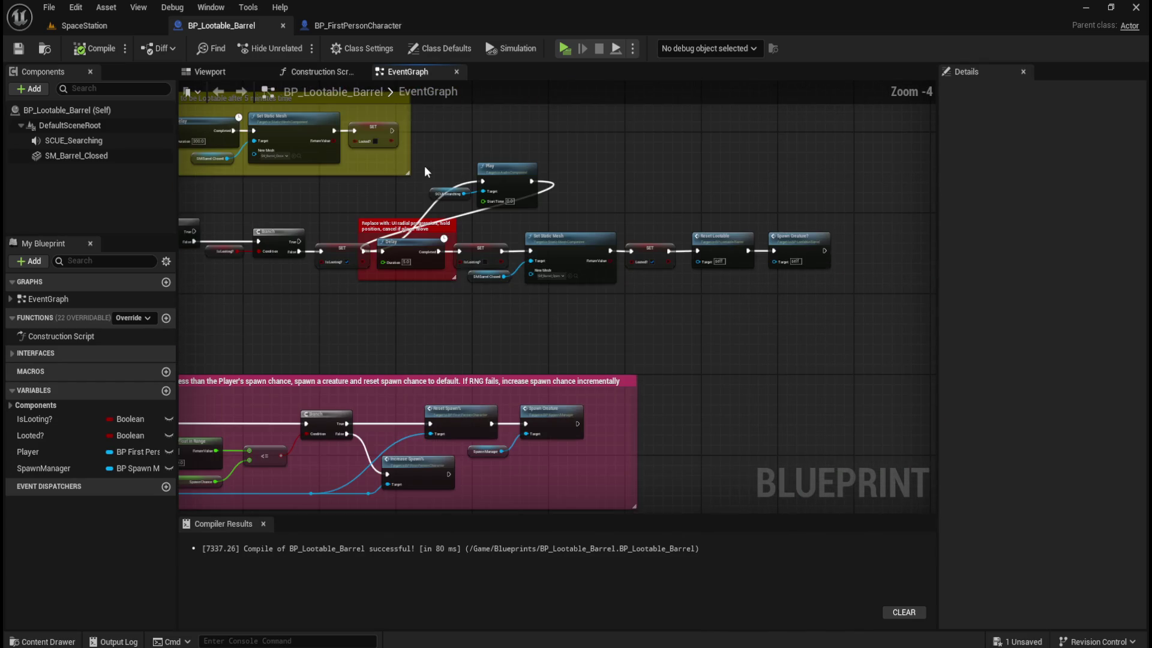
{"action": "scroll", "coordinate": [430, 154], "scroll_direction": "up", "scroll_amount": 4}
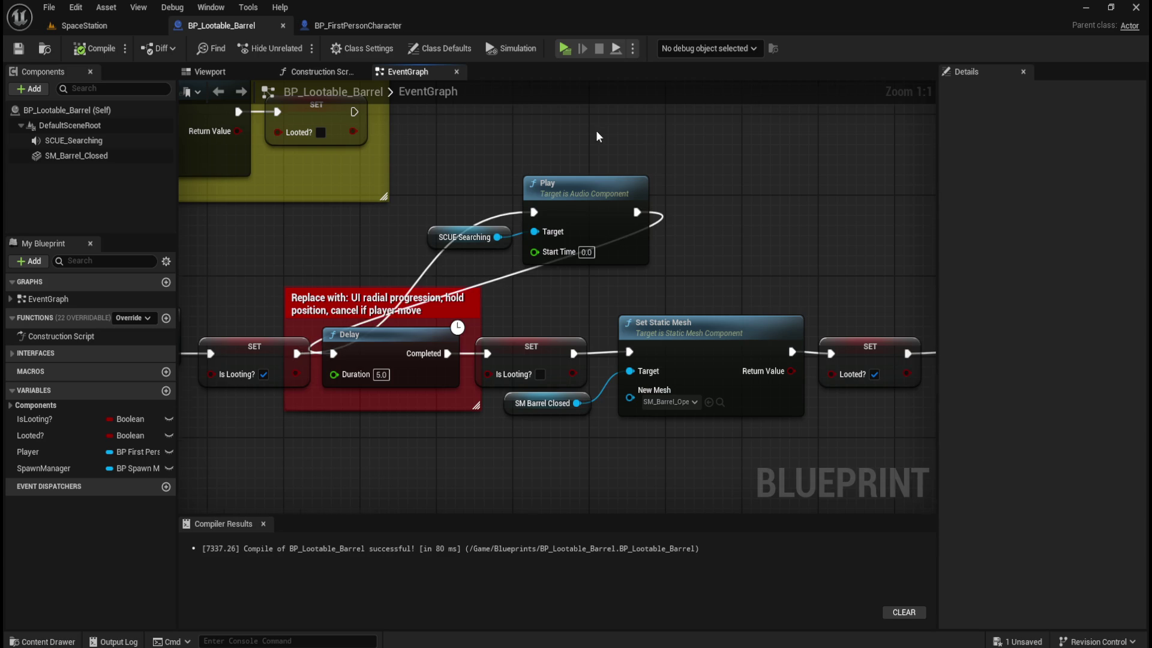
{"action": "left_click_drag", "start_coordinate": [597, 137], "coordinate": [697, 151]}
{"action": "left_click_drag", "start_coordinate": [820, 229], "coordinate": [627, 264]}
- Break Play's link to the Delay and add a Player variable getter to the graph
{"action": "left_click", "coordinate": [545, 260], "text": "alt"}
{"action": "left_click", "coordinate": [32, 457]}
{"action": "mouse_move", "coordinate": [31, 457]}
{"action": "left_mouse_down"}
{"action": "mouse_move", "coordinate": [594, 326]}
{"action": "mouse_move", "coordinate": [629, 334]}
{"action": "left_mouse_up"}
{"action": "left_click", "coordinate": [578, 358]}
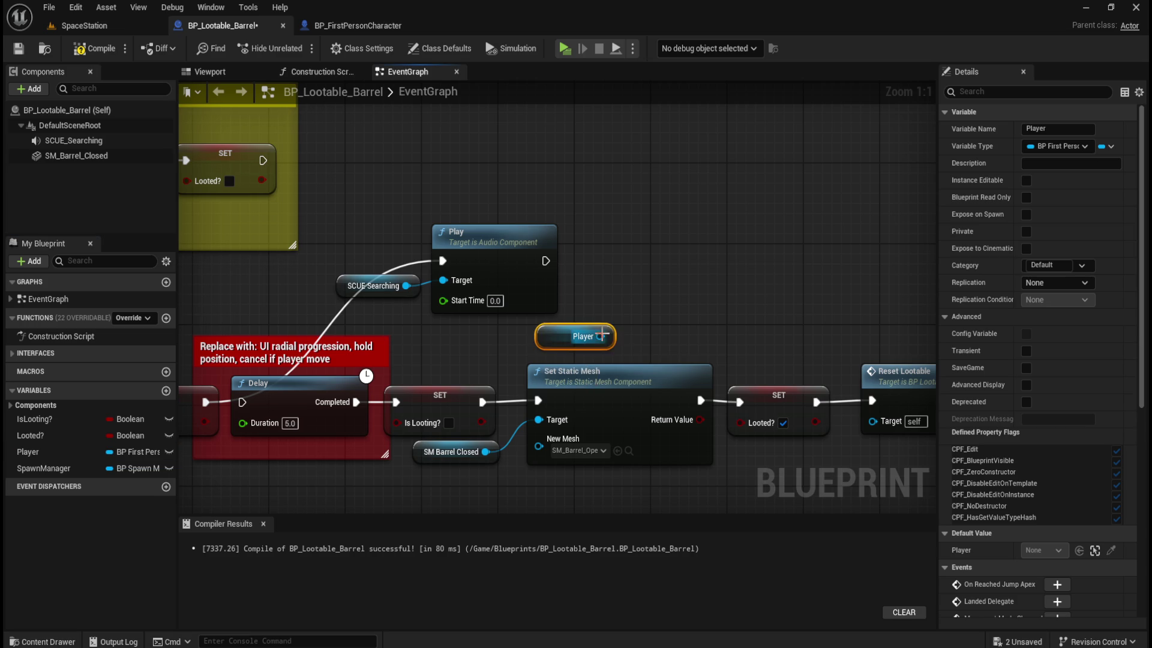
- Add a Get Character Movement node fed by the Player variable
{"action": "left_click", "coordinate": [357, 25]}
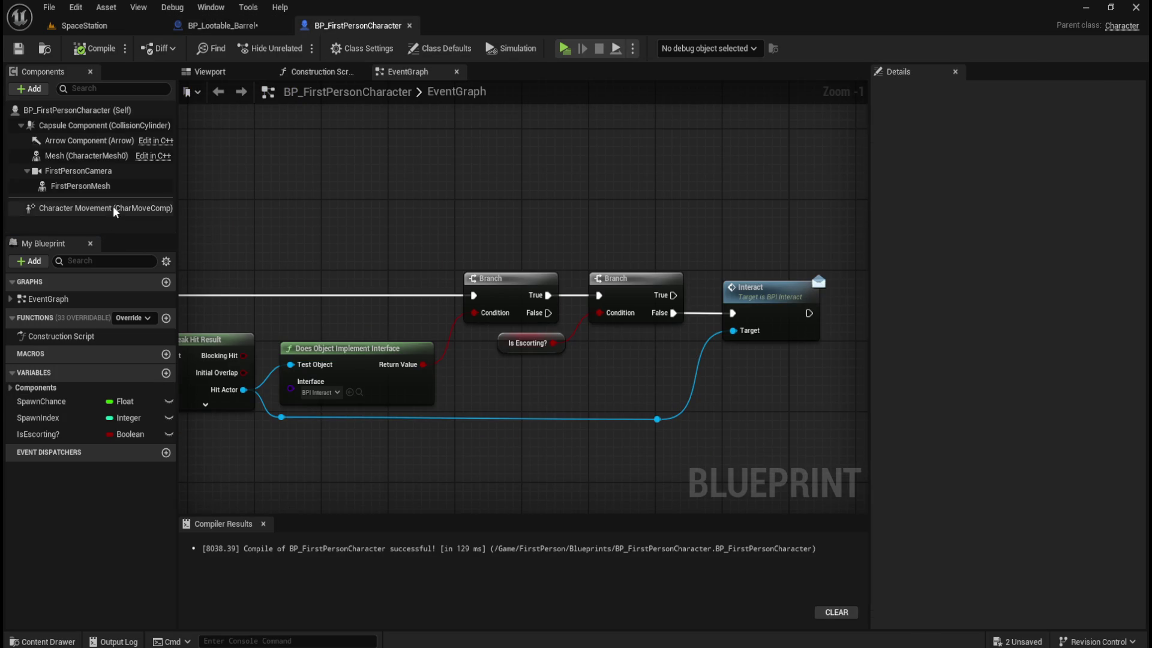
{"action": "left_click", "coordinate": [222, 25]}
{"action": "left_click_drag", "start_coordinate": [598, 336], "coordinate": [652, 329]}
{"action": "type", "text": "character movement"}
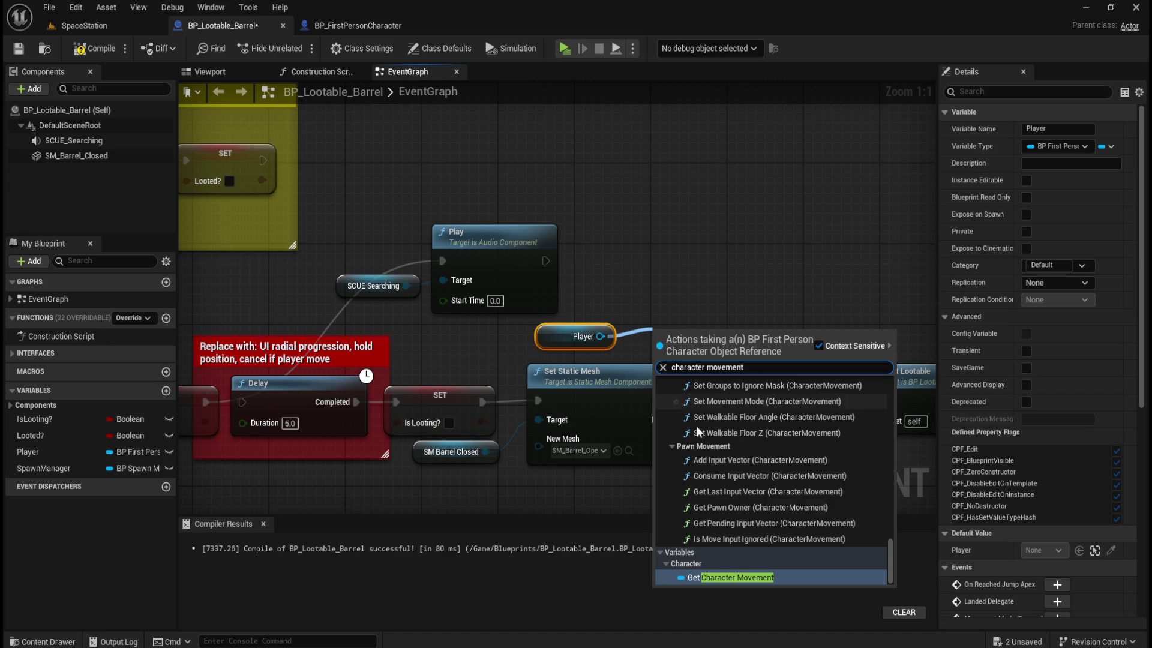
{"action": "left_click", "coordinate": [738, 577]}
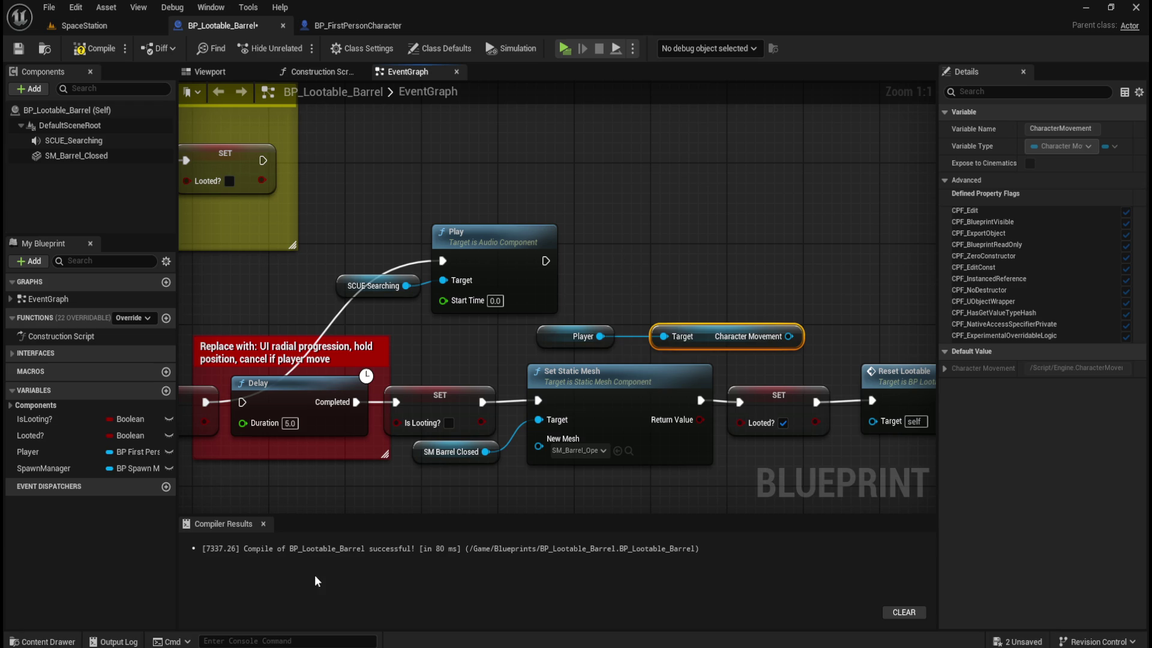
- Nudge the Player node right and add a Deactivate node driven by Character Movement
{"action": "left_click", "coordinate": [721, 299]}
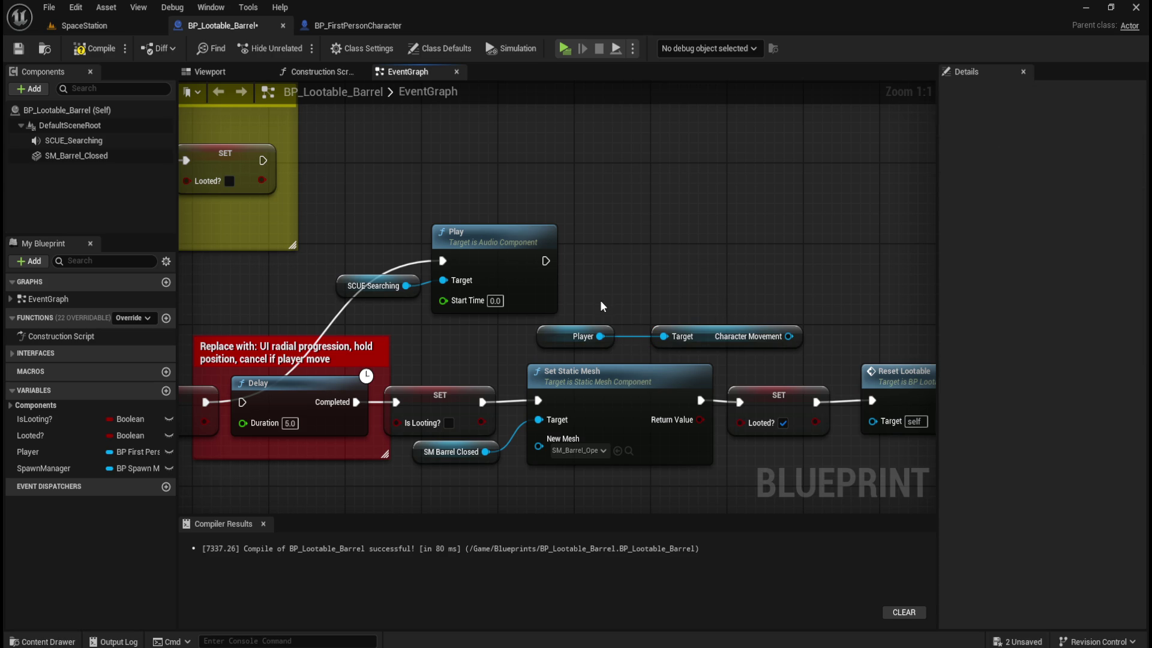
{"action": "left_click", "coordinate": [581, 336]}
{"action": "left_click_drag", "start_coordinate": [557, 337], "coordinate": [585, 338]}
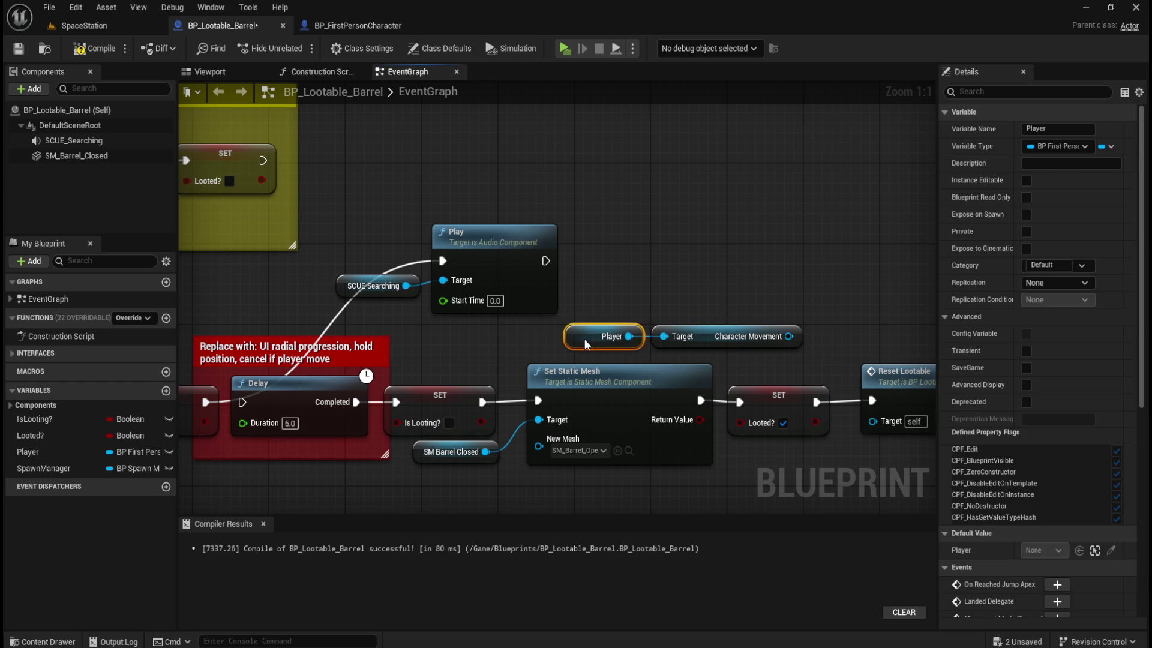
{"action": "left_click", "coordinate": [714, 276]}
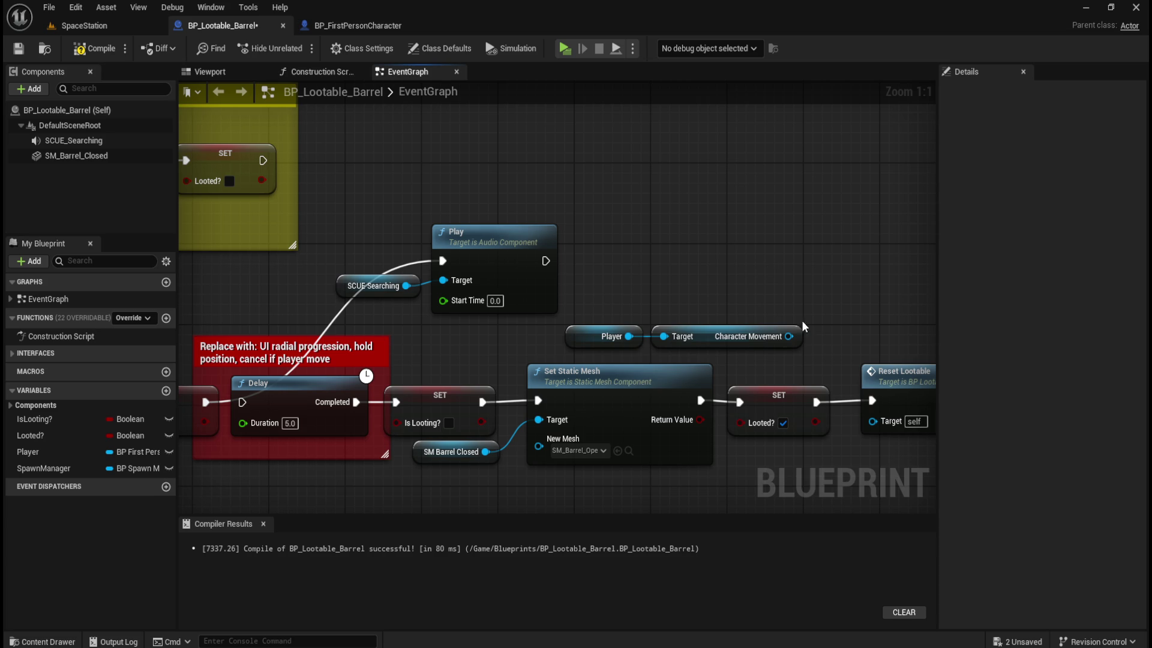
{"action": "left_click_drag", "start_coordinate": [788, 336], "coordinate": [815, 303]}
{"action": "type", "text": "de"}
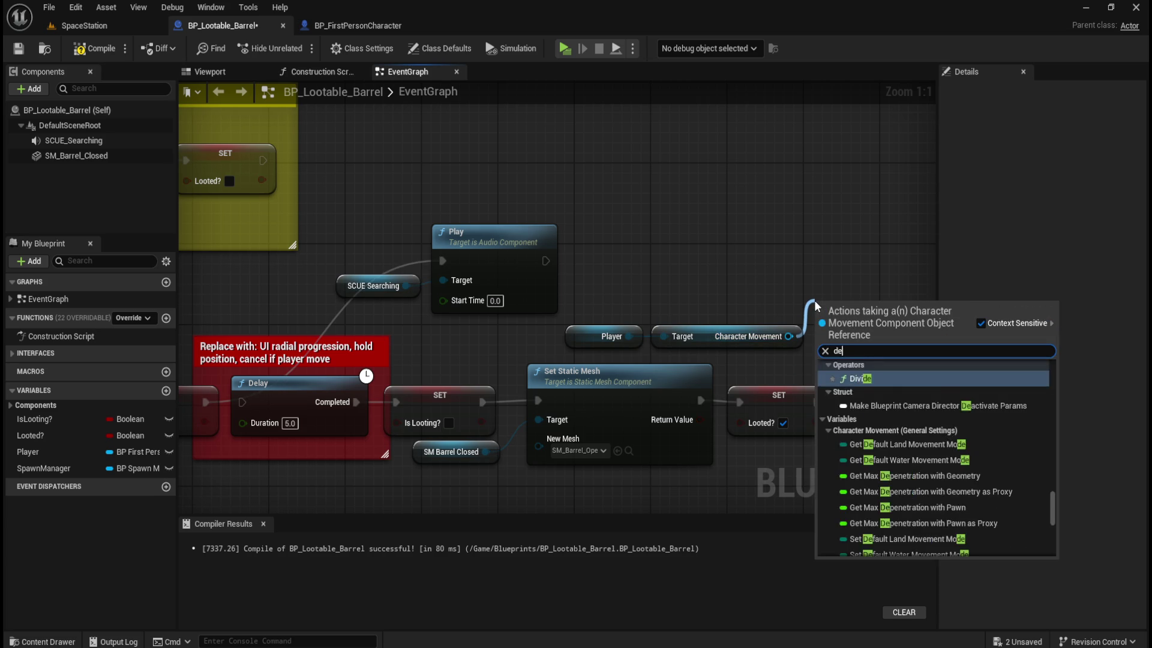
{"action": "type", "text": "acti"}
{"action": "key", "text": "Return"}
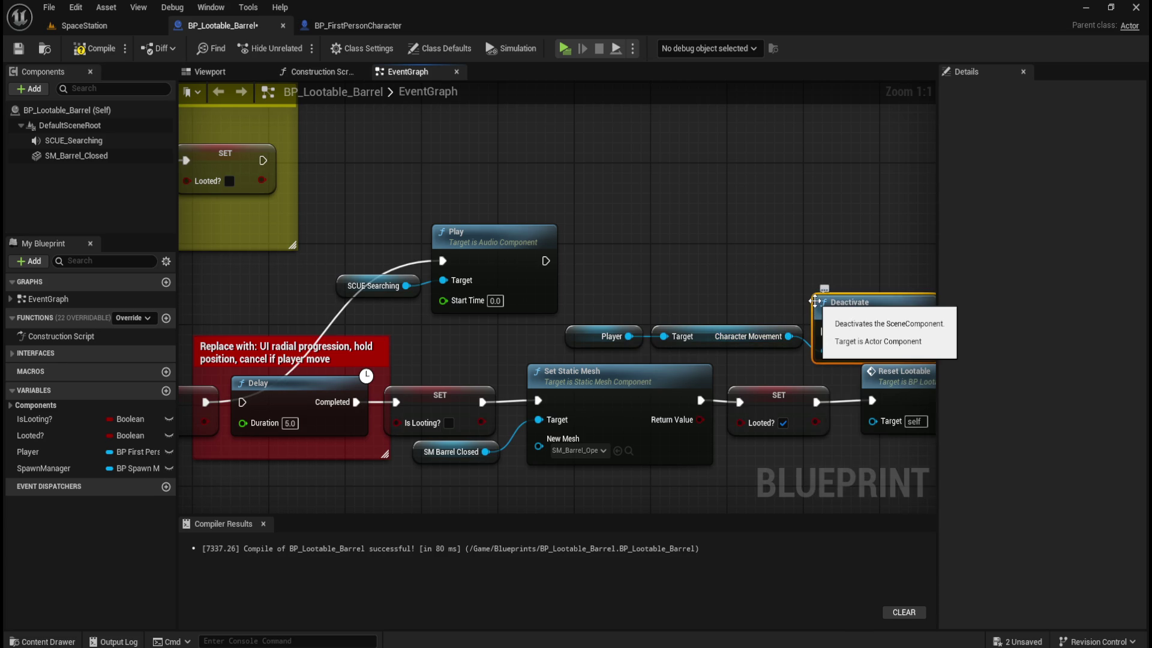
- Shift the Deactivate, Player and Character Movement nodes left beside Play and start linking Play's output
{"action": "left_click_drag", "start_coordinate": [673, 300], "coordinate": [623, 348]}
{"action": "left_click_drag", "start_coordinate": [852, 303], "coordinate": [853, 232]}
{"action": "left_click_drag", "start_coordinate": [597, 205], "coordinate": [834, 326]}
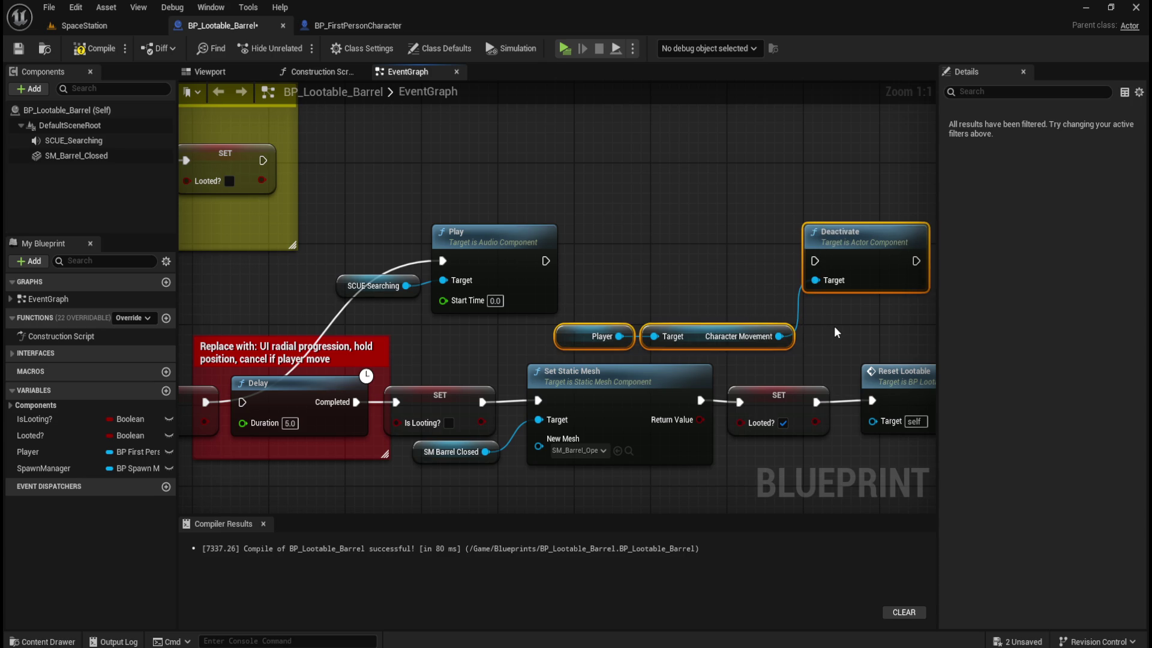
{"action": "key", "text": "Left"}
{"action": "key", "text": "Left"}
{"action": "key", "text": "Left"}
{"action": "key", "text": "Left"}
{"action": "key", "text": "Left"}
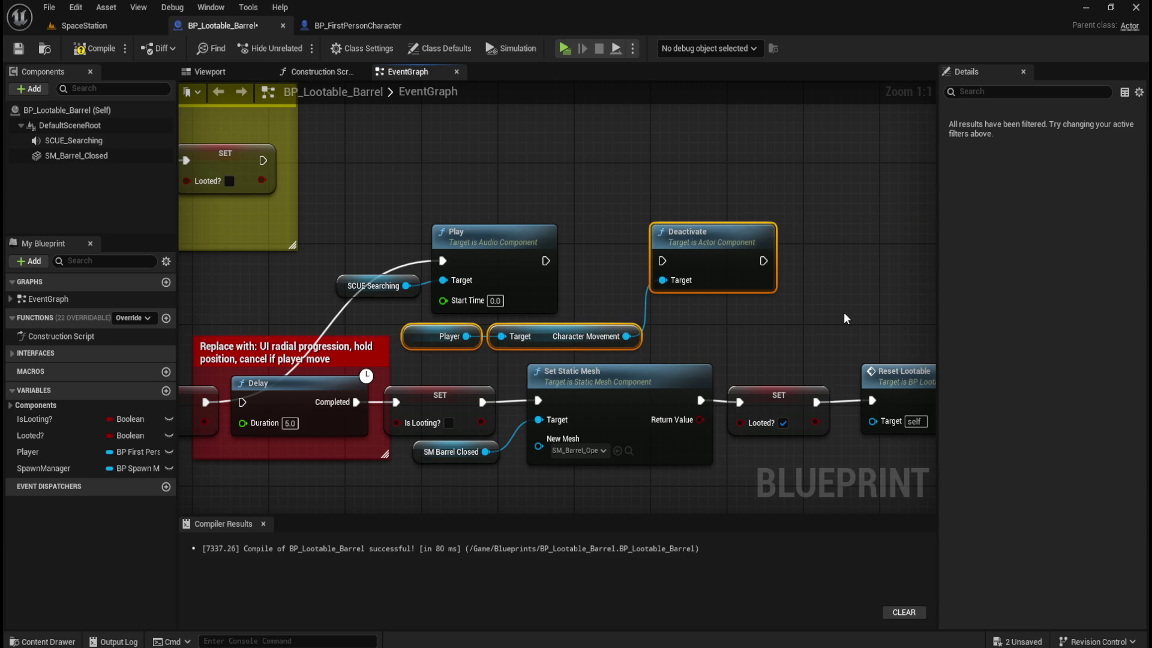
{"action": "left_click", "coordinate": [636, 181]}
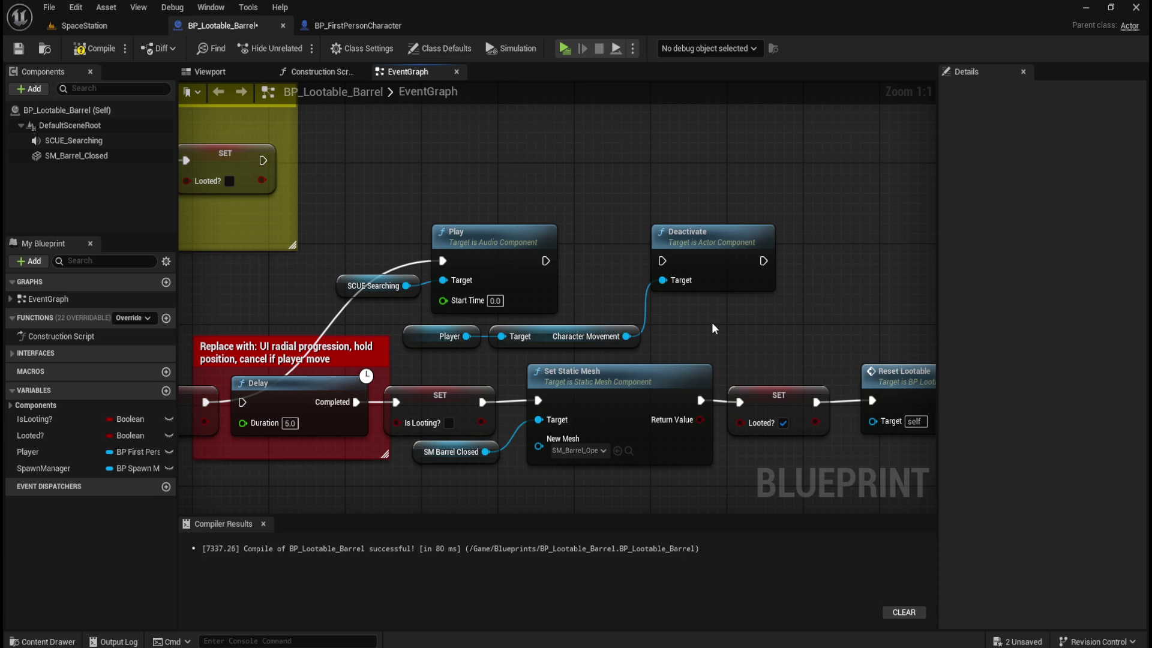
{"action": "left_click_drag", "start_coordinate": [534, 266], "coordinate": [651, 266]}
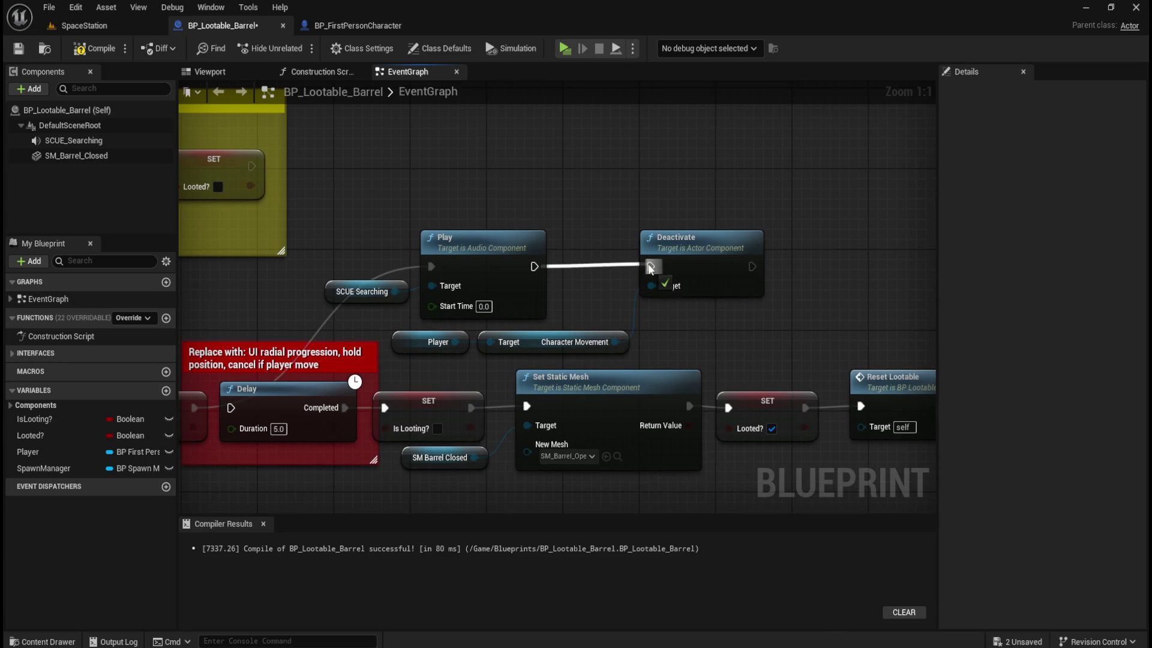
- Wire Play into Deactivate and Deactivate into the Delay node
{"action": "mouse_move", "coordinate": [690, 343]}
{"action": "left_mouse_down"}
{"action": "mouse_move", "coordinate": [865, 357]}
{"action": "mouse_move", "coordinate": [852, 323]}
{"action": "left_mouse_up"}
{"action": "mouse_move", "coordinate": [892, 252]}
{"action": "left_mouse_down"}
{"action": "mouse_move", "coordinate": [690, 372]}
{"action": "mouse_move", "coordinate": [420, 376]}
{"action": "mouse_move", "coordinate": [372, 394]}
{"action": "left_mouse_up"}
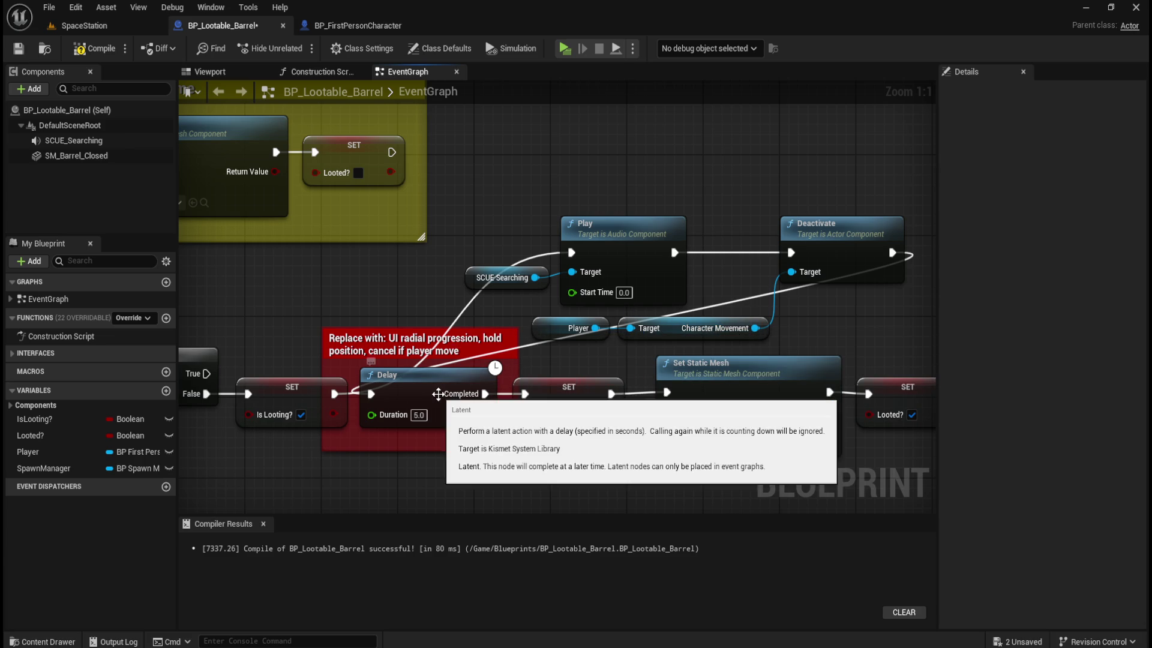
{"action": "mouse_move", "coordinate": [864, 333]}
{"action": "left_mouse_down"}
{"action": "mouse_move", "coordinate": [764, 310]}
{"action": "mouse_move", "coordinate": [718, 322]}
{"action": "left_mouse_up"}
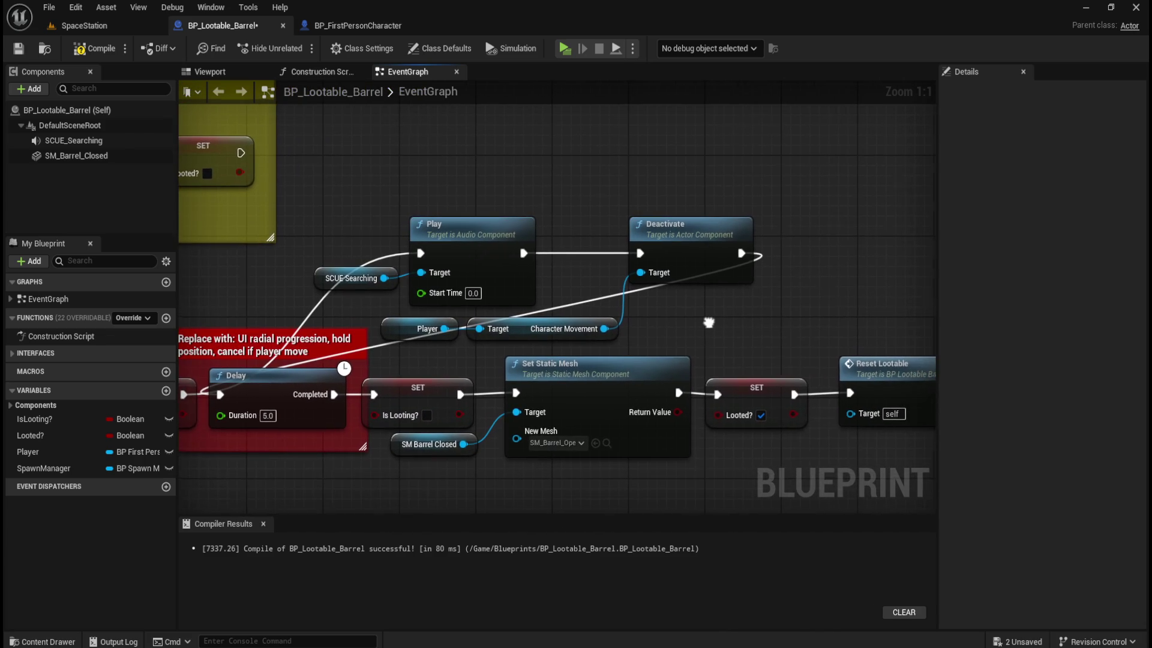
- Add an Activate node on Character Movement after the Delay, wire it to Is Looting?, and compile
{"action": "left_click_drag", "start_coordinate": [602, 328], "coordinate": [794, 300]}
{"action": "type", "text": "activate"}
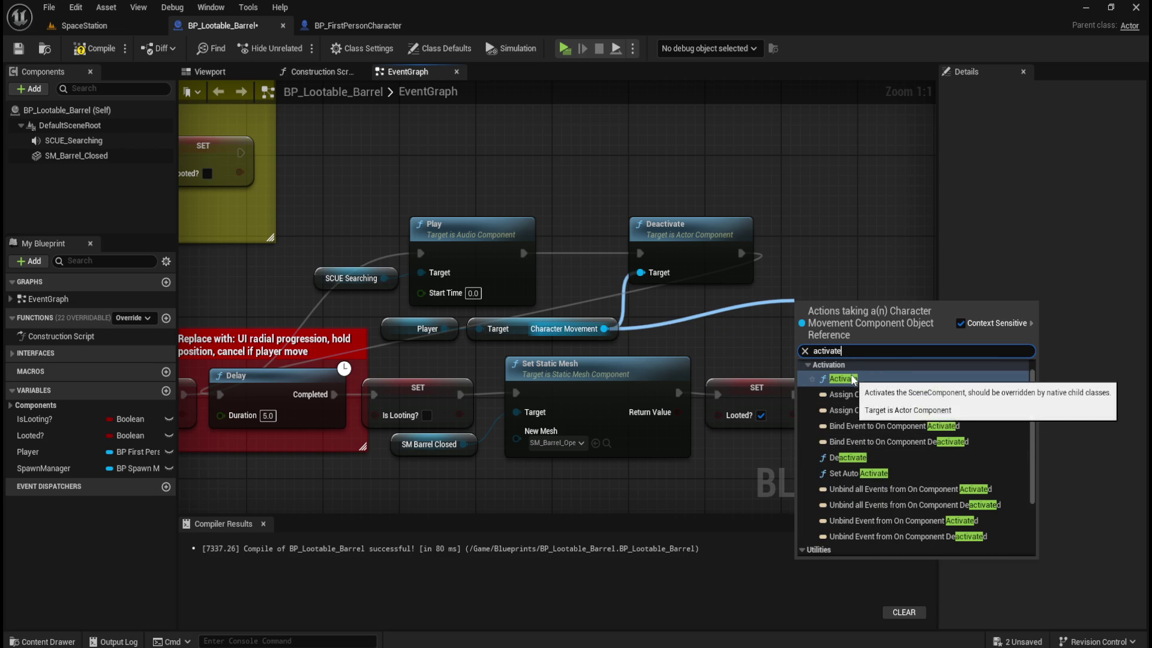
{"action": "left_click", "coordinate": [852, 384]}
{"action": "mouse_move", "coordinate": [843, 313]}
{"action": "left_mouse_down"}
{"action": "mouse_move", "coordinate": [857, 269]}
{"action": "mouse_move", "coordinate": [848, 269]}
{"action": "left_mouse_up"}
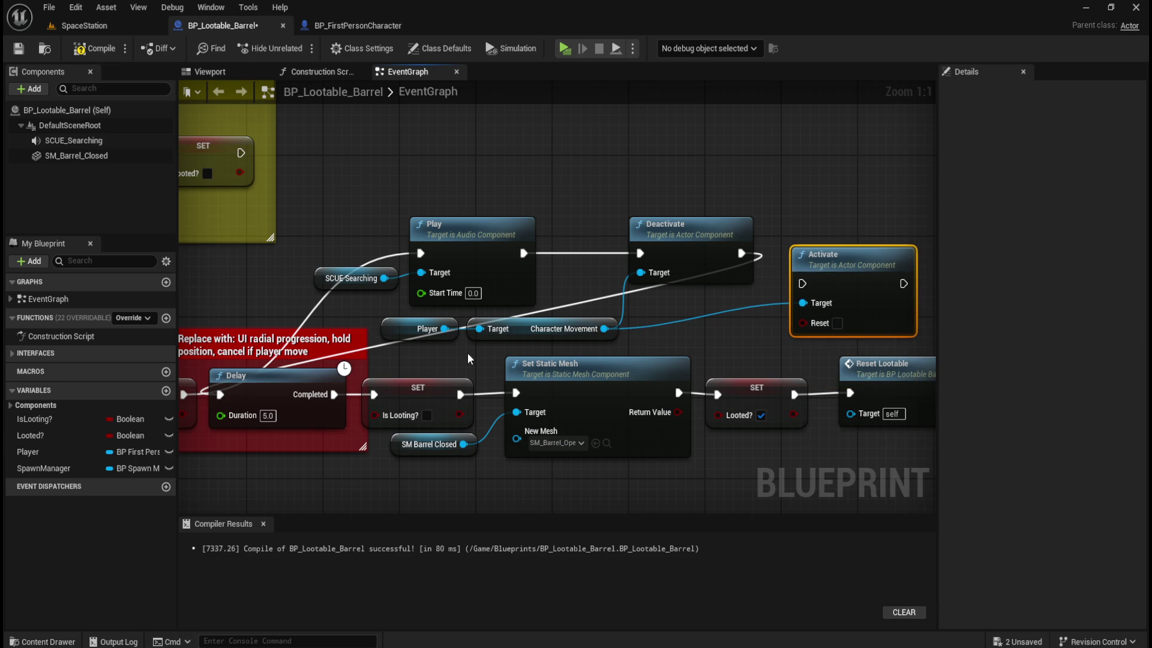
{"action": "left_click", "coordinate": [424, 362]}
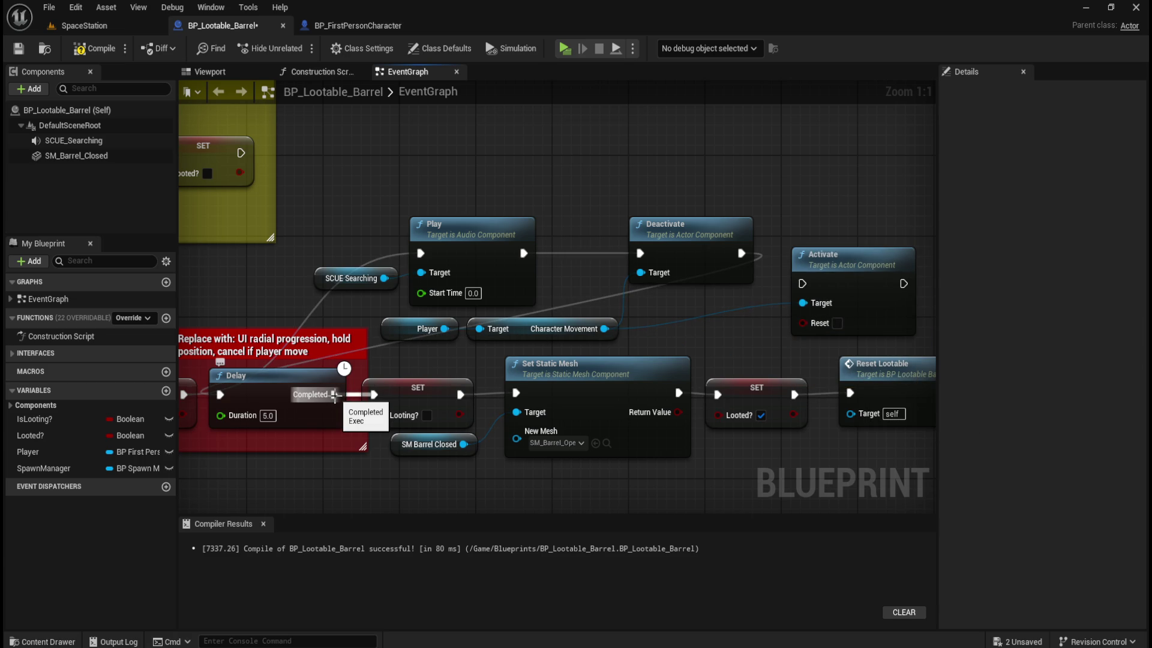
{"action": "mouse_move", "coordinate": [334, 395]}
{"action": "left_mouse_down"}
{"action": "mouse_move", "coordinate": [786, 275]}
{"action": "mouse_move", "coordinate": [803, 284]}
{"action": "left_mouse_up"}
{"action": "mouse_move", "coordinate": [903, 283]}
{"action": "left_mouse_down"}
{"action": "mouse_move", "coordinate": [483, 400]}
{"action": "mouse_move", "coordinate": [376, 404]}
{"action": "mouse_move", "coordinate": [373, 394]}
{"action": "left_mouse_up"}
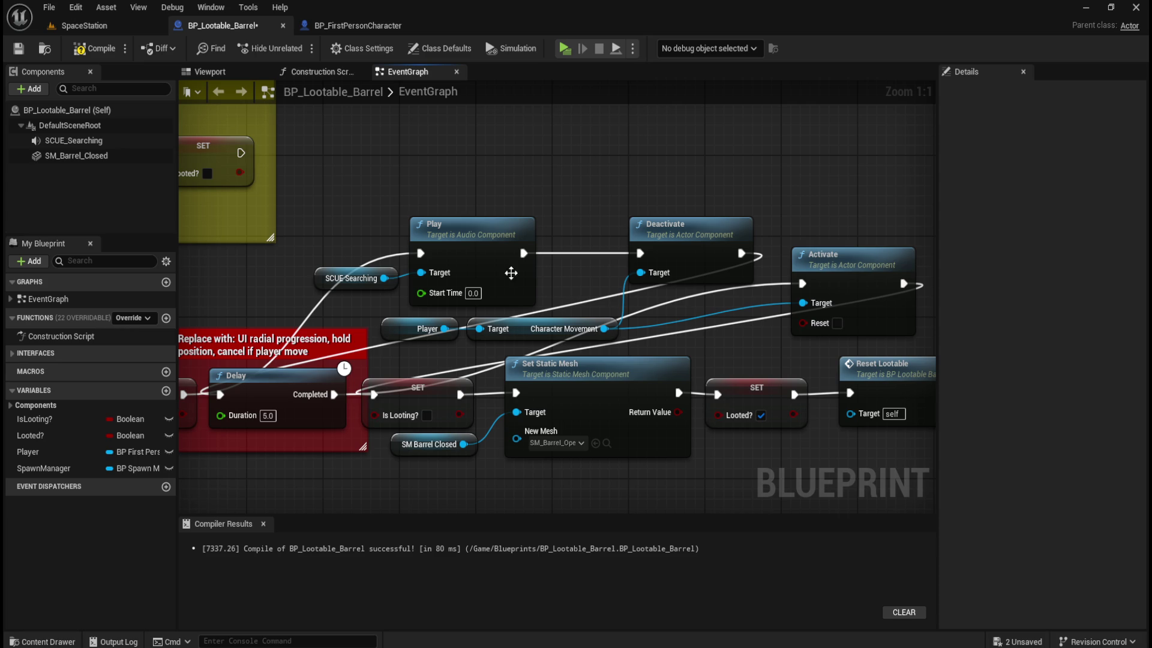
{"action": "left_click", "coordinate": [114, 53]}
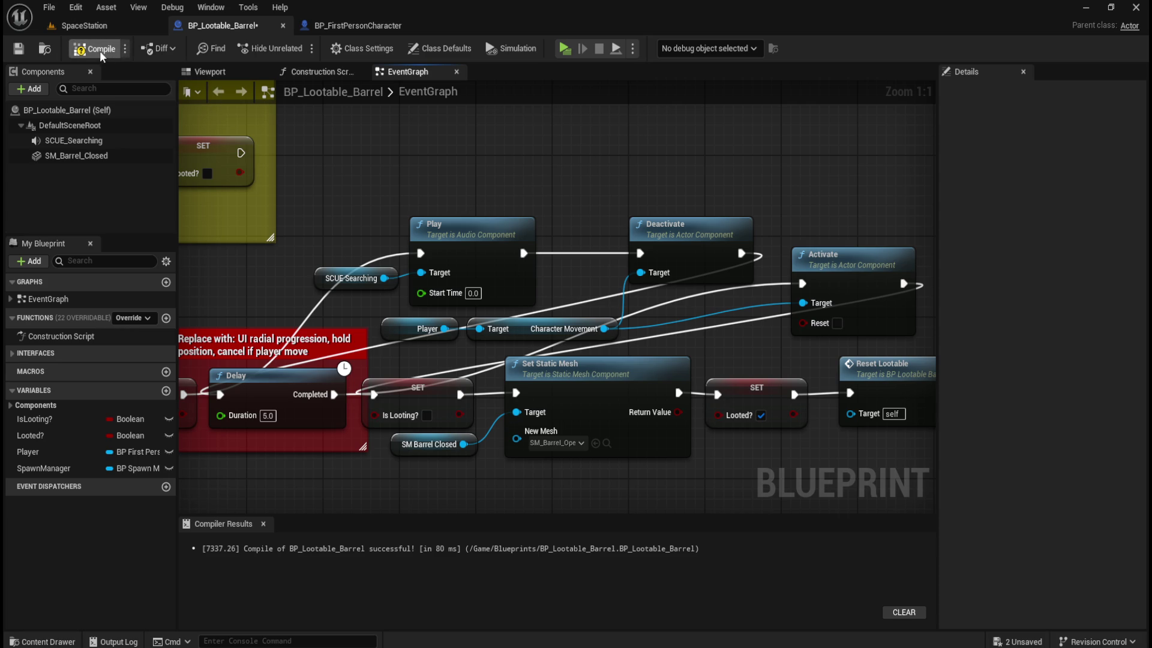
- Recompile the barrel blueprint and run the SpaceStation level in a new window
{"action": "left_click", "coordinate": [18, 49]}
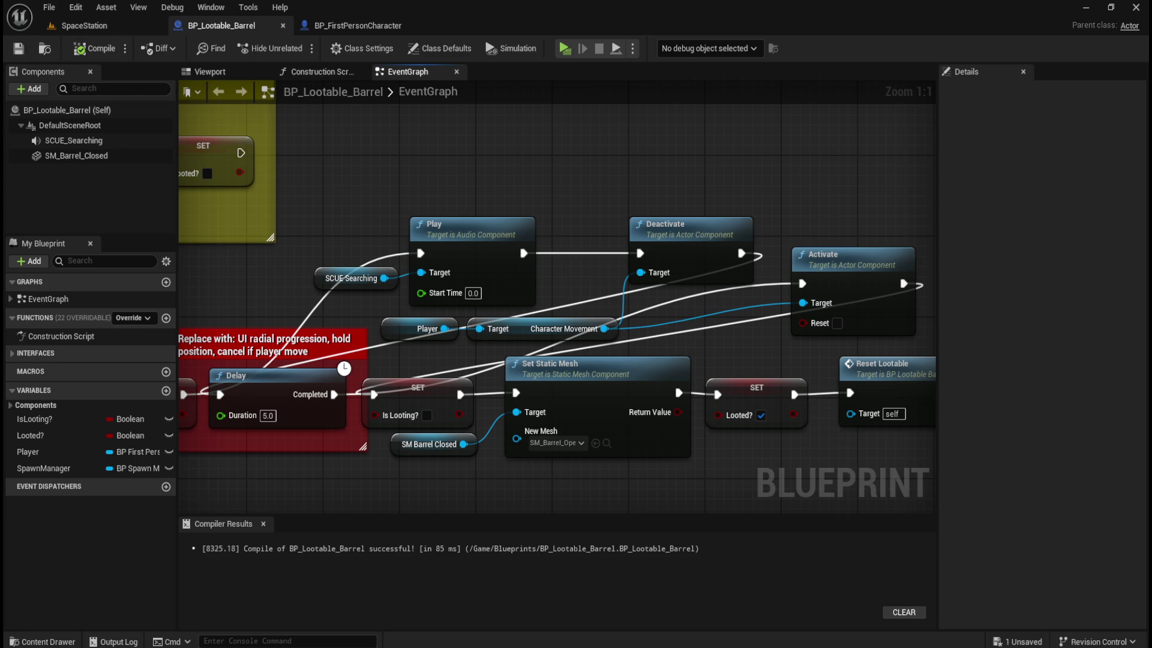
{"action": "left_click", "coordinate": [121, 26]}
{"action": "left_click", "coordinate": [296, 46]}
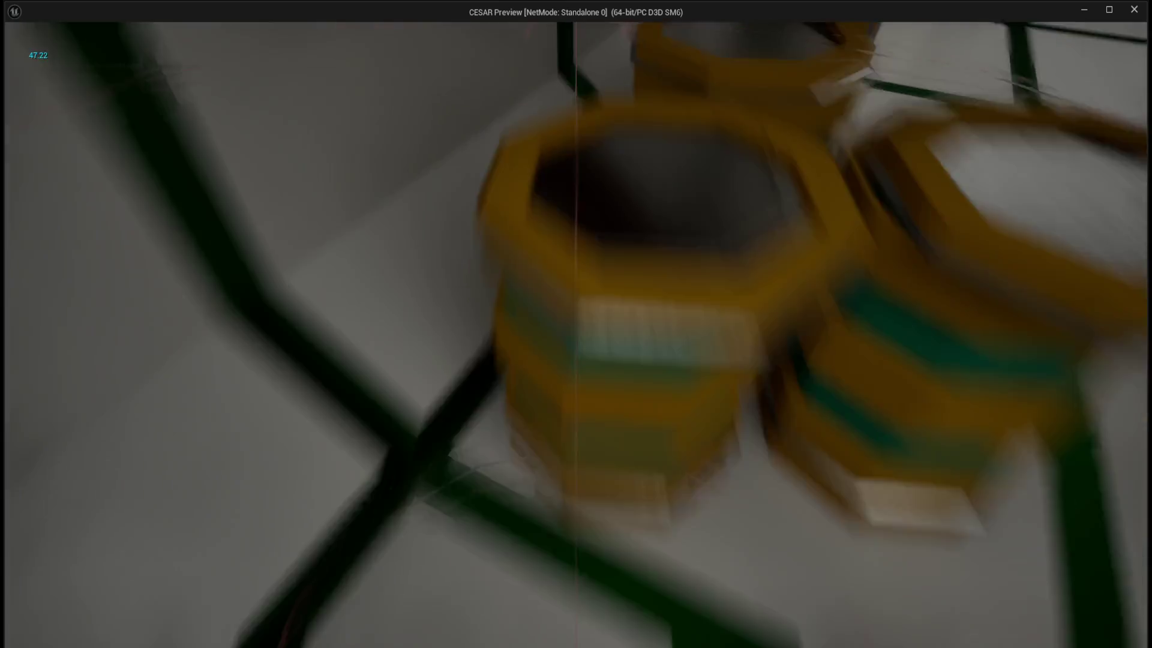
- Walk the player toward the barrel stack, then turn back toward the corridor
{"action": "key", "text": "w"}
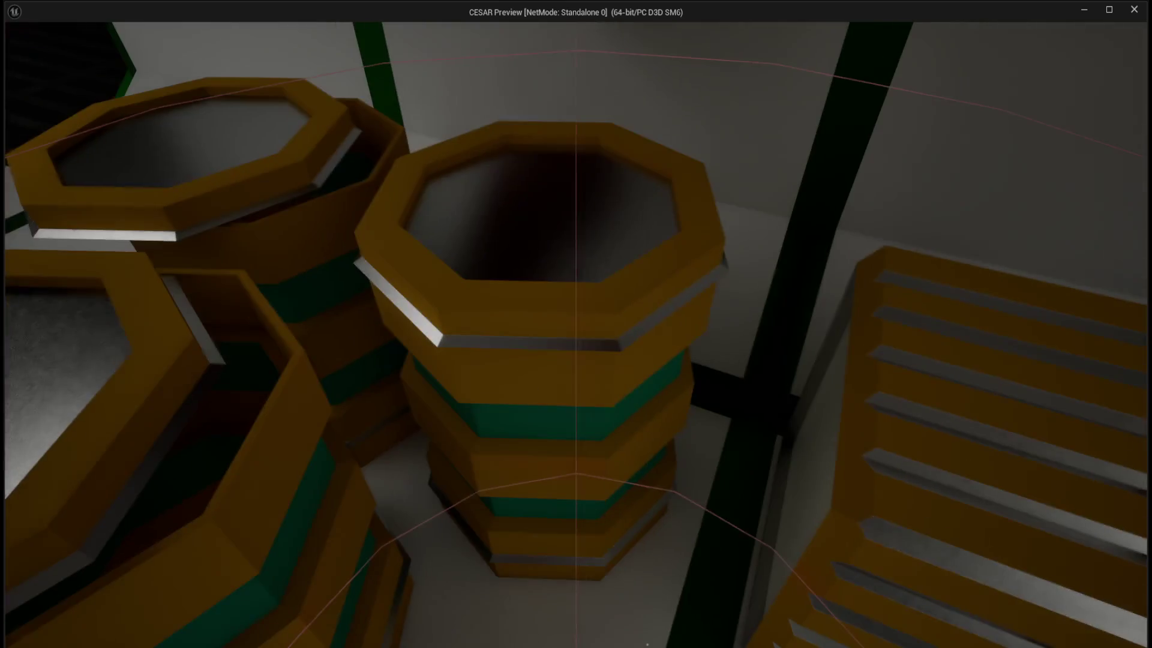
{"action": "key", "text": "s"}
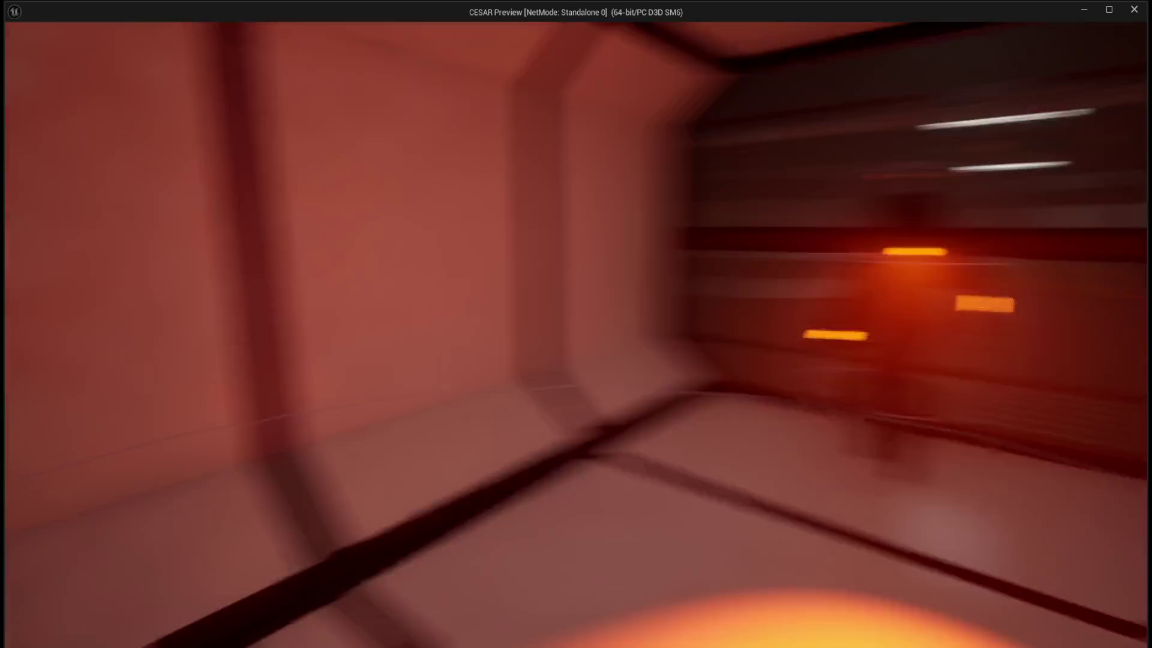
- End the playtest and look around the SpaceStation room in the editor viewport
{"action": "key", "text": "Escape"}
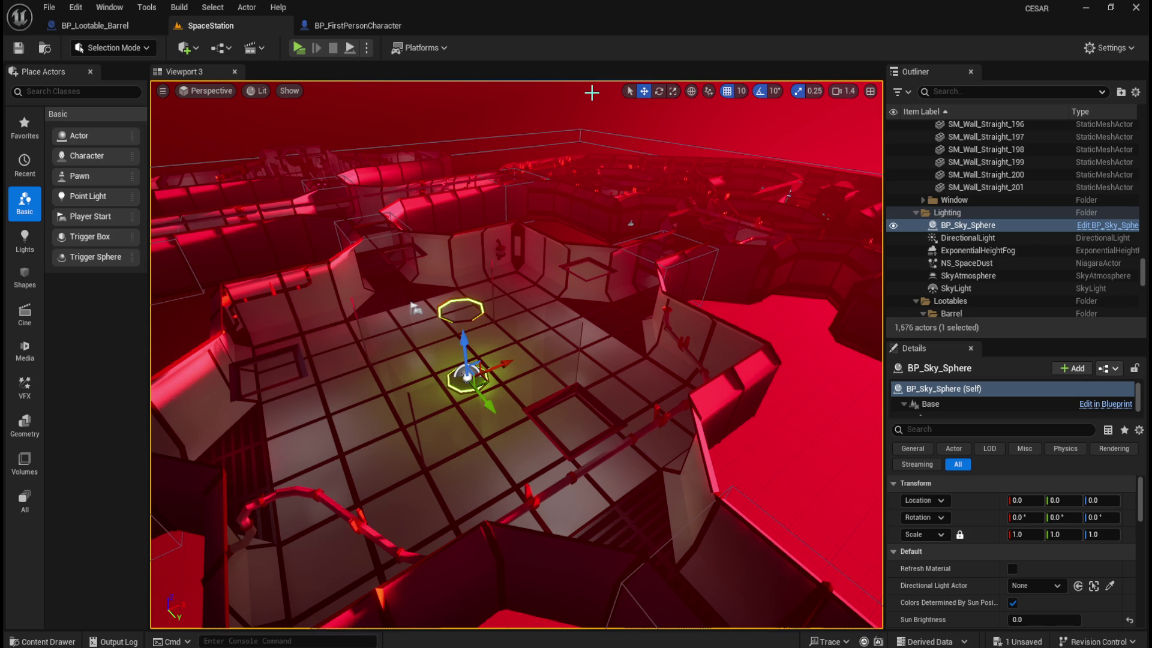
{"action": "mouse_move", "coordinate": [561, 190]}
{"action": "left_mouse_down"}
{"action": "mouse_move", "coordinate": [504, 193]}
{"action": "mouse_move", "coordinate": [578, 201]}
{"action": "mouse_move", "coordinate": [591, 180]}
{"action": "mouse_move", "coordinate": [570, 144]}
{"action": "mouse_move", "coordinate": [549, 156]}
{"action": "mouse_move", "coordinate": [555, 138]}
{"action": "left_mouse_up"}
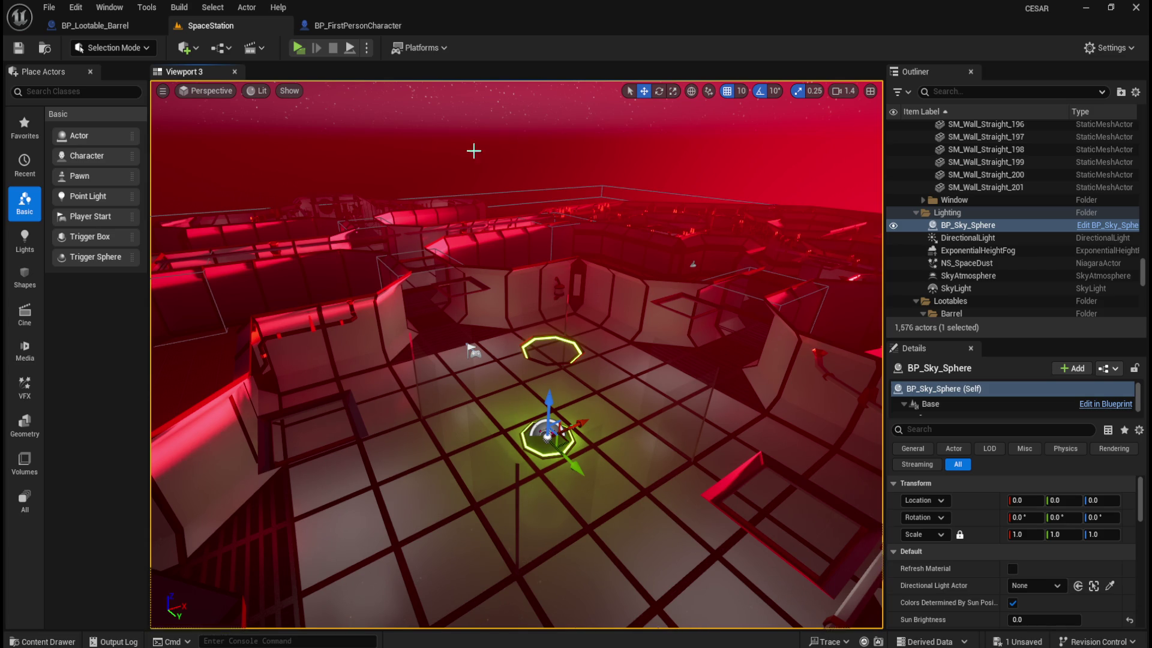
- Glance at the BP_Lootable_Barrel graph, then run the SpaceStation level in a new window
{"action": "left_click", "coordinate": [96, 25]}
{"action": "left_click", "coordinate": [227, 23]}
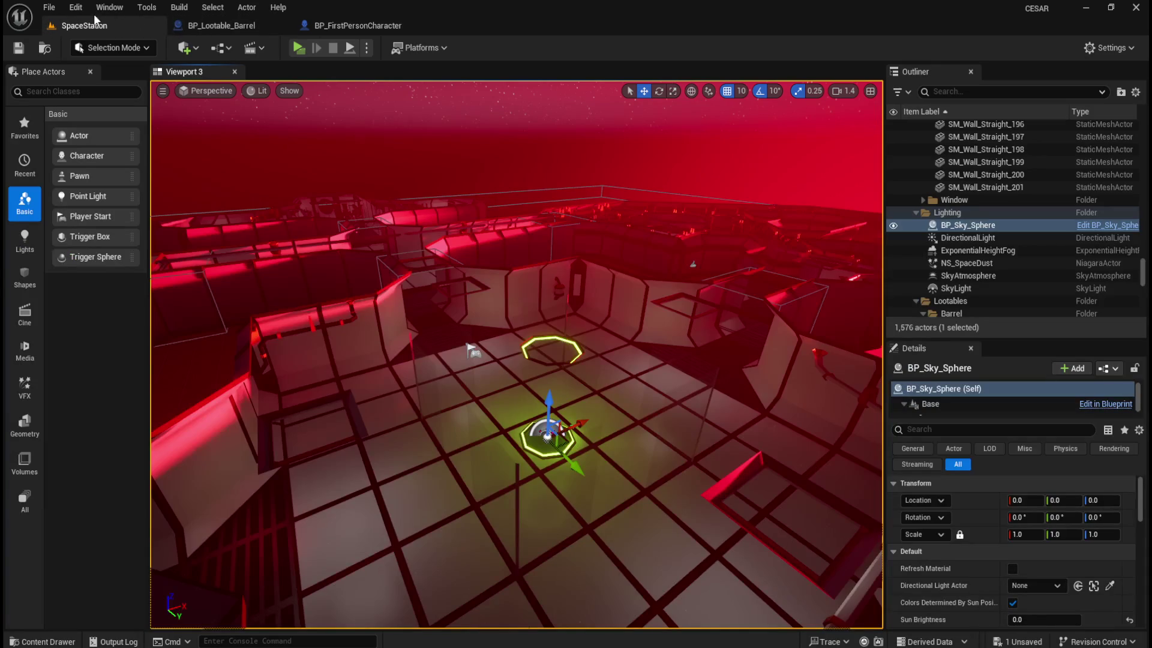
{"action": "left_click", "coordinate": [297, 49]}
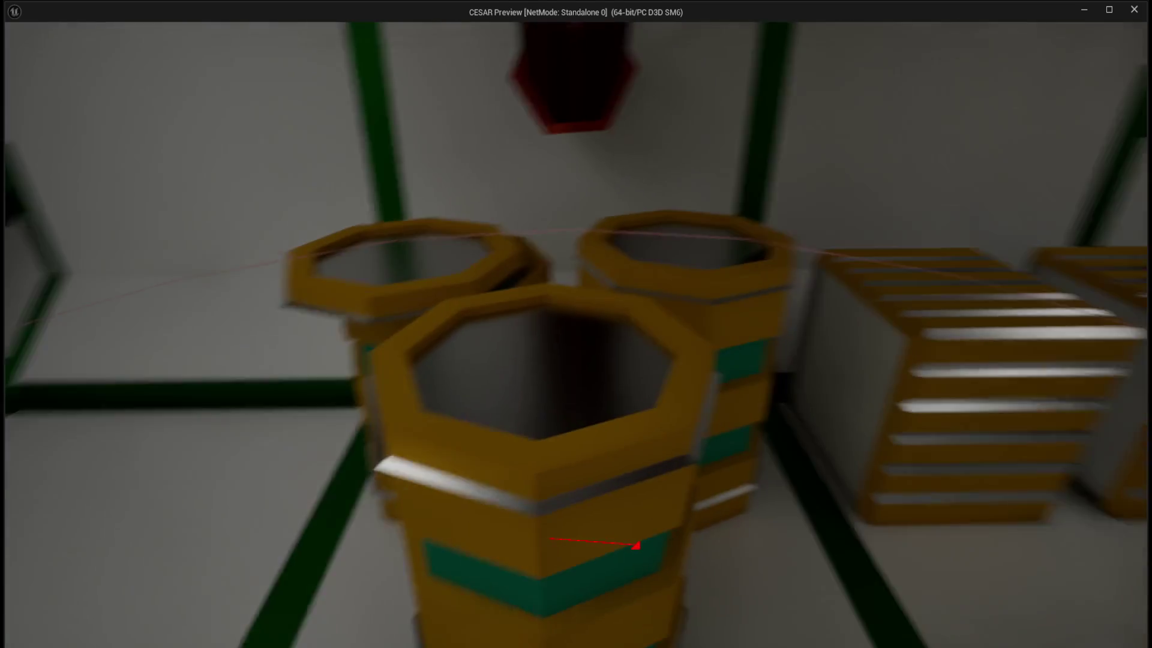
- Walk across the floor and back and forth around the barrel stacks
{"action": "key", "text": "w"}
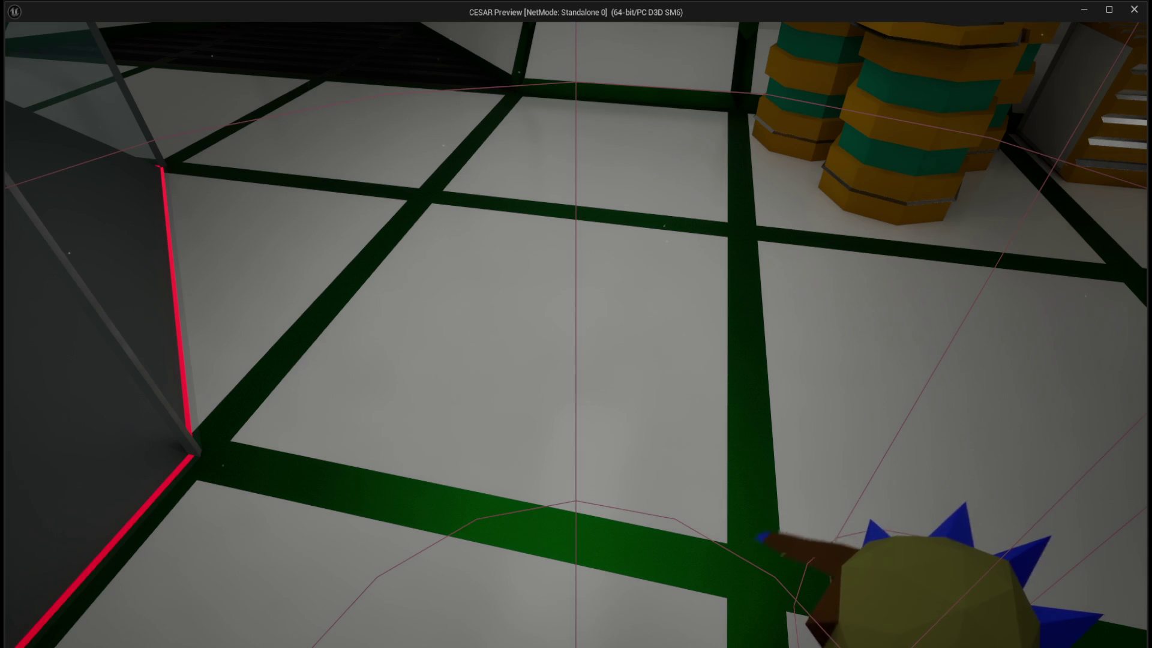
{"action": "key", "text": "w"}
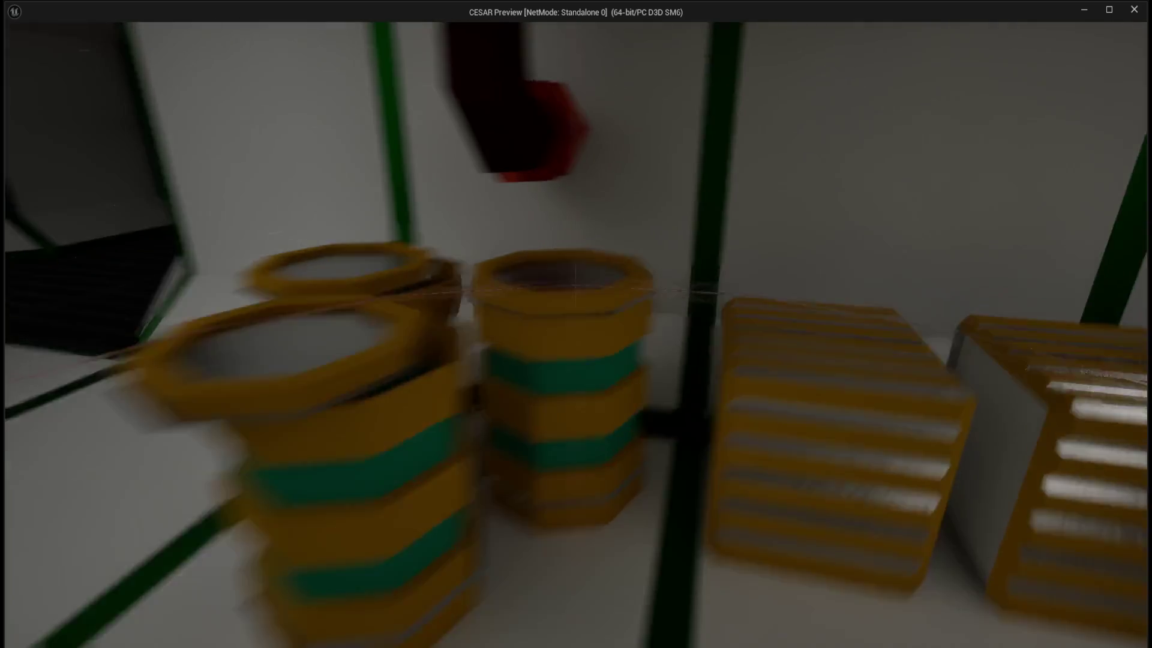
{"action": "key", "text": "s"}
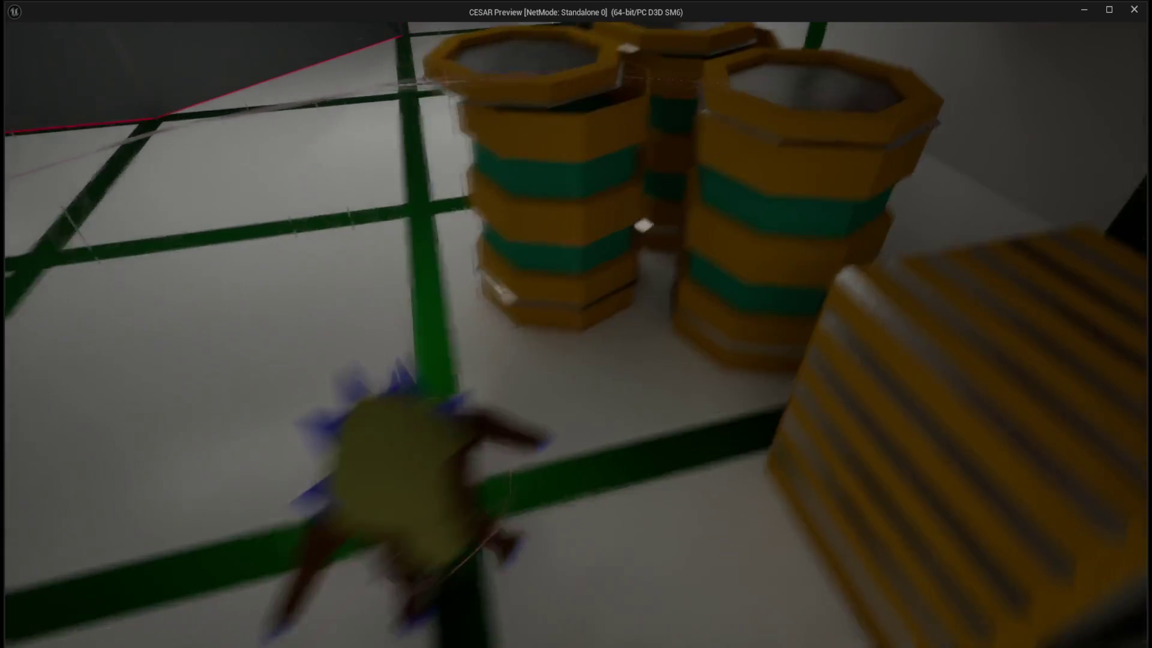
{"action": "key", "text": "w"}
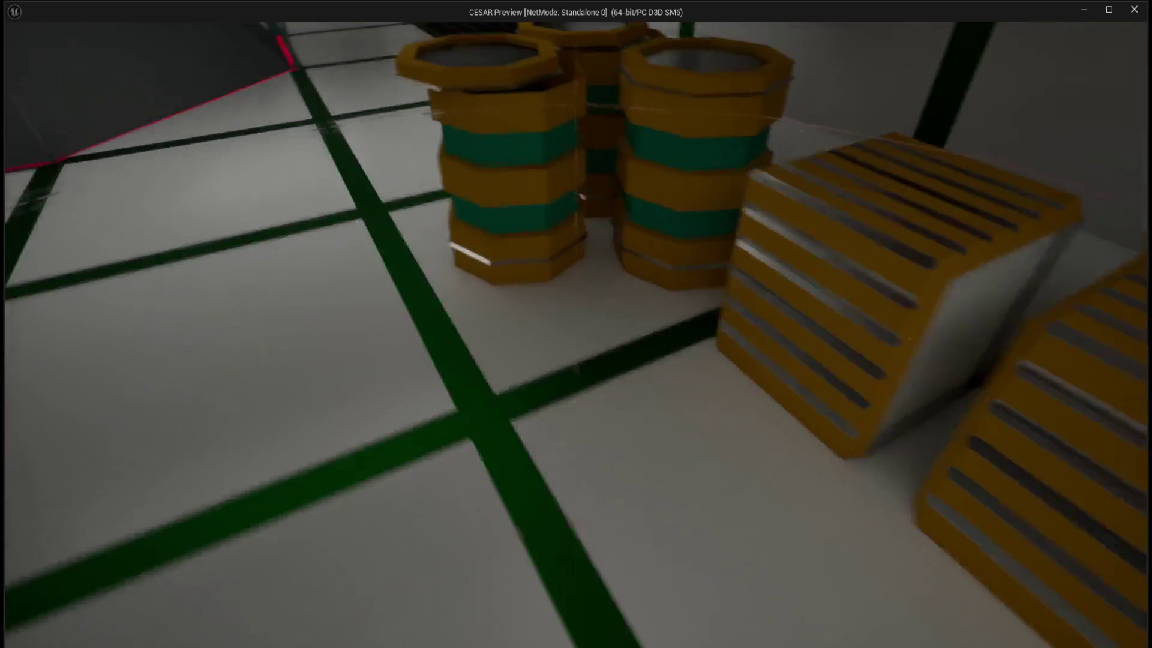
{"action": "key", "text": "s"}
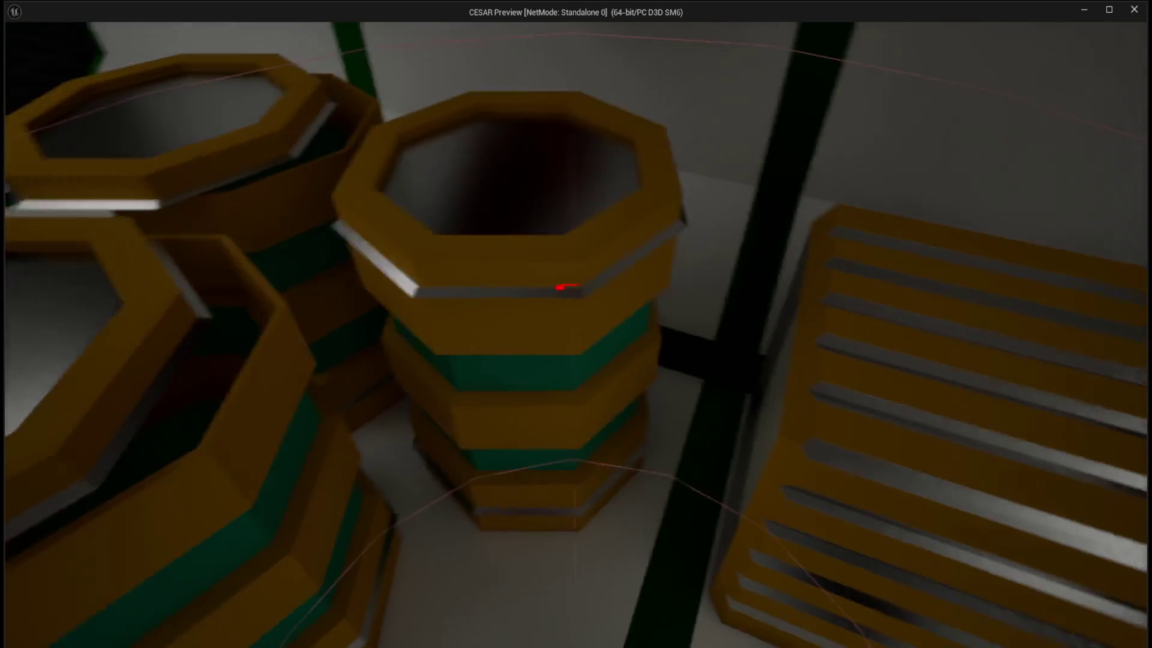
{"action": "key", "text": "s"}
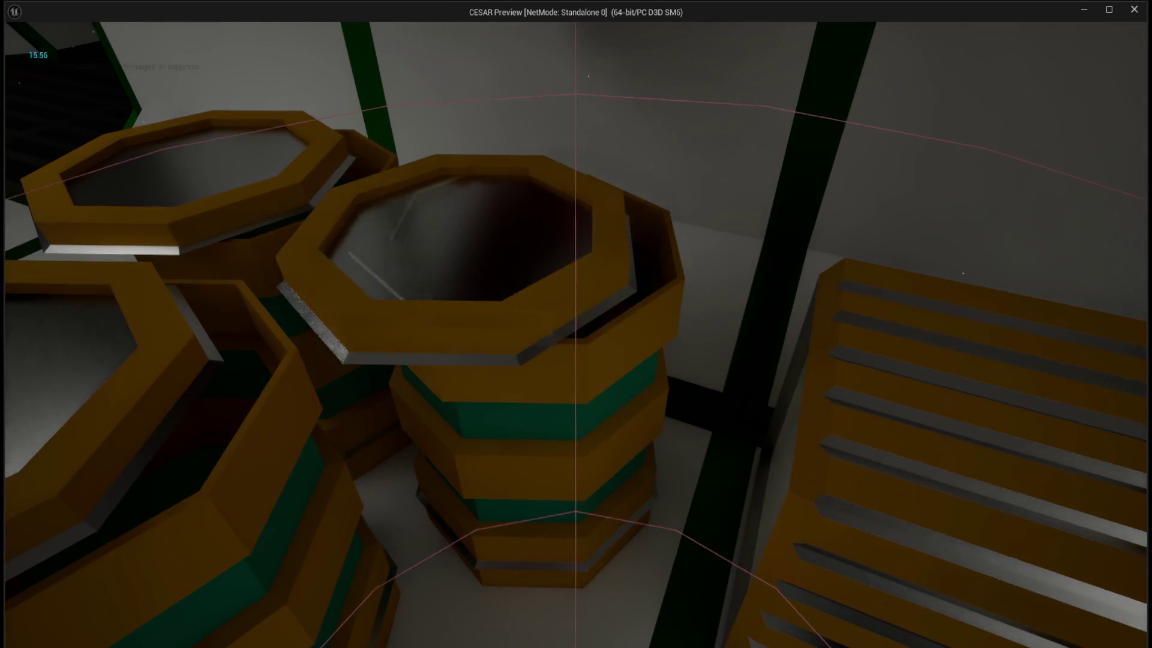
{"action": "key", "text": "s"}
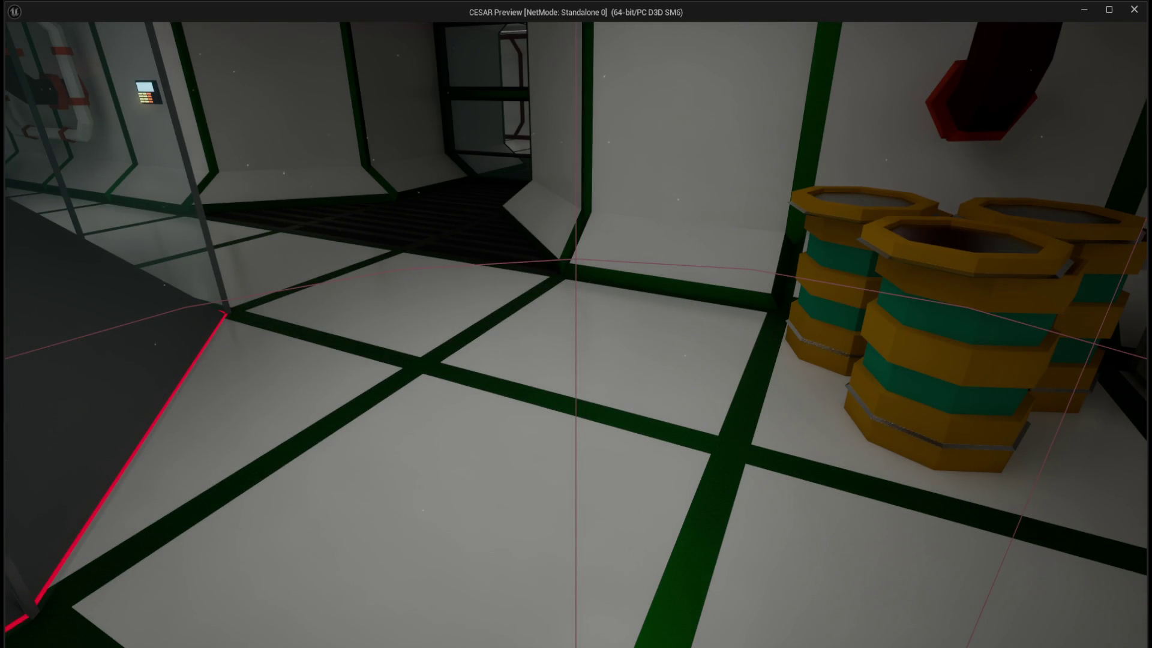
{"action": "key", "text": "s"}
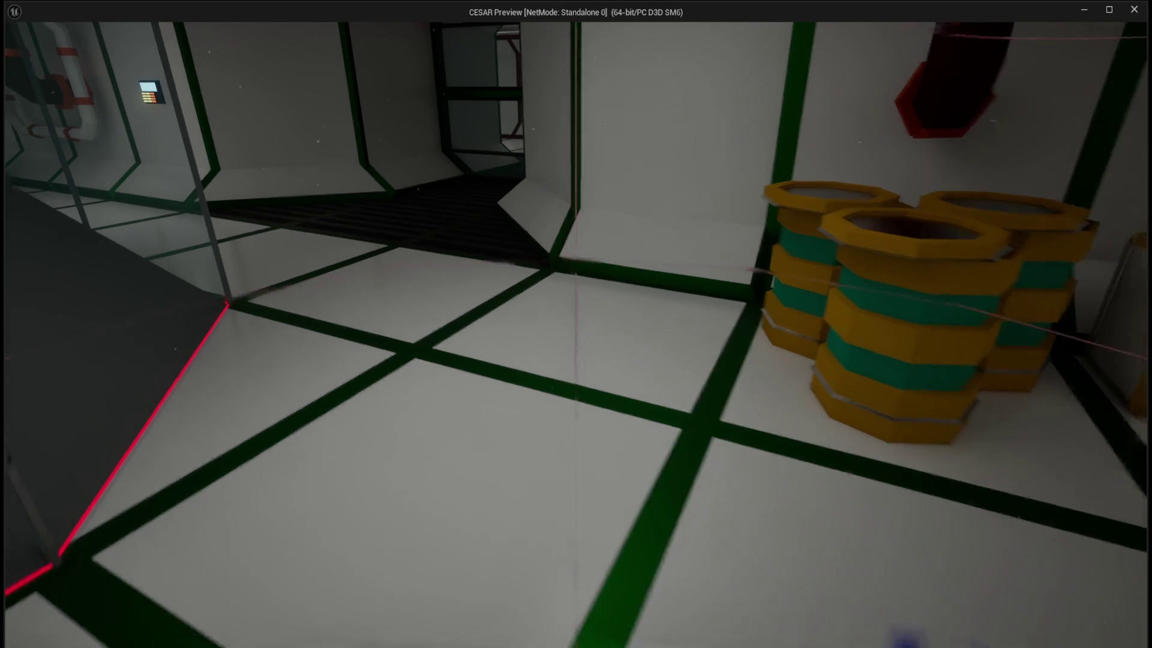
{"action": "key", "text": "w"}
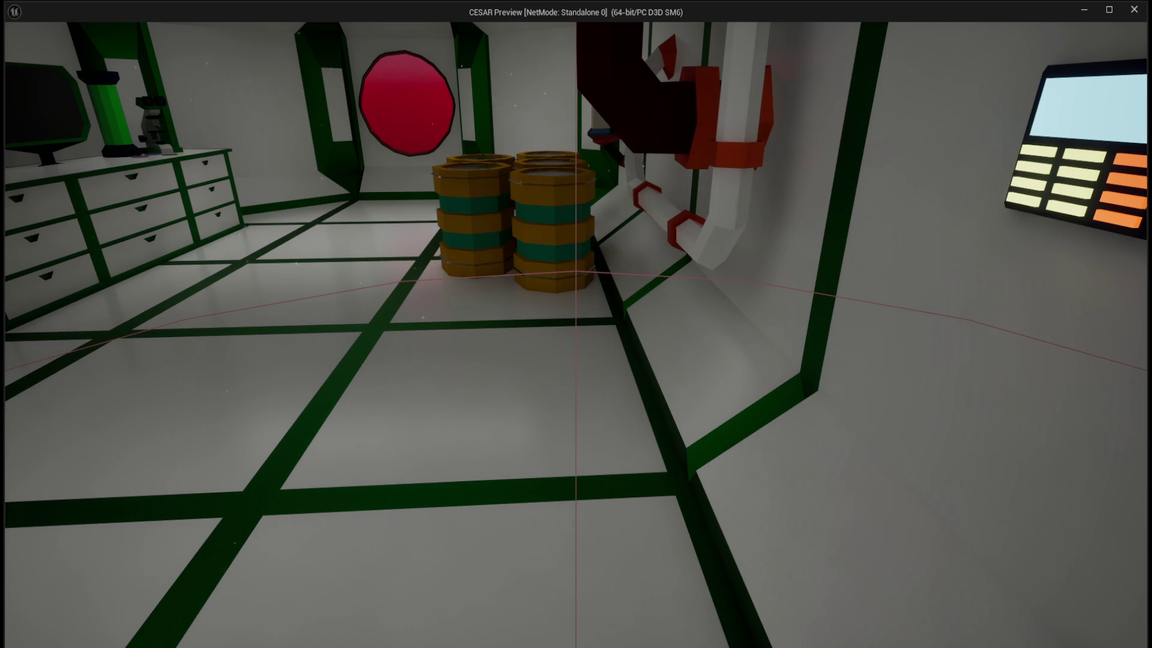
- Search the front barrel, confirm movement is locked during the search, then end the playtest
{"action": "key", "text": "a"}
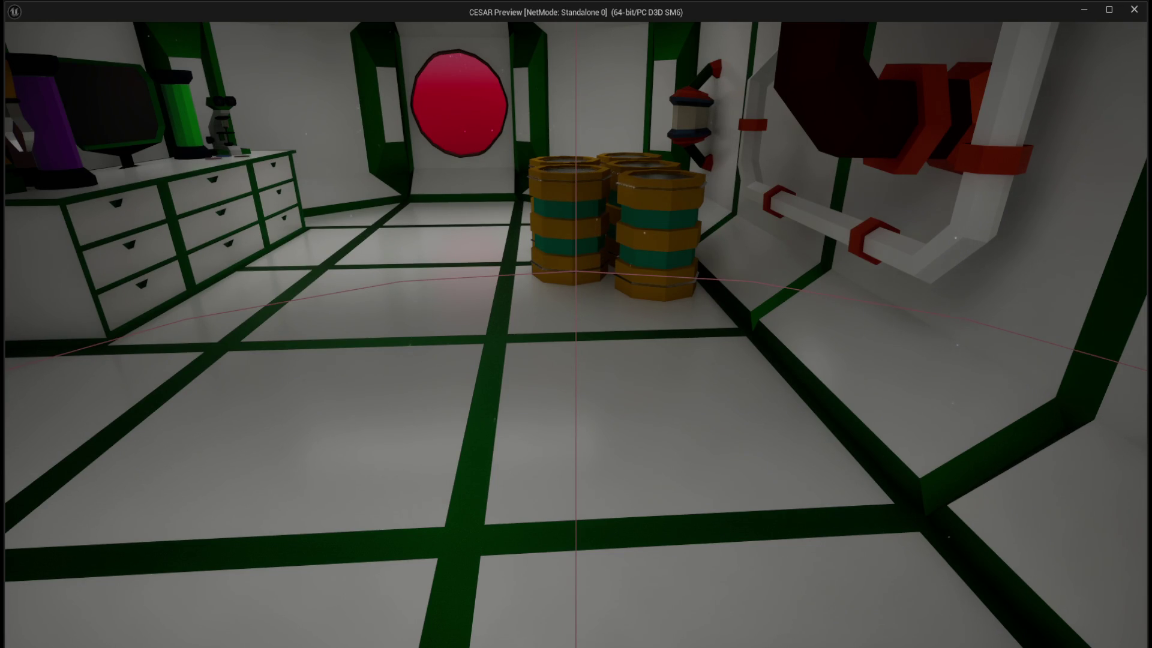
{"action": "key", "text": "w"}
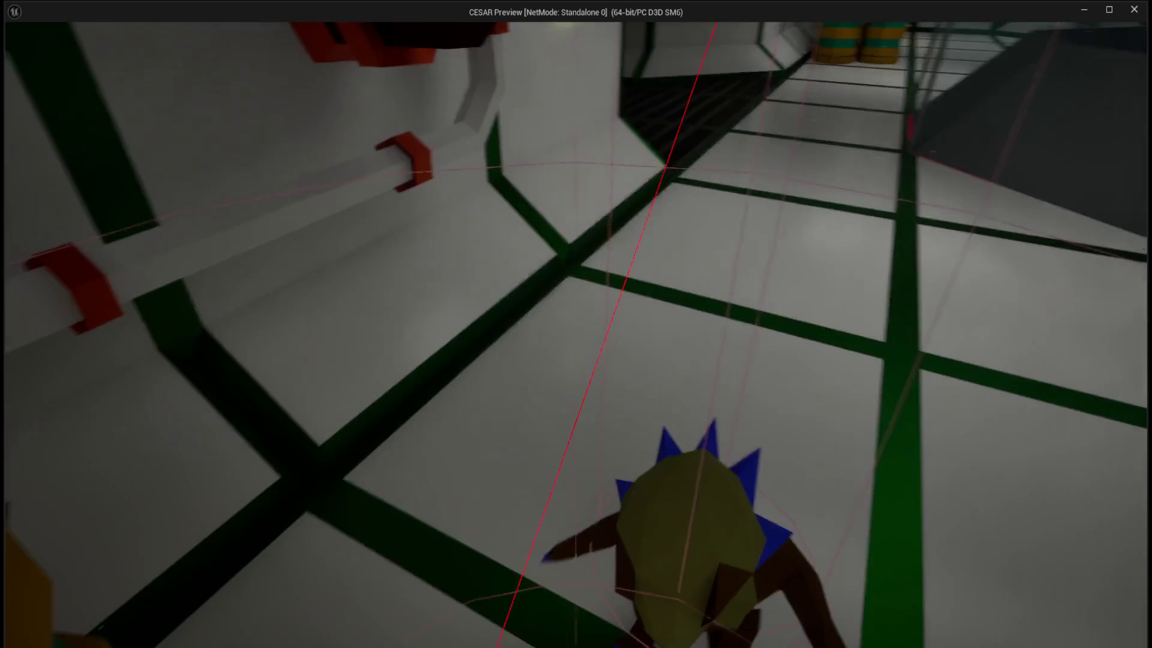
{"action": "key", "text": "w"}
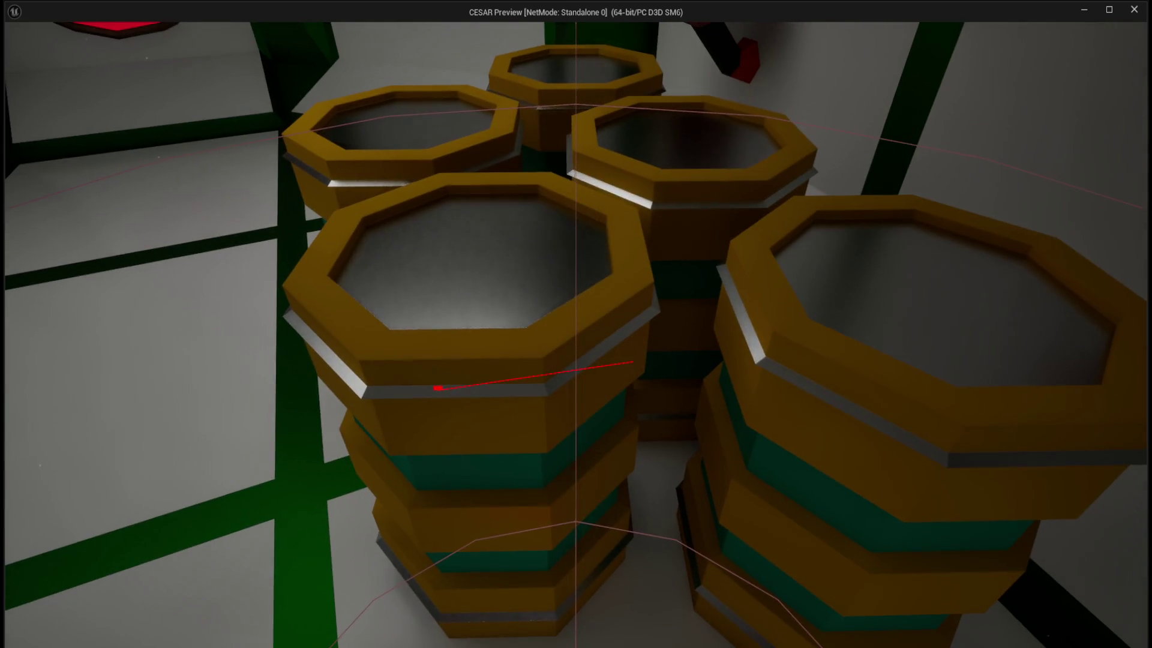
{"action": "key", "text": "s"}
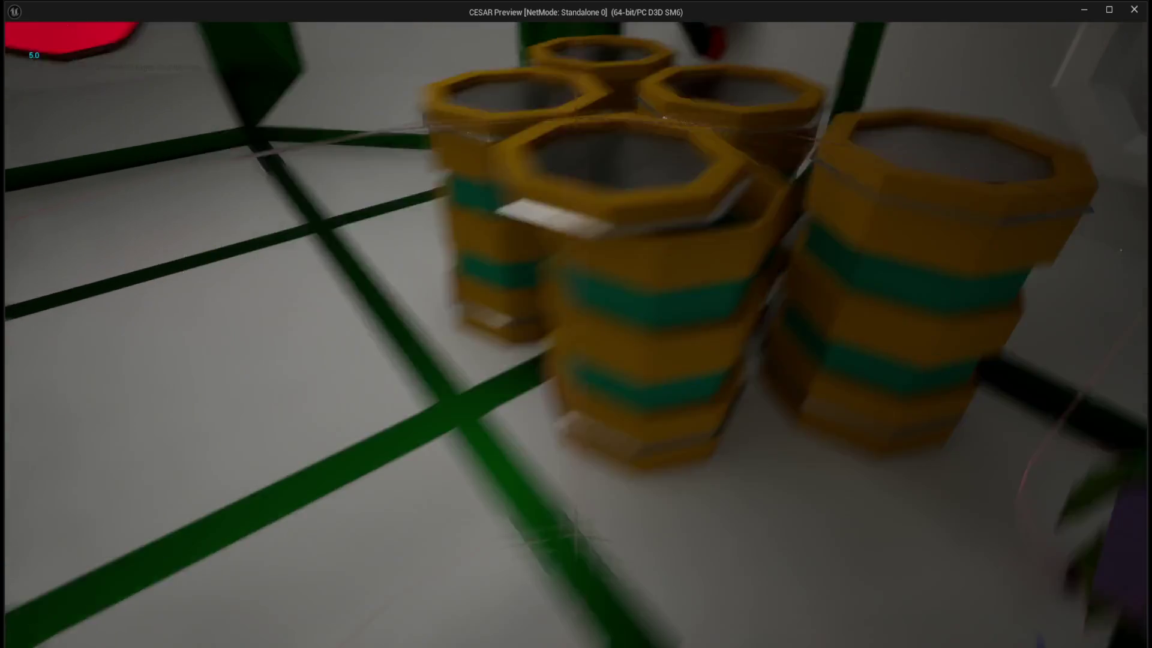
{"action": "key", "text": "w"}
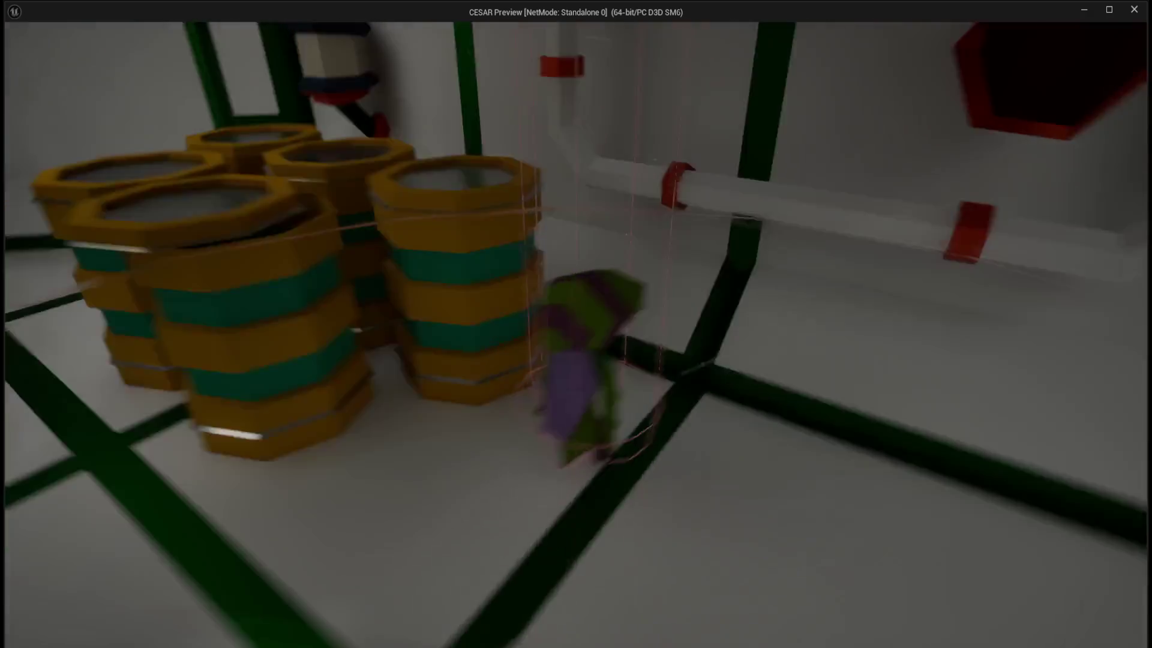
{"action": "key", "text": "w"}
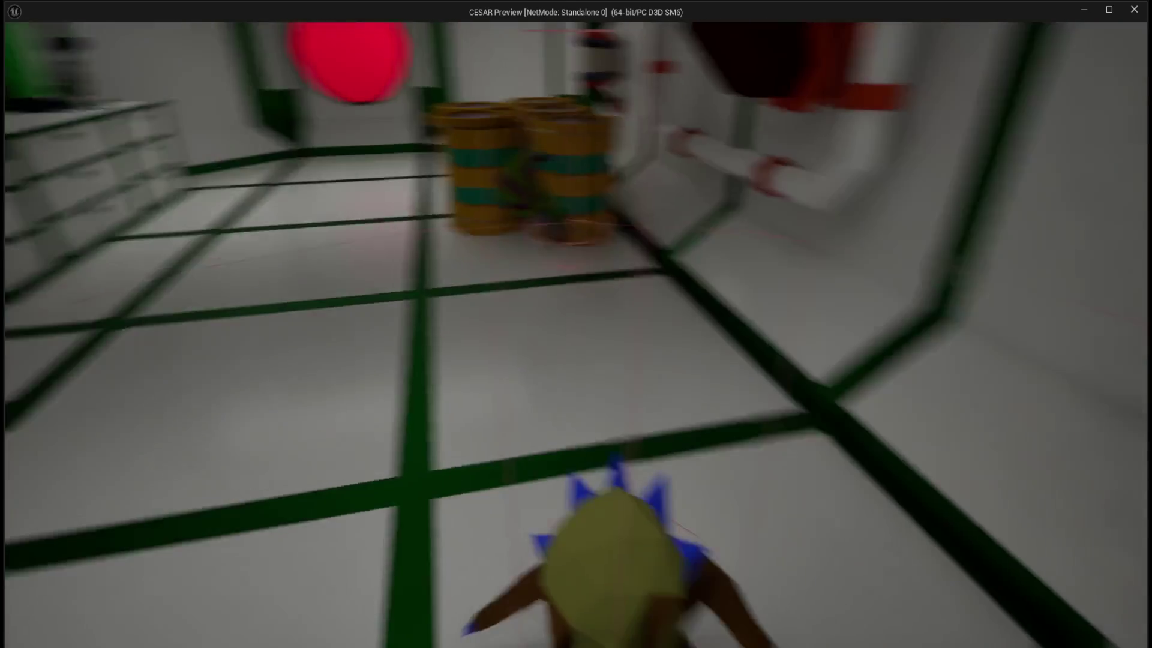
{"action": "key", "text": "w"}
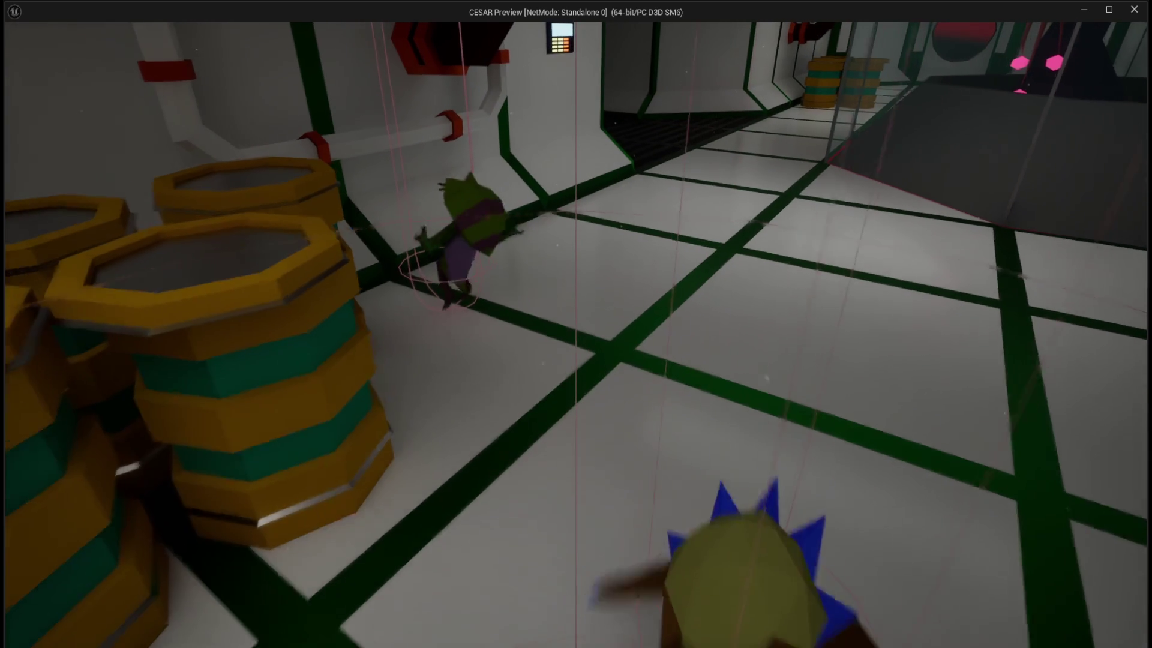
{"action": "key", "text": "s"}
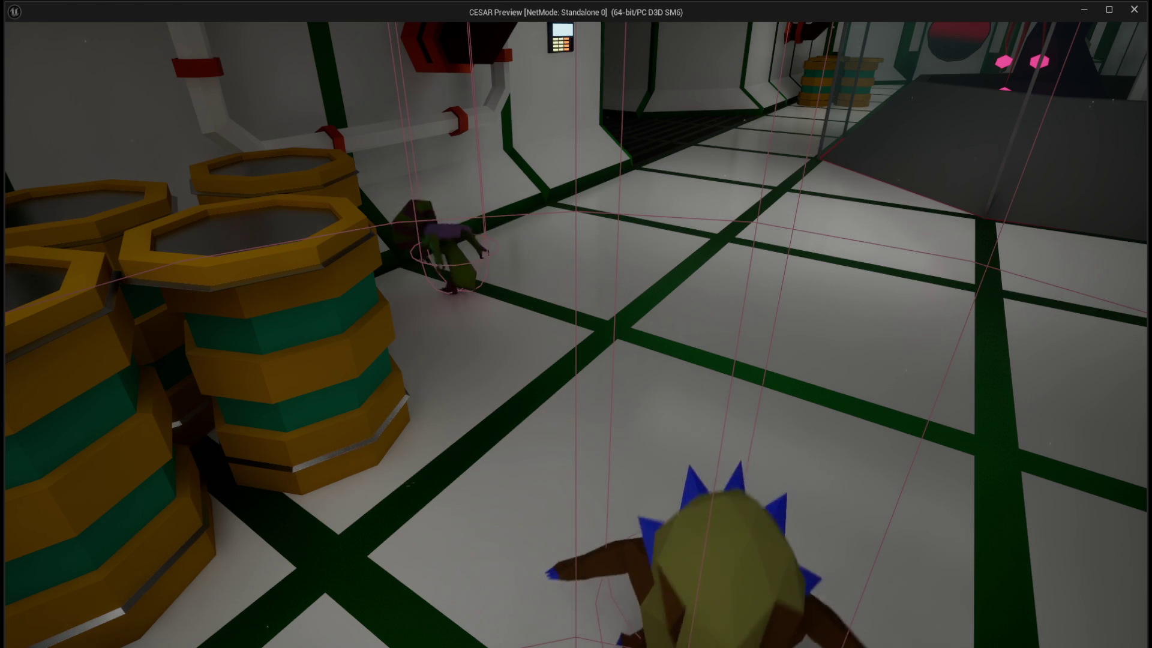
{"action": "key", "text": "Escape"}
{"action": "left_click", "coordinate": [358, 26]}
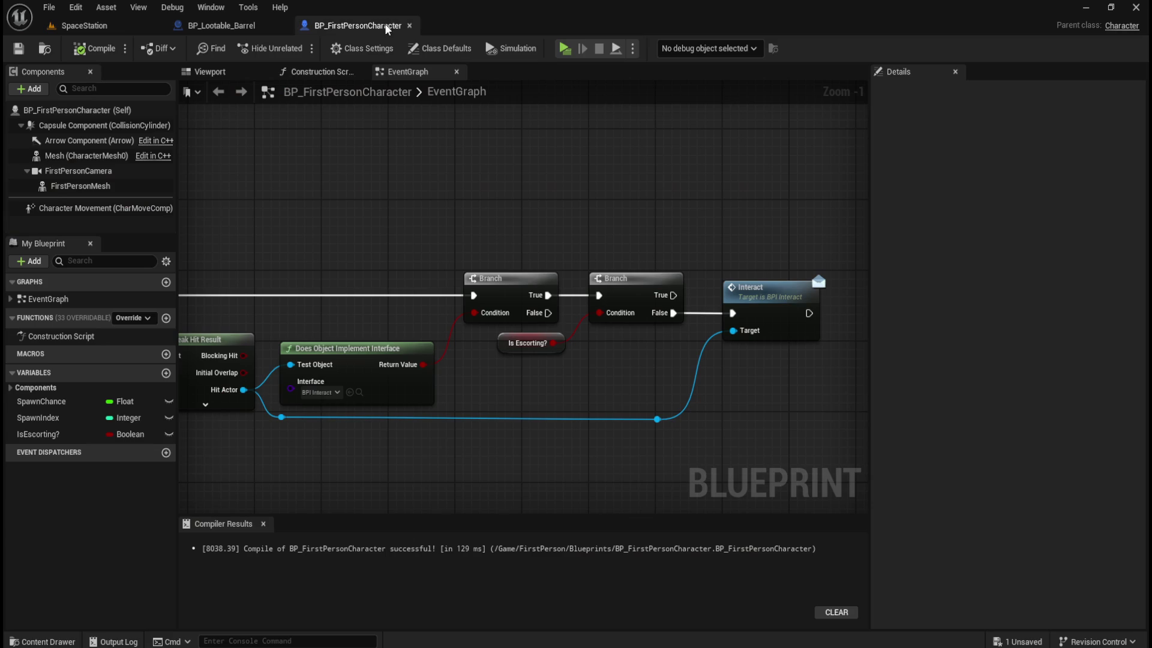
- Inspect the Branch, Is Escorting? and Interact nodes in BP_FirstPersonCharacter
{"action": "left_click_drag", "start_coordinate": [625, 226], "coordinate": [563, 370]}
{"action": "mouse_move", "coordinate": [678, 217]}
{"action": "left_mouse_down"}
{"action": "mouse_move", "coordinate": [827, 329]}
{"action": "mouse_move", "coordinate": [837, 357]}
{"action": "left_mouse_up"}
{"action": "left_click", "coordinate": [753, 232]}
- Browse the Content Drawer to the Level folder's SpaceStation, then return to the BP_Lootable_Barrel graph
{"action": "key", "text": "ctrl+space"}
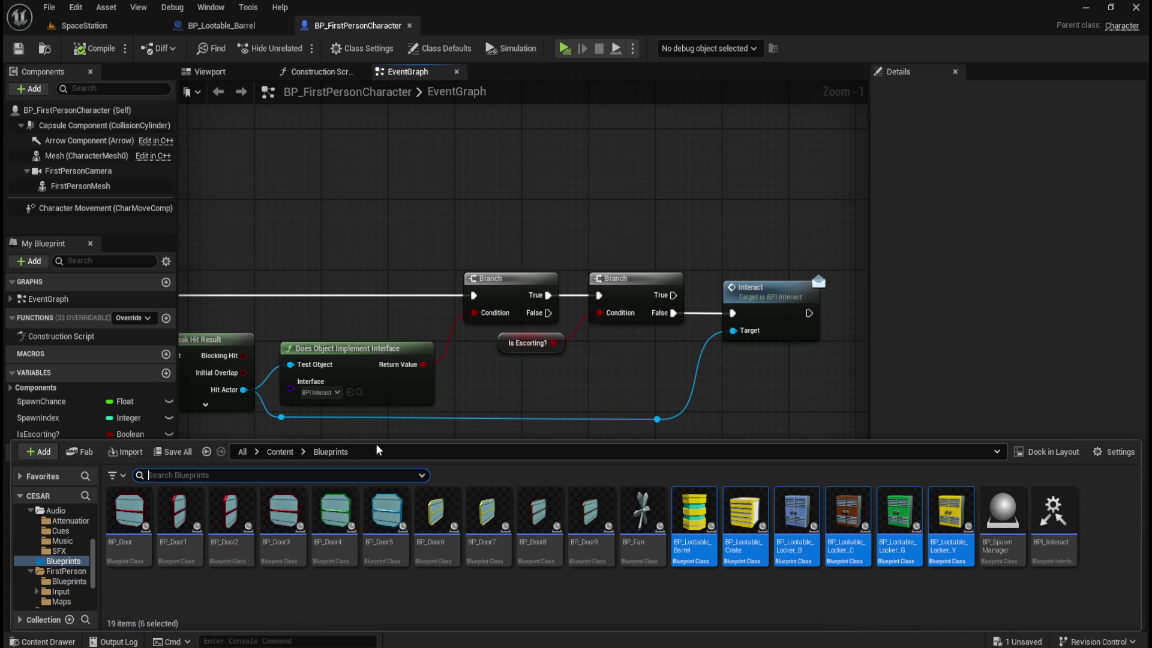
{"action": "left_click", "coordinate": [292, 454]}
{"action": "double_click", "coordinate": [489, 522]}
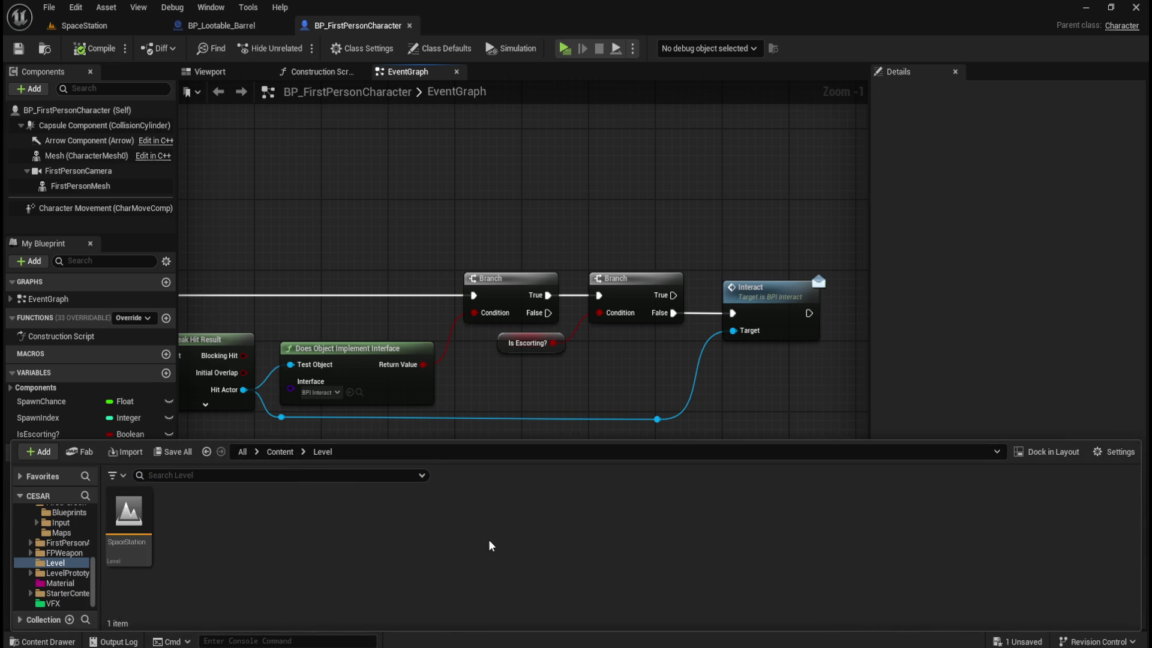
{"action": "left_click", "coordinate": [134, 542]}
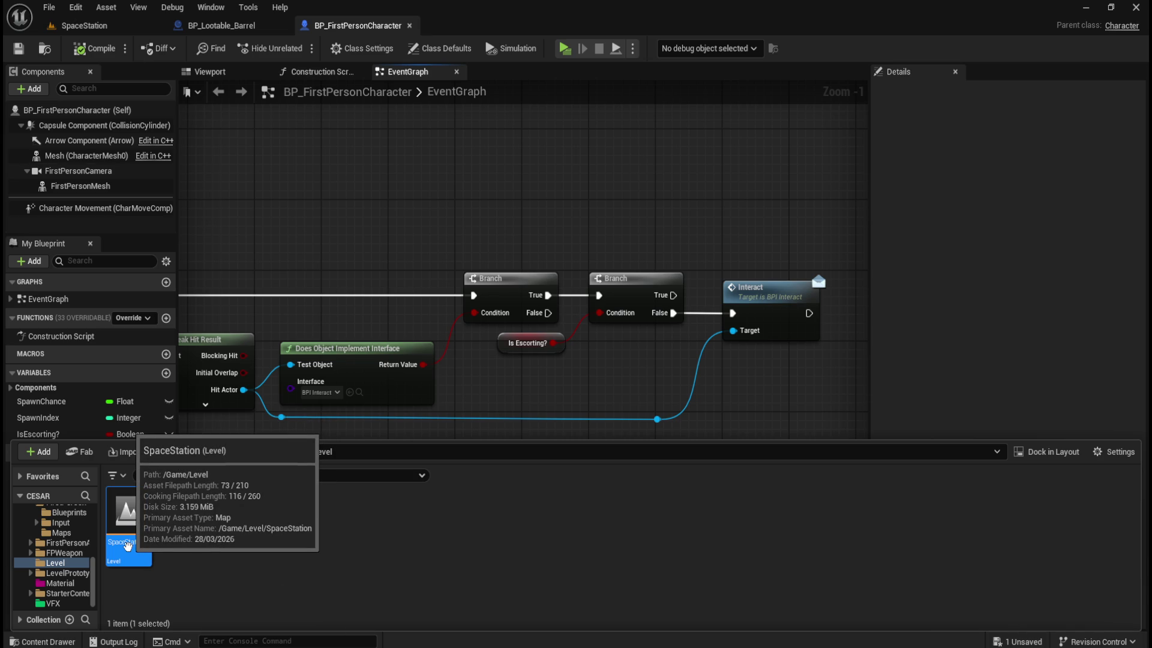
{"action": "left_click", "coordinate": [126, 29]}
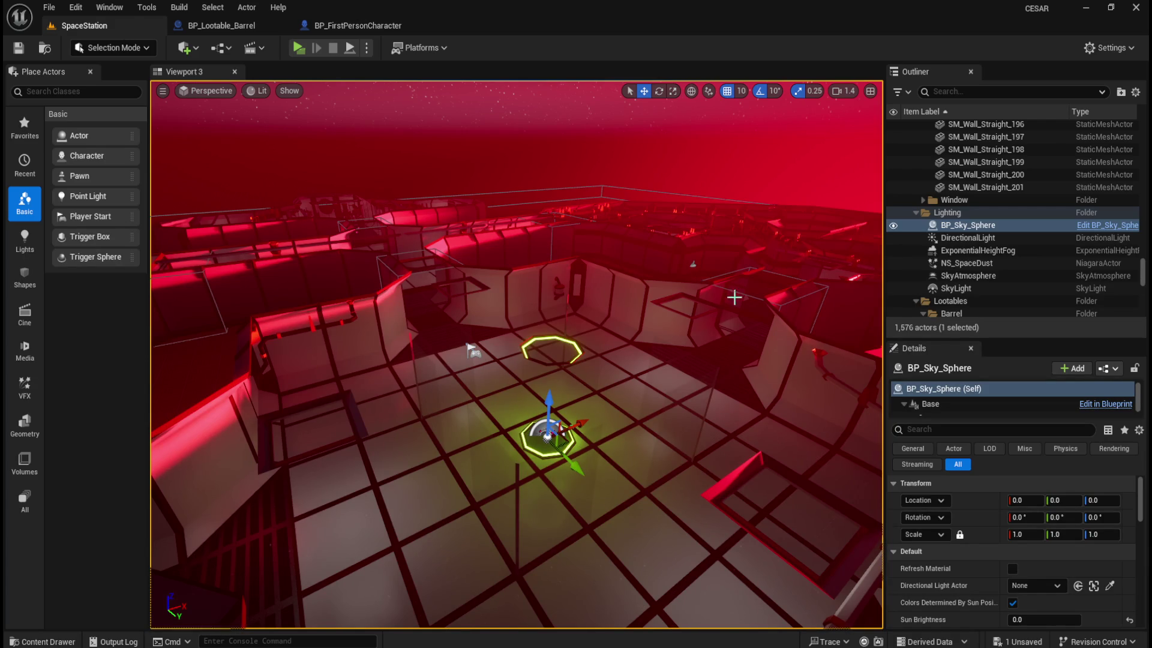
{"action": "key", "text": "ctrl+space"}
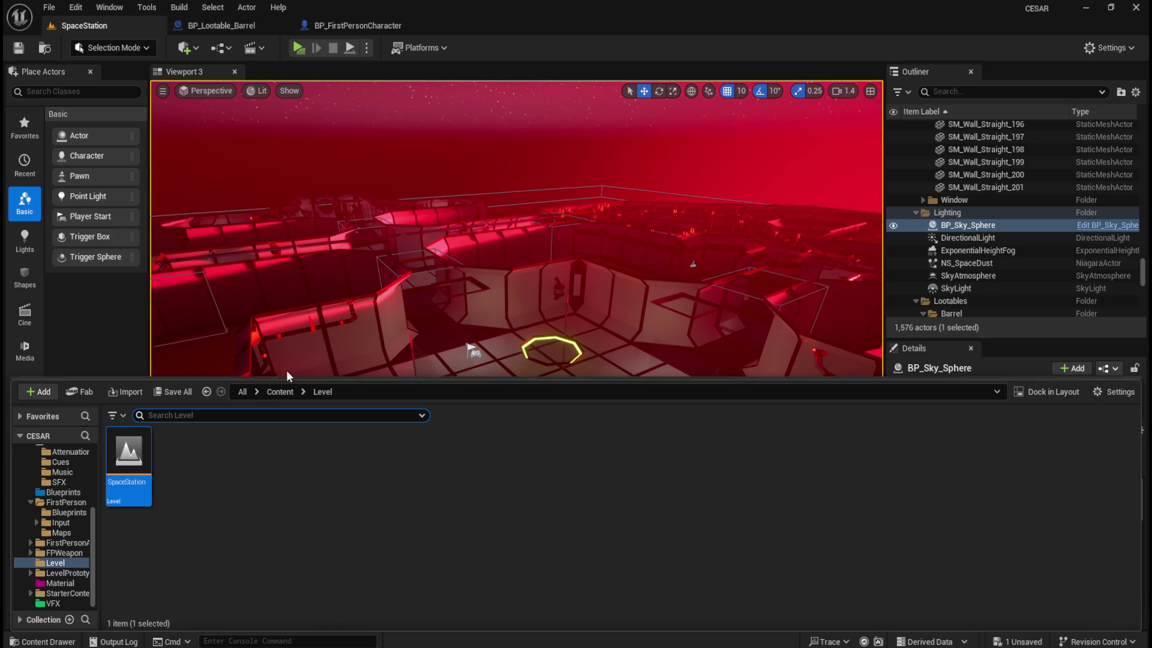
{"action": "left_click", "coordinate": [280, 391]}
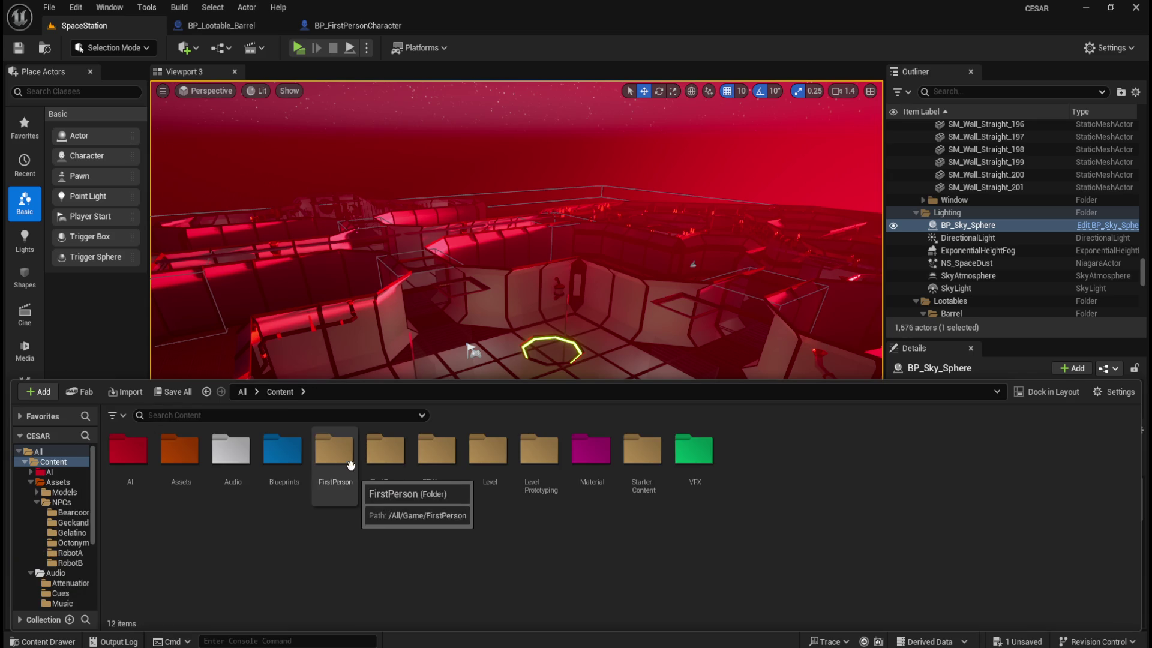
{"action": "left_click", "coordinate": [440, 178]}
{"action": "left_click", "coordinate": [247, 32]}
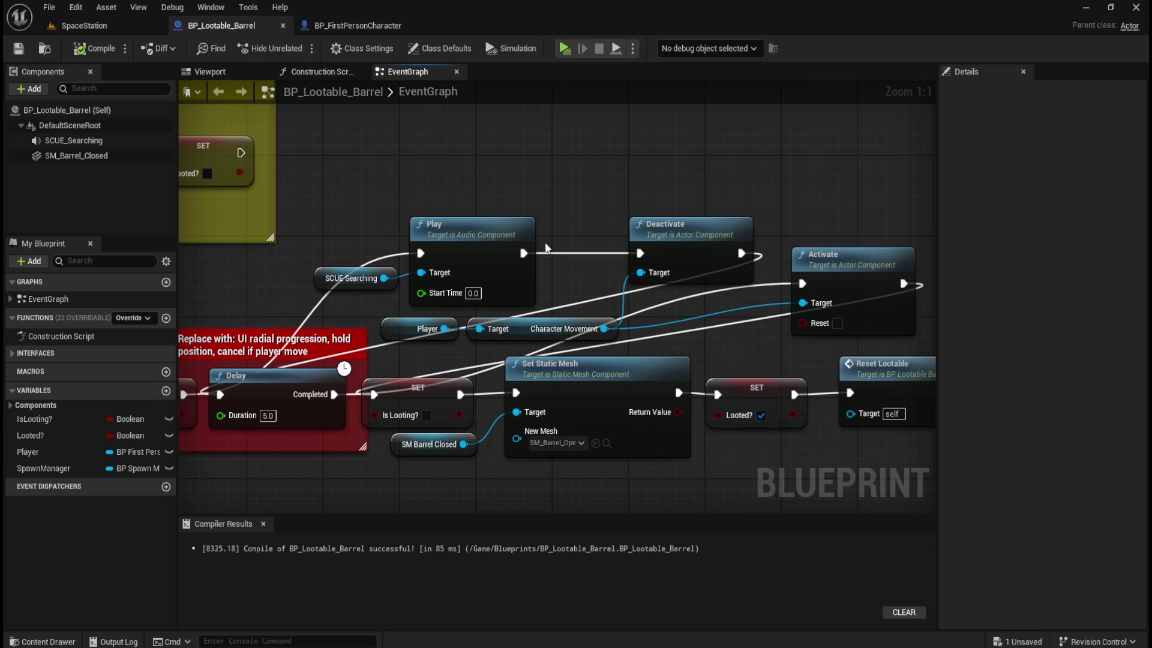
- Push the node chain from Set Static Mesh to Spawn Creature to the right
{"action": "scroll", "coordinate": [546, 242], "scroll_direction": "down", "scroll_amount": 7}
{"action": "scroll", "coordinate": [575, 241], "scroll_direction": "up", "scroll_amount": 3}
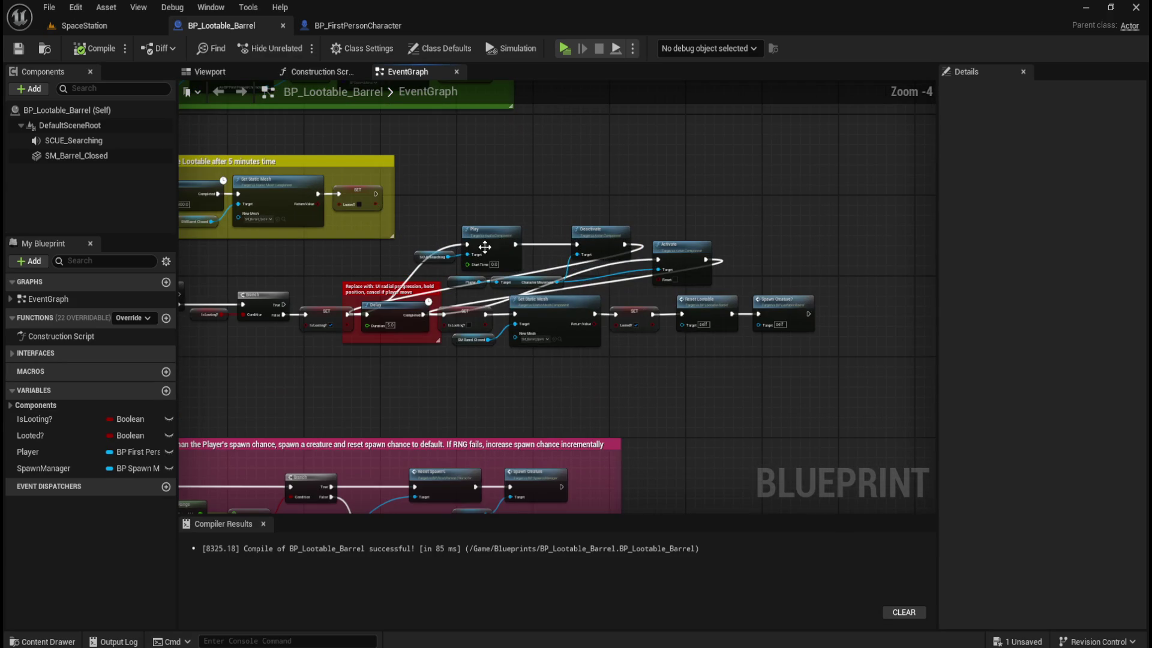
{"action": "left_click_drag", "start_coordinate": [670, 394], "coordinate": [569, 387]}
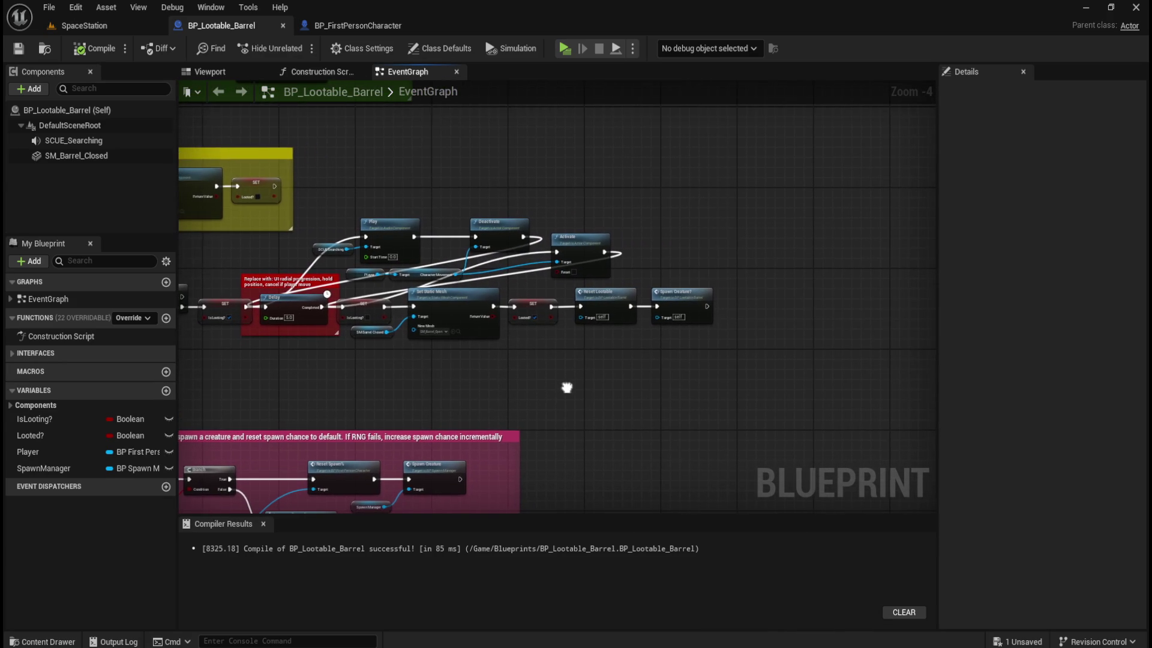
{"action": "scroll", "coordinate": [395, 372], "scroll_direction": "up", "scroll_amount": 2}
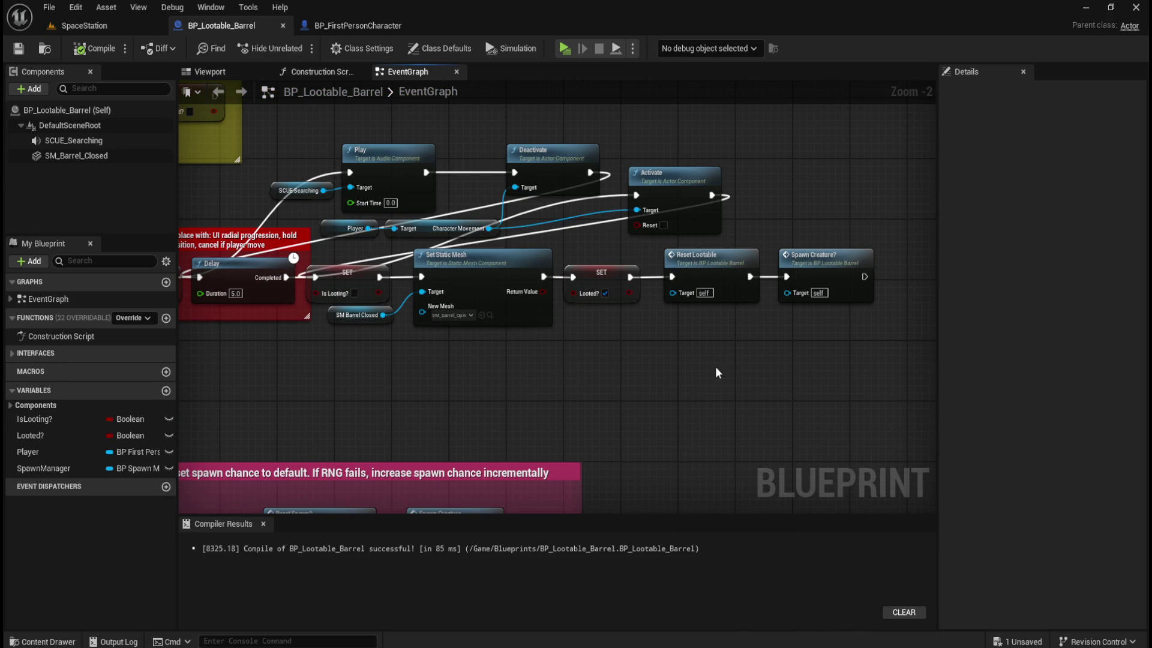
{"action": "mouse_move", "coordinate": [362, 376]}
{"action": "left_mouse_down"}
{"action": "mouse_move", "coordinate": [869, 318]}
{"action": "mouse_move", "coordinate": [892, 294]}
{"action": "mouse_move", "coordinate": [678, 357]}
{"action": "mouse_move", "coordinate": [471, 360]}
{"action": "mouse_move", "coordinate": [769, 342]}
{"action": "left_mouse_up"}
{"action": "left_click_drag", "start_coordinate": [495, 270], "coordinate": [667, 272]}
{"action": "left_click_drag", "start_coordinate": [727, 388], "coordinate": [426, 362]}
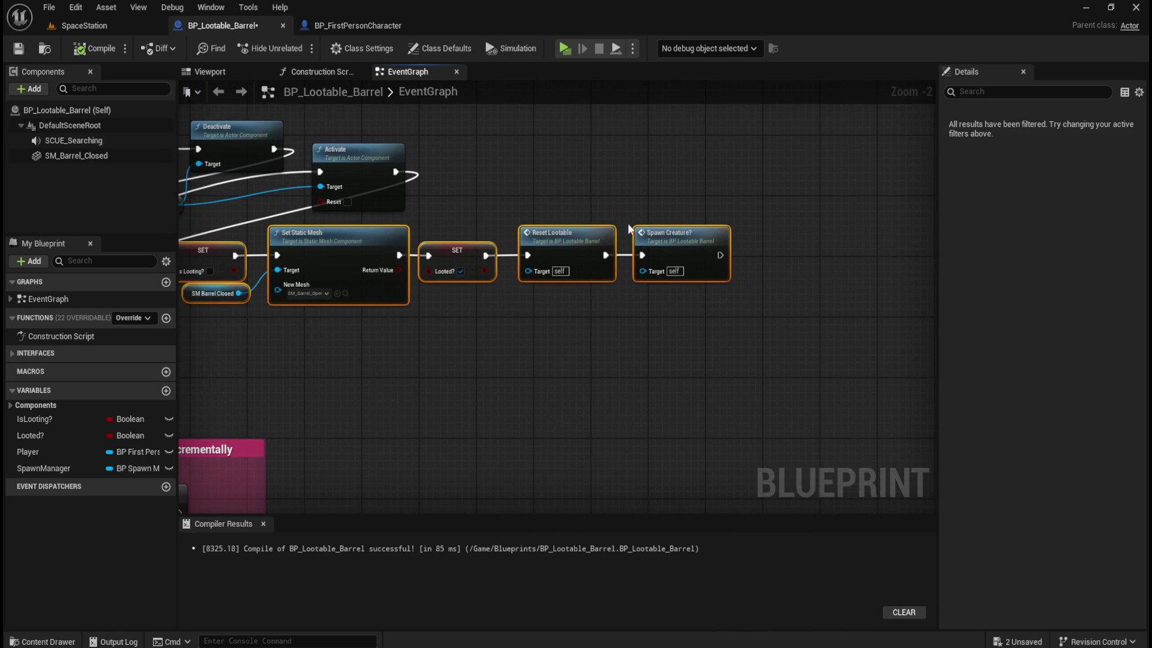
{"action": "mouse_move", "coordinate": [689, 234]}
{"action": "left_mouse_down"}
{"action": "mouse_move", "coordinate": [880, 235]}
{"action": "mouse_move", "coordinate": [635, 260]}
{"action": "mouse_move", "coordinate": [852, 262]}
{"action": "mouse_move", "coordinate": [753, 392]}
{"action": "left_mouse_up"}
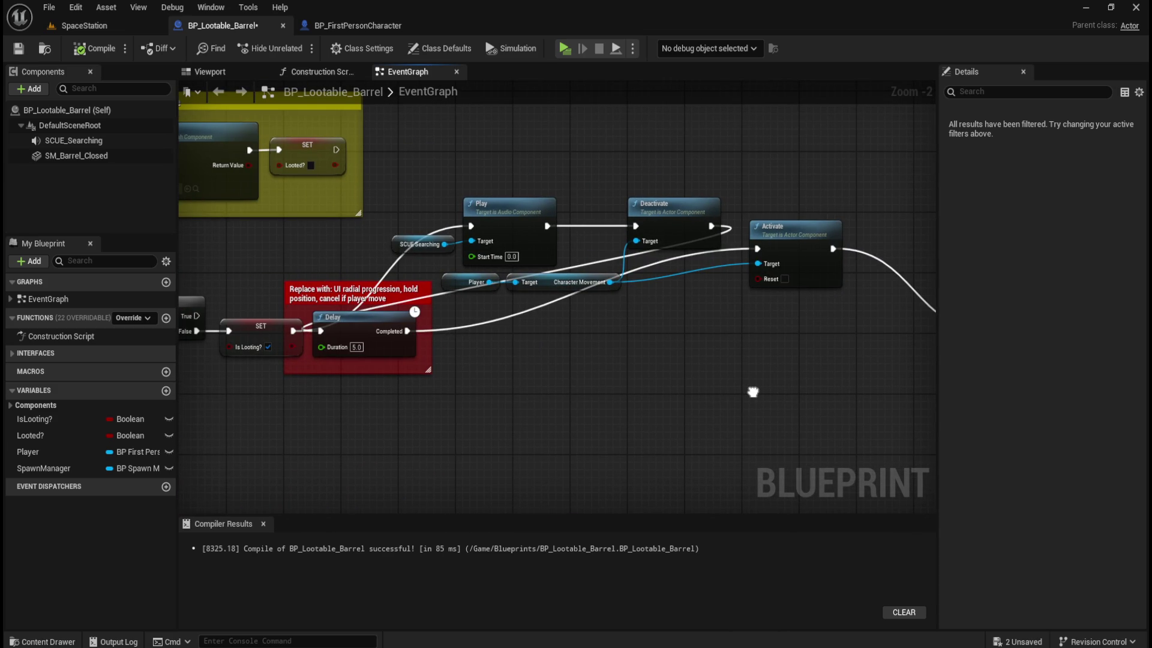
{"action": "left_click", "coordinate": [390, 359]}
- Place the Delay comment box between Deactivate and Activate, with Activate in the main line
{"action": "left_click", "coordinate": [338, 290]}
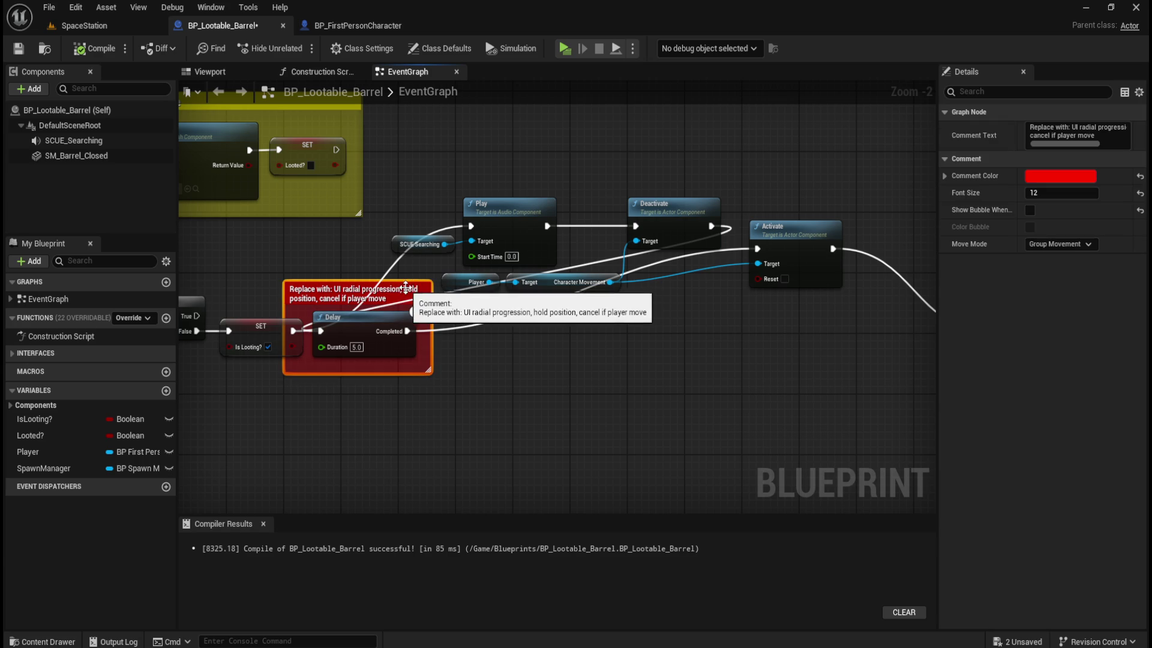
{"action": "left_click_drag", "start_coordinate": [410, 345], "coordinate": [675, 345]}
{"action": "left_click_drag", "start_coordinate": [765, 372], "coordinate": [397, 365]}
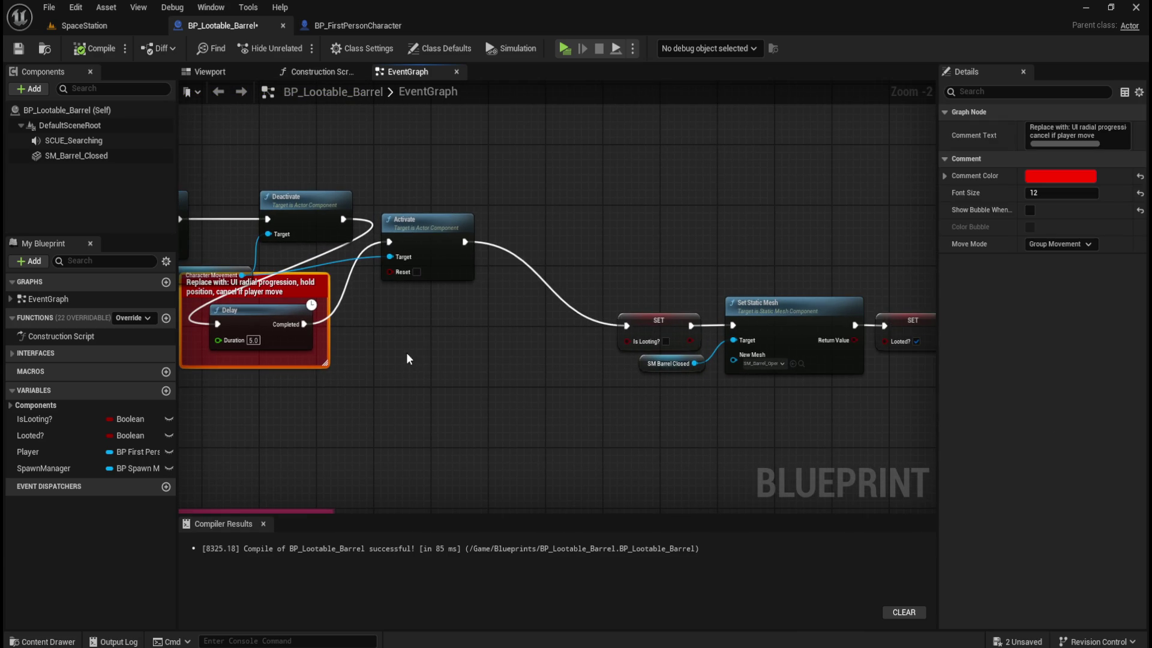
{"action": "mouse_move", "coordinate": [440, 238]}
{"action": "left_mouse_down"}
{"action": "mouse_move", "coordinate": [440, 313]}
{"action": "mouse_move", "coordinate": [569, 316]}
{"action": "left_mouse_up"}
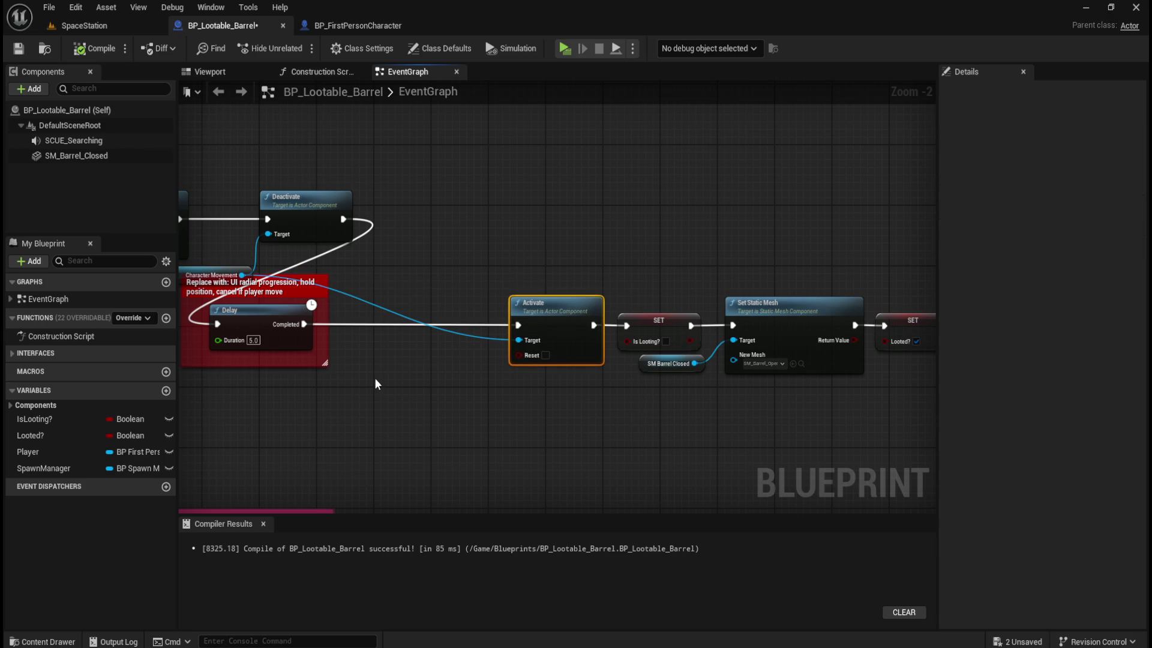
{"action": "left_click", "coordinate": [316, 277]}
{"action": "left_click_drag", "start_coordinate": [264, 283], "coordinate": [429, 283]}
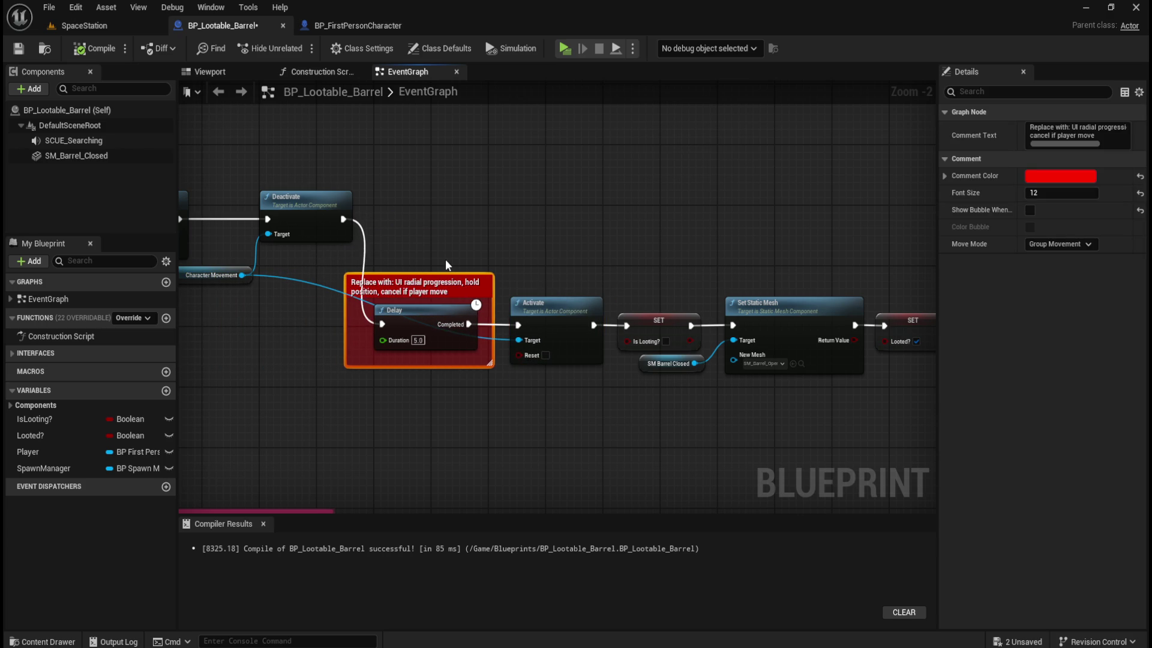
{"action": "left_click", "coordinate": [516, 257]}
- Align the Play, Deactivate and movement nodes with the Delay comment box
{"action": "mouse_move", "coordinate": [516, 257]}
{"action": "left_mouse_down"}
{"action": "mouse_move", "coordinate": [672, 240]}
{"action": "mouse_move", "coordinate": [827, 184]}
{"action": "mouse_move", "coordinate": [818, 232]}
{"action": "mouse_move", "coordinate": [445, 409]}
{"action": "left_mouse_up"}
{"action": "mouse_move", "coordinate": [484, 205]}
{"action": "left_mouse_down"}
{"action": "mouse_move", "coordinate": [678, 268]}
{"action": "mouse_move", "coordinate": [728, 252]}
{"action": "mouse_move", "coordinate": [689, 320]}
{"action": "mouse_move", "coordinate": [653, 326]}
{"action": "left_mouse_up"}
{"action": "left_click", "coordinate": [660, 262]}
{"action": "left_click_drag", "start_coordinate": [690, 270], "coordinate": [384, 212]}
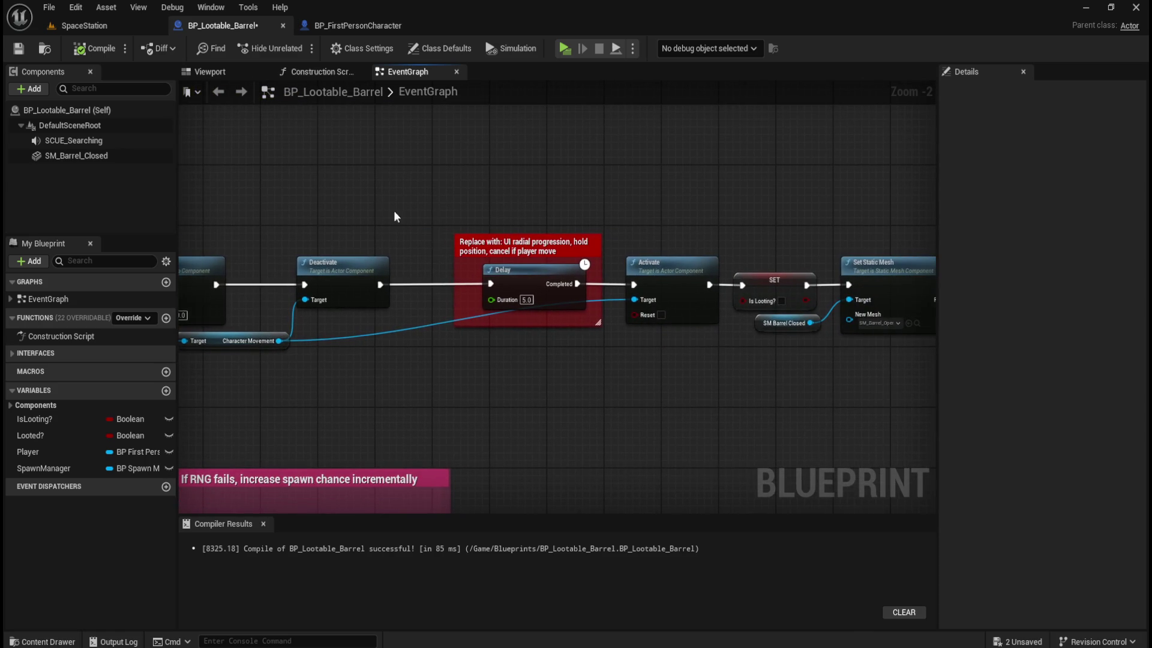
{"action": "left_click_drag", "start_coordinate": [448, 186], "coordinate": [576, 300]}
{"action": "left_click", "coordinate": [623, 238]}
{"action": "left_click_drag", "start_coordinate": [586, 241], "coordinate": [549, 240]}
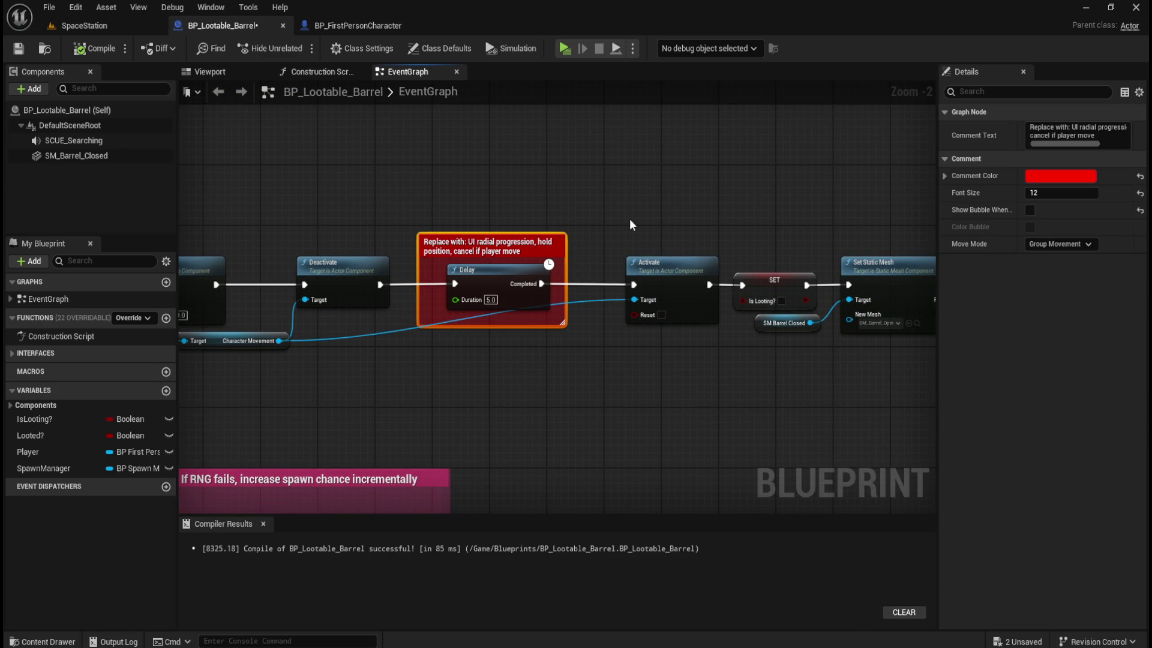
{"action": "left_click", "coordinate": [630, 222]}
- Add a reroute point so the Character Movement wire runs straight into Activate
{"action": "double_click", "coordinate": [599, 300]}
{"action": "left_click_drag", "start_coordinate": [599, 301], "coordinate": [597, 350]}
{"action": "mouse_move", "coordinate": [225, 386]}
{"action": "left_mouse_down"}
{"action": "mouse_move", "coordinate": [700, 327]}
{"action": "mouse_move", "coordinate": [419, 375]}
{"action": "mouse_move", "coordinate": [264, 365]}
{"action": "left_mouse_up"}
{"action": "left_click", "coordinate": [663, 376]}
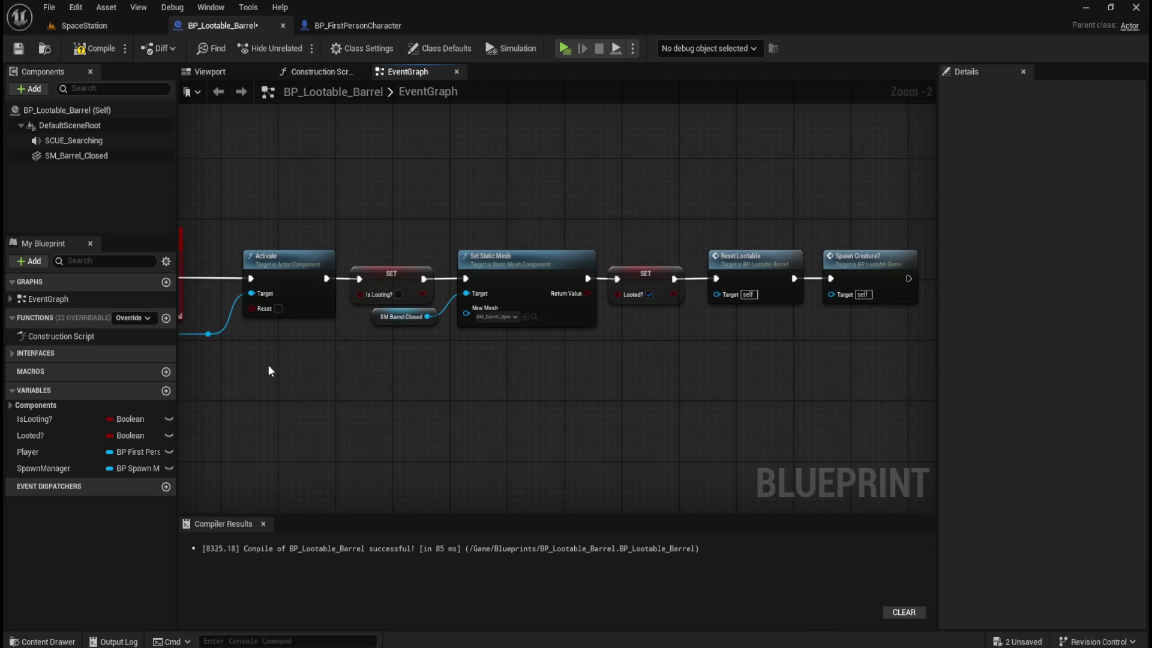
- Shift the chain from the reroute to Set Static Mesh left, then compile and save
{"action": "scroll", "coordinate": [746, 229], "scroll_direction": "down", "scroll_amount": 2}
{"action": "left_click_drag", "start_coordinate": [835, 198], "coordinate": [231, 397]}
{"action": "scroll", "coordinate": [558, 380], "scroll_direction": "up", "scroll_amount": 3}
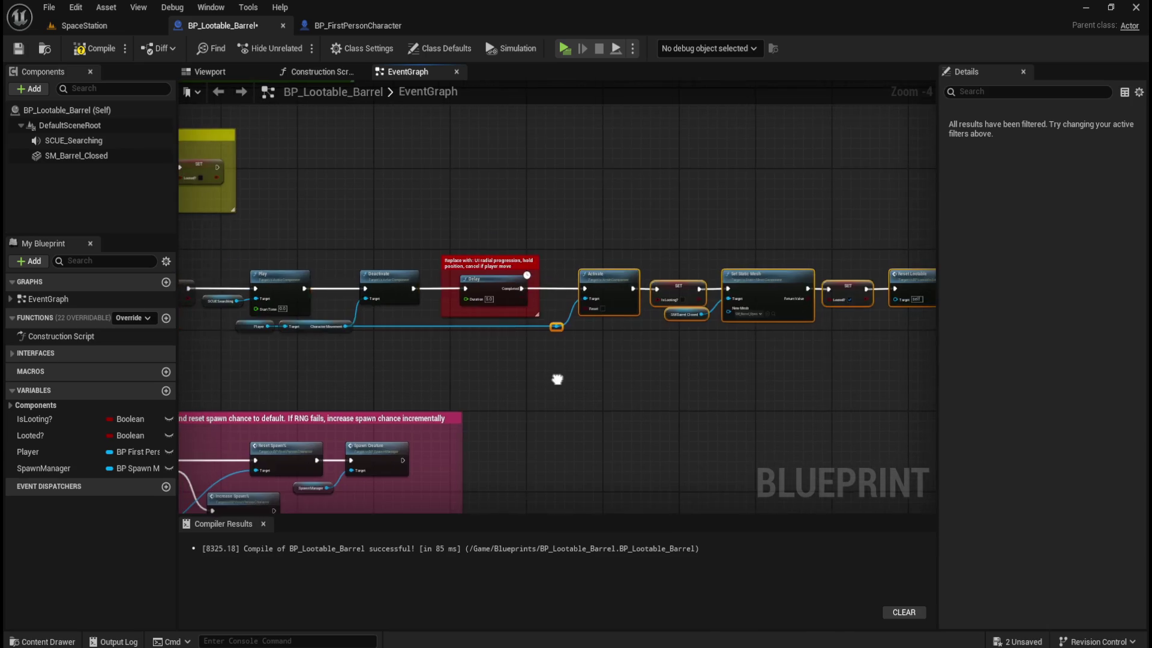
{"action": "key", "text": "Left"}
{"action": "key", "text": "Left"}
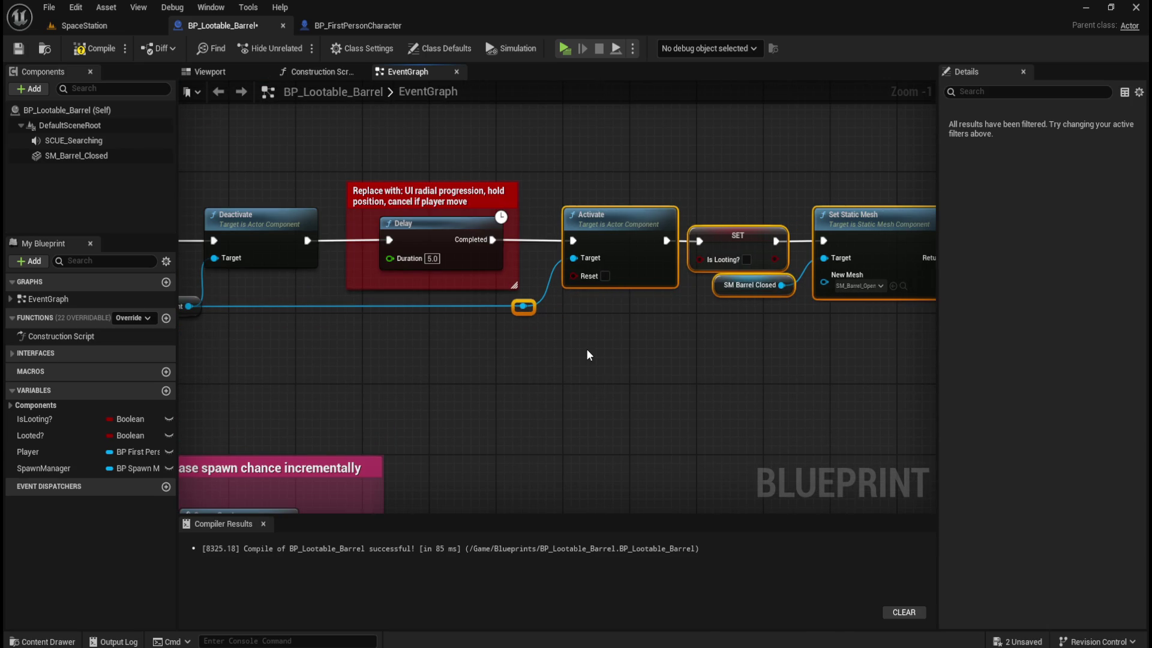
{"action": "left_click", "coordinate": [585, 348]}
{"action": "scroll", "coordinate": [594, 349], "scroll_direction": "down", "scroll_amount": 3}
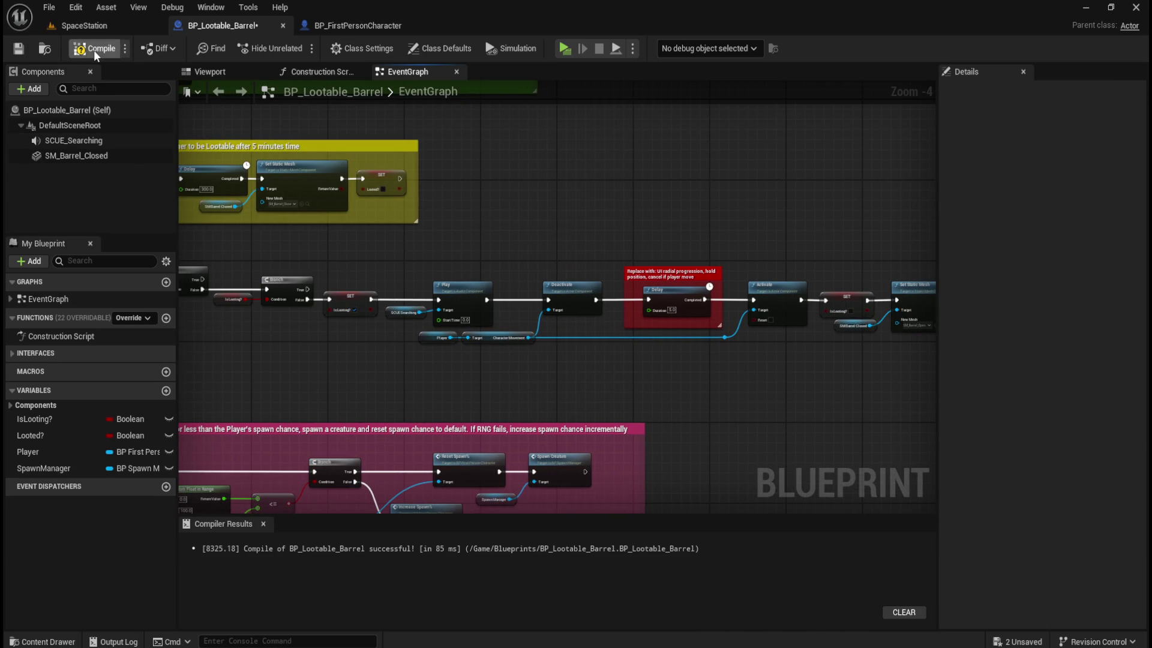
{"action": "left_click", "coordinate": [16, 53]}
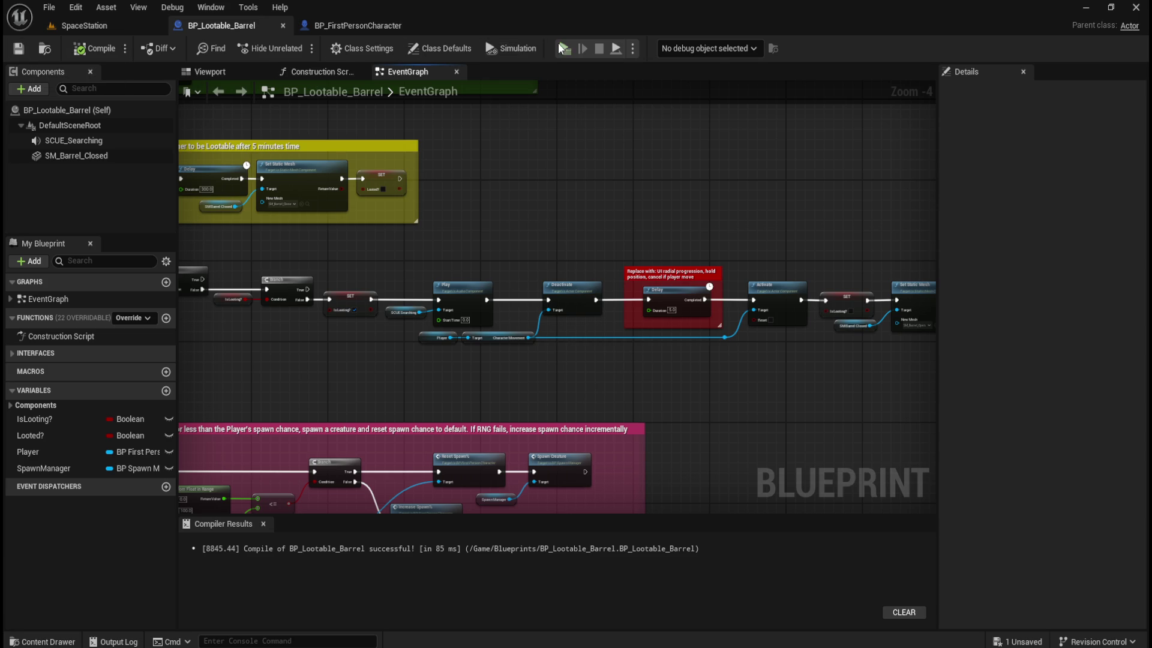
- Playtest the barrel changes in a standalone preview, then return to the SpaceStation editor
{"action": "scroll", "coordinate": [545, 284], "scroll_direction": "up", "scroll_amount": 5}
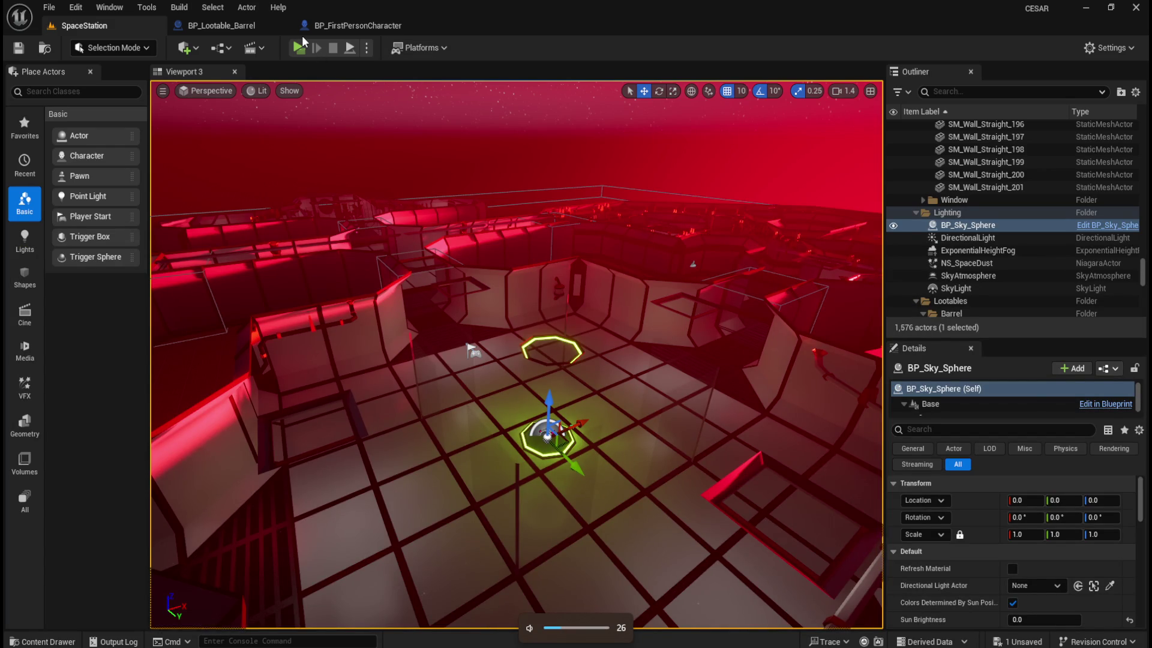
{"action": "left_click", "coordinate": [297, 49]}
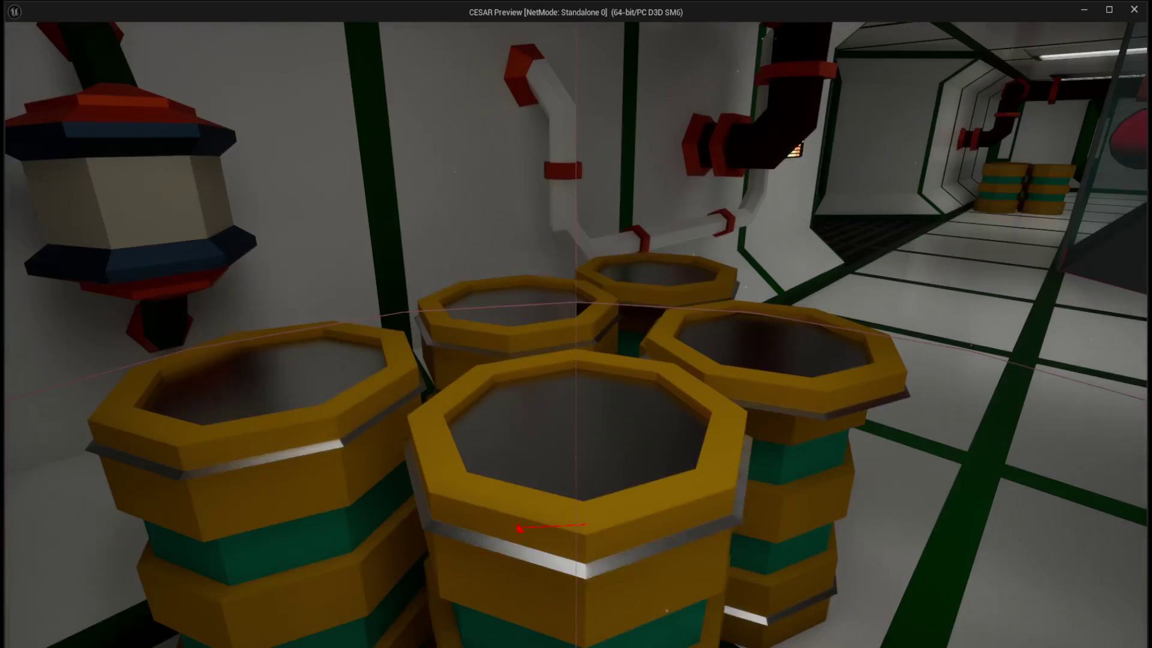
{"action": "key", "text": "Escape"}
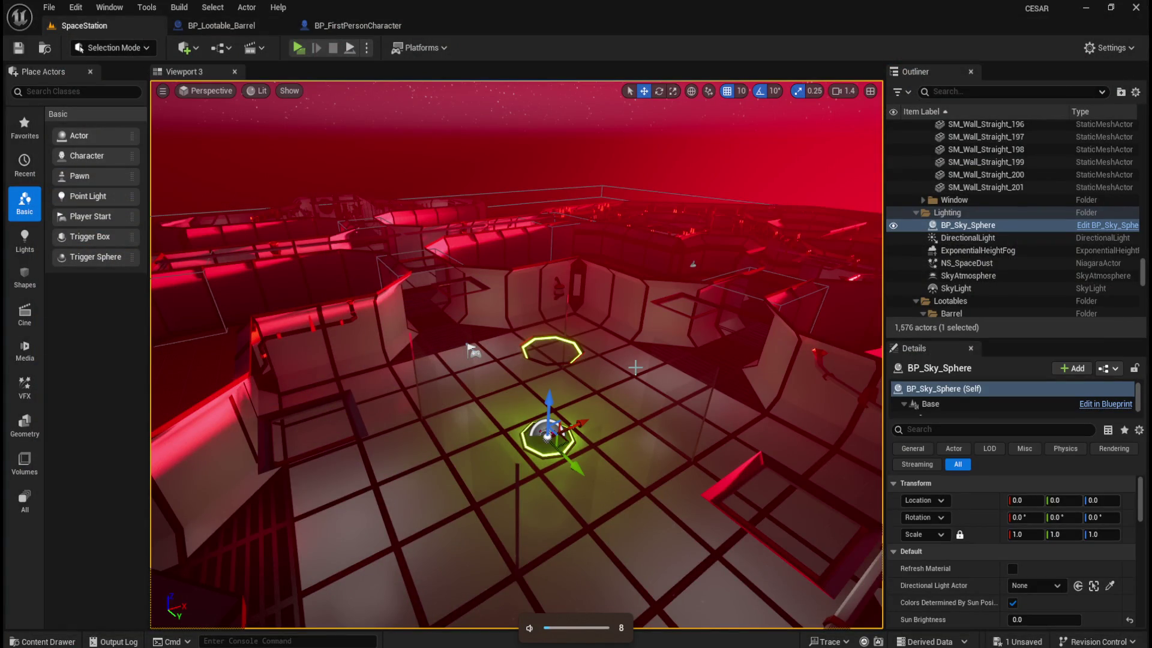
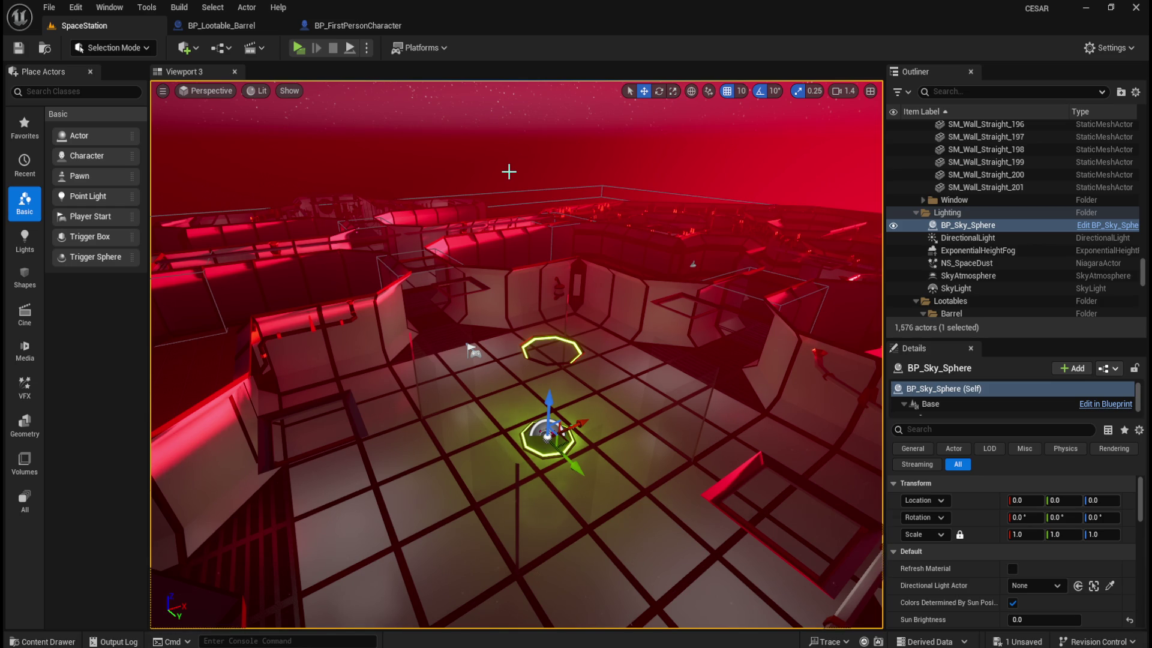
- Browse the Level and Content folders in the Content Drawer, then show BP_FirstPersonCharacter's EventGraph
{"action": "key", "text": "ctrl+space"}
{"action": "double_click", "coordinate": [488, 471]}
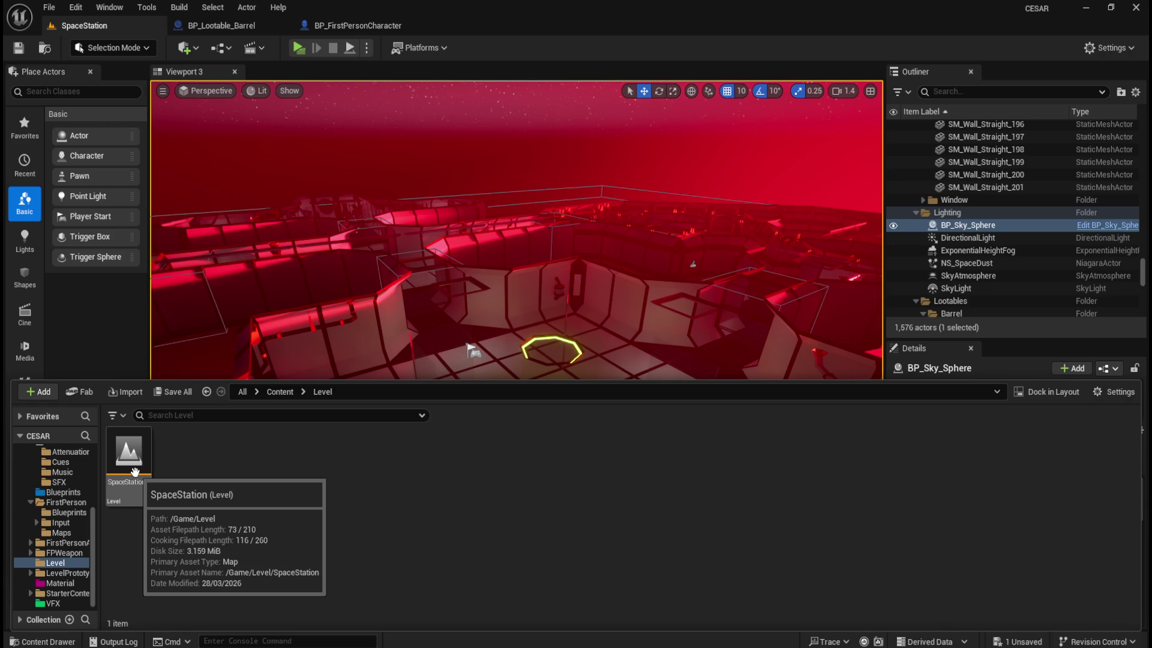
{"action": "left_click", "coordinate": [286, 392]}
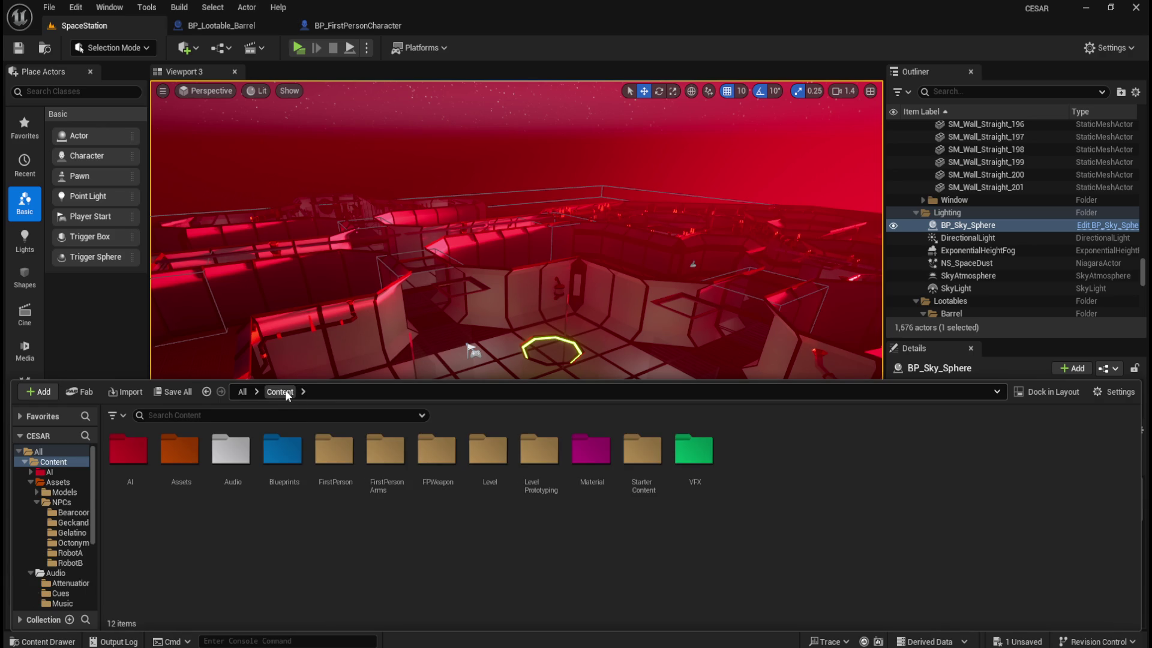
{"action": "left_click", "coordinate": [473, 326]}
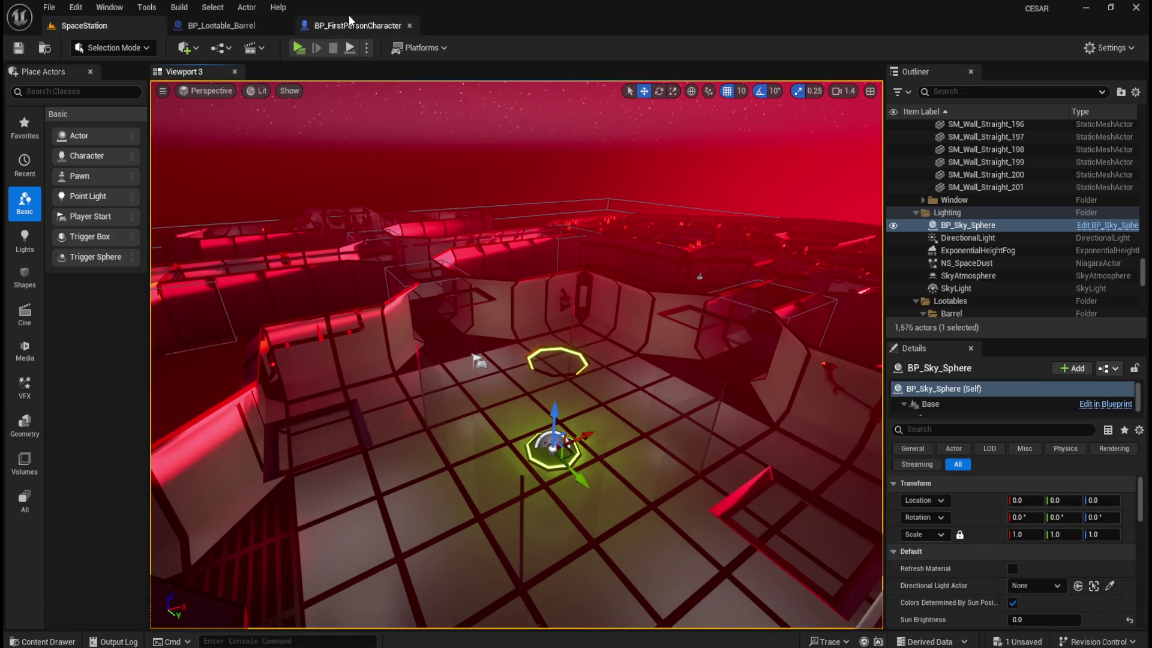
{"action": "left_click", "coordinate": [350, 22]}
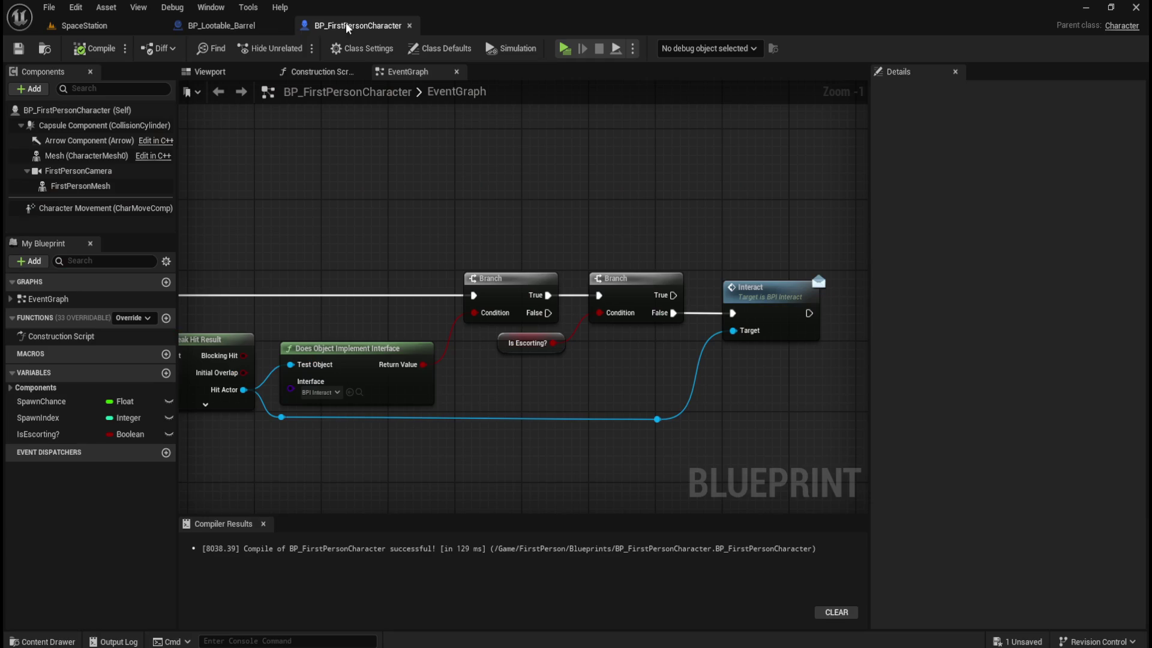
- In BP_Lootable_Barrel, trim the red Delay comment's title to 'Replace with: UI radial progression'
{"action": "left_click", "coordinate": [232, 27]}
{"action": "scroll", "coordinate": [527, 242], "scroll_direction": "down", "scroll_amount": 1}
{"action": "scroll", "coordinate": [509, 226], "scroll_direction": "down", "scroll_amount": 2}
{"action": "scroll", "coordinate": [514, 226], "scroll_direction": "up", "scroll_amount": 2}
{"action": "left_click_drag", "start_coordinate": [539, 228], "coordinate": [368, 255]}
{"action": "left_click", "coordinate": [605, 294]}
{"action": "left_click", "coordinate": [604, 294]}
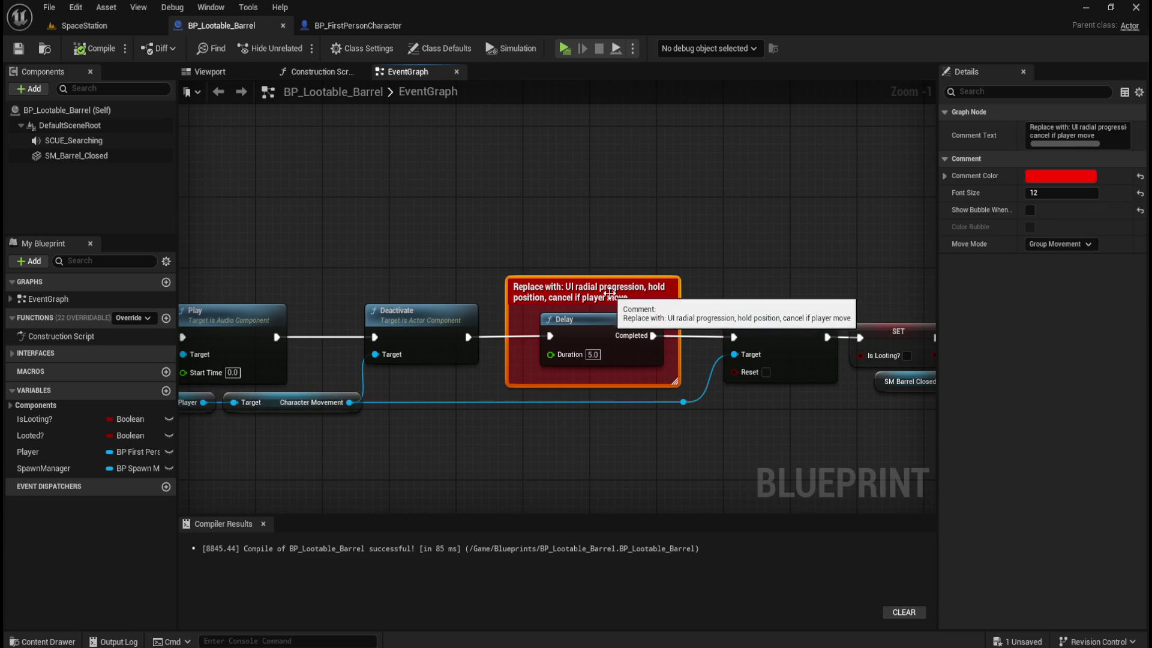
{"action": "key", "text": "End"}
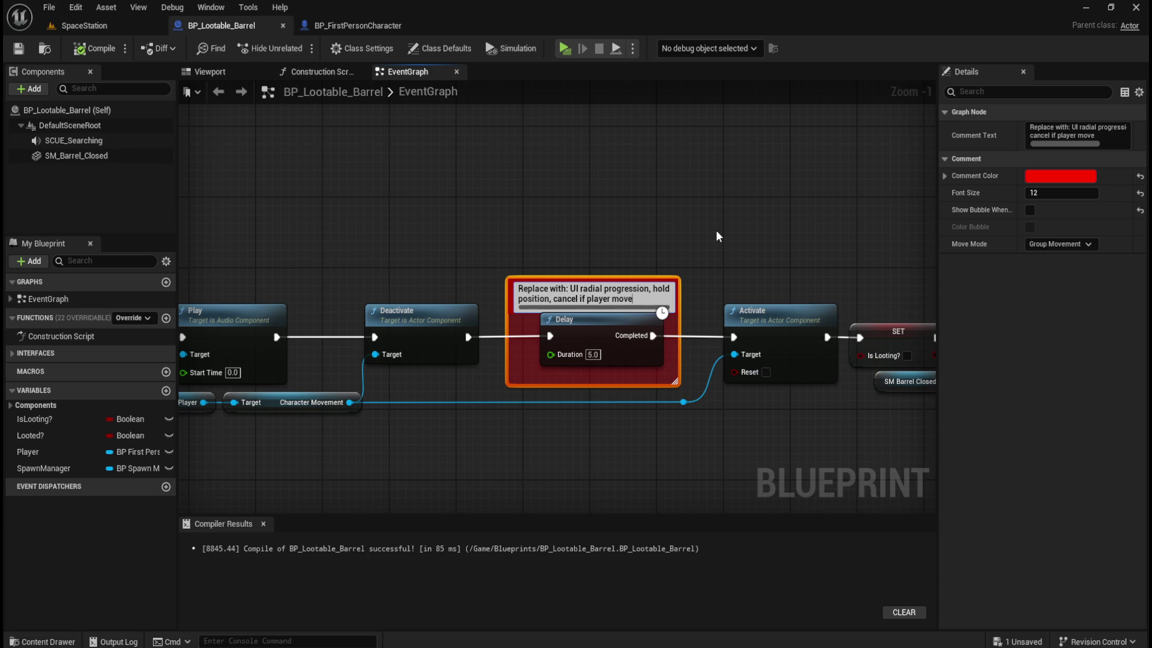
{"action": "key", "text": "BackSpace"}
{"action": "key", "text": "BackSpace"}
{"action": "key", "text": "BackSpace"}
{"action": "key", "text": "BackSpace"}
{"action": "key", "text": "BackSpace"}
{"action": "key", "text": "BackSpace"}
{"action": "key", "text": "BackSpace"}
{"action": "key", "text": "BackSpace"}
{"action": "key", "text": "BackSpace"}
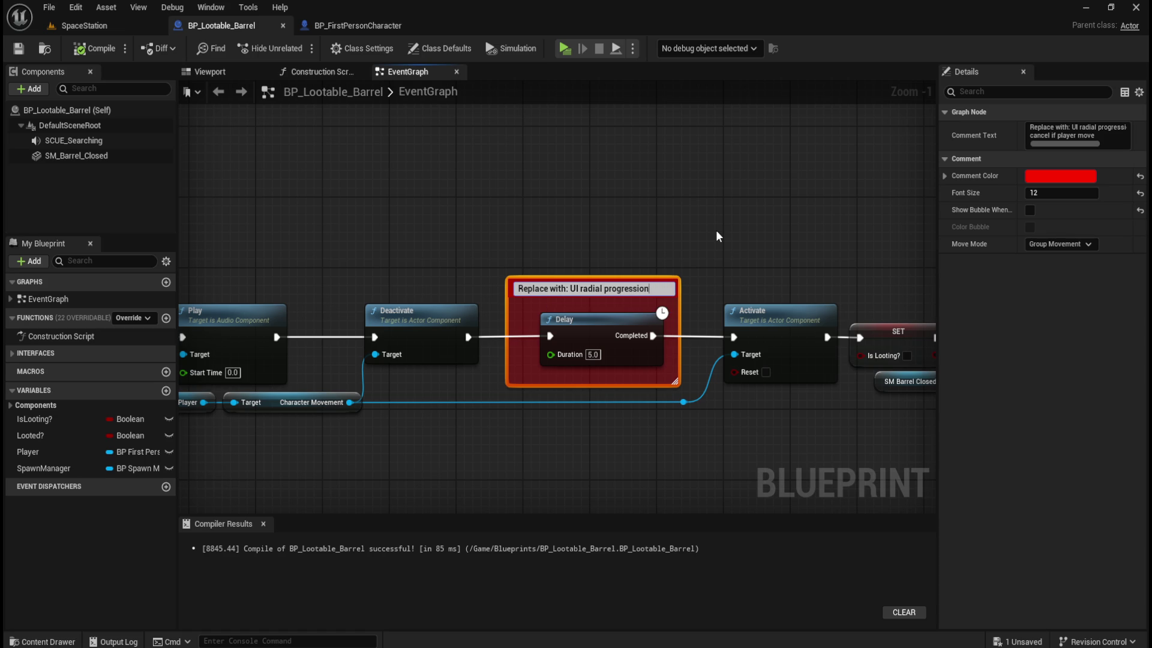
{"action": "left_click", "coordinate": [715, 229]}
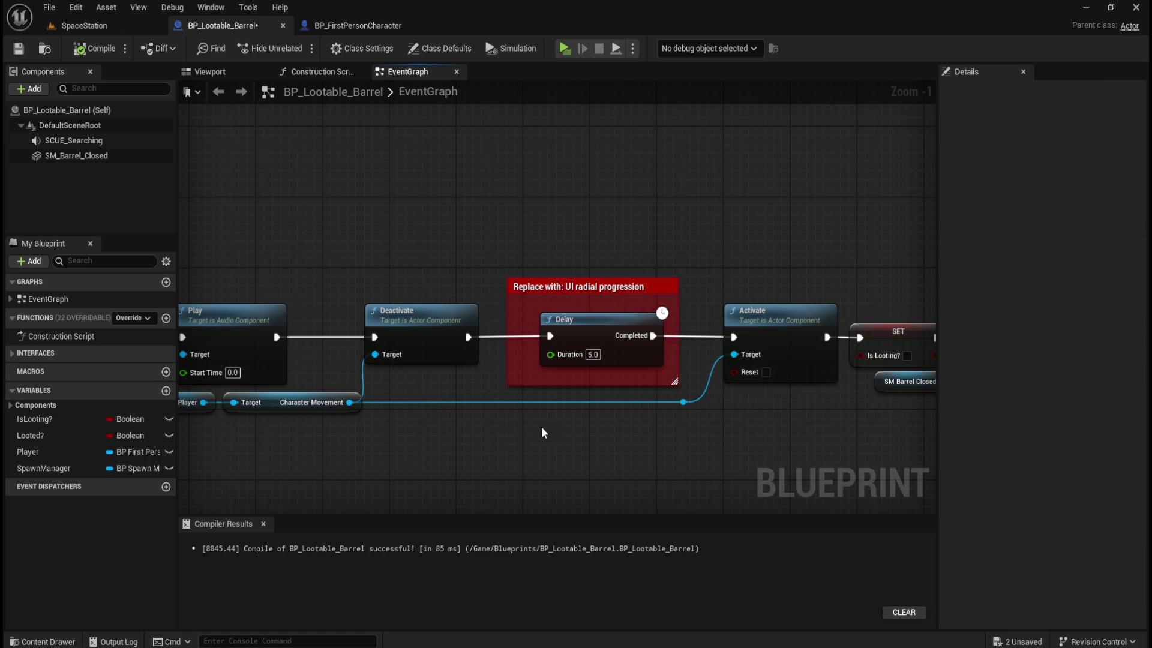
{"action": "scroll", "coordinate": [541, 426], "scroll_direction": "down", "scroll_amount": 5}
{"action": "scroll", "coordinate": [541, 427], "scroll_direction": "up", "scroll_amount": 4}
- Inspect the barrel's Play, SCUE Searching, Player and Character Movement nodes
{"action": "scroll", "coordinate": [542, 427], "scroll_direction": "down", "scroll_amount": 2}
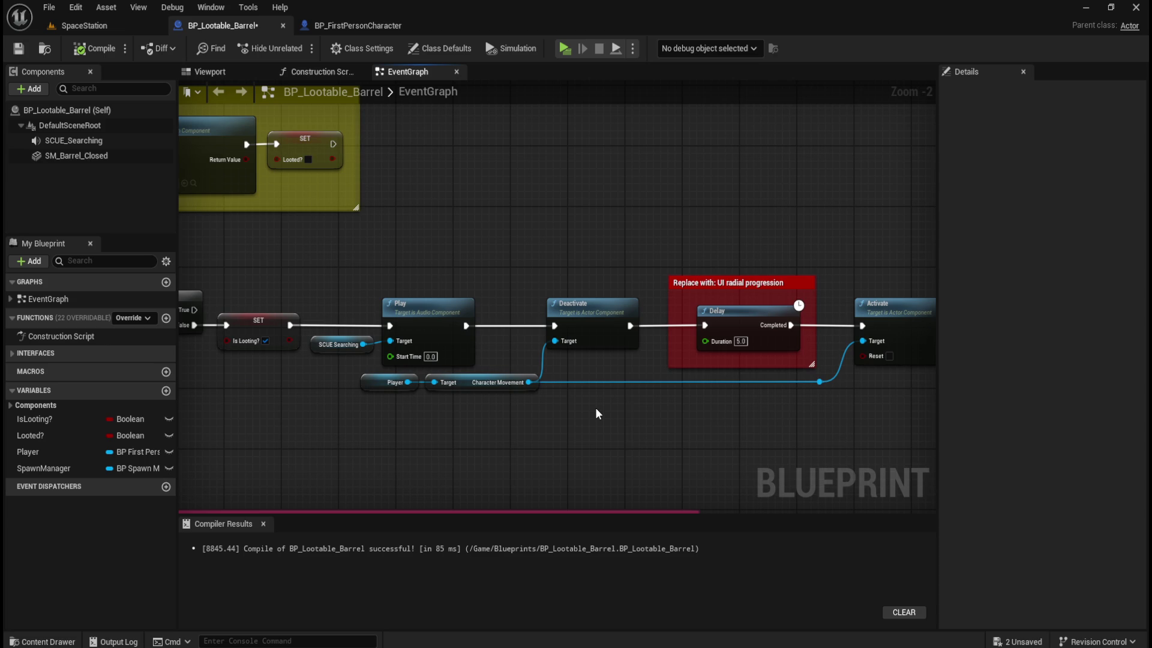
{"action": "scroll", "coordinate": [596, 413], "scroll_direction": "up", "scroll_amount": 1}
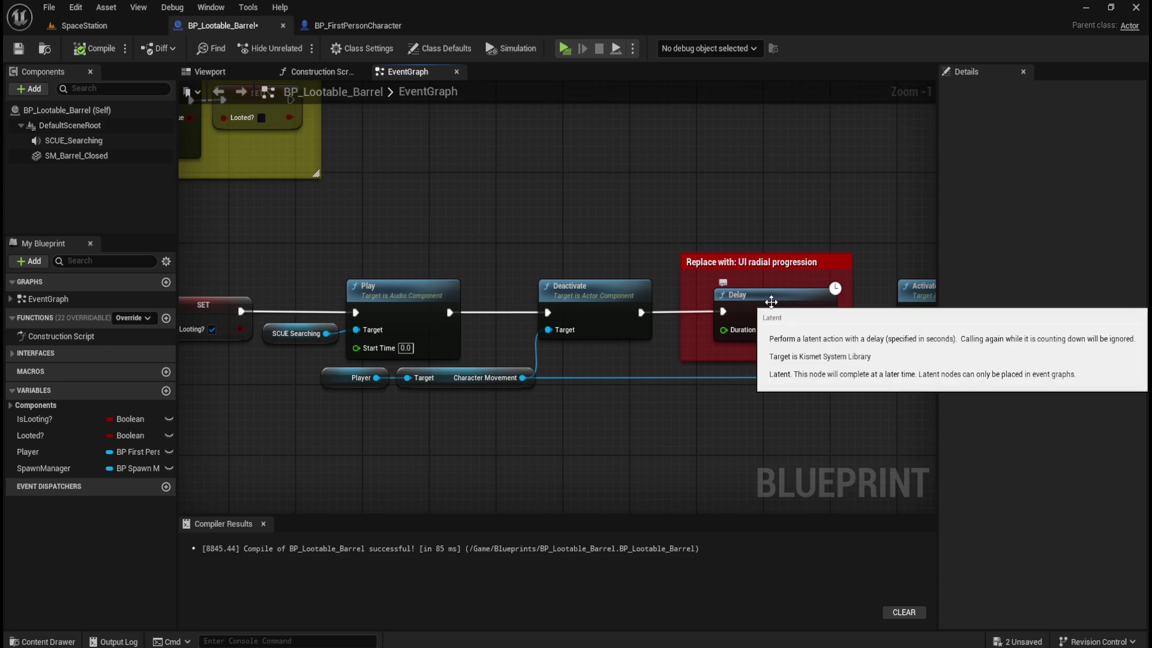
{"action": "left_click_drag", "start_coordinate": [767, 428], "coordinate": [534, 397]}
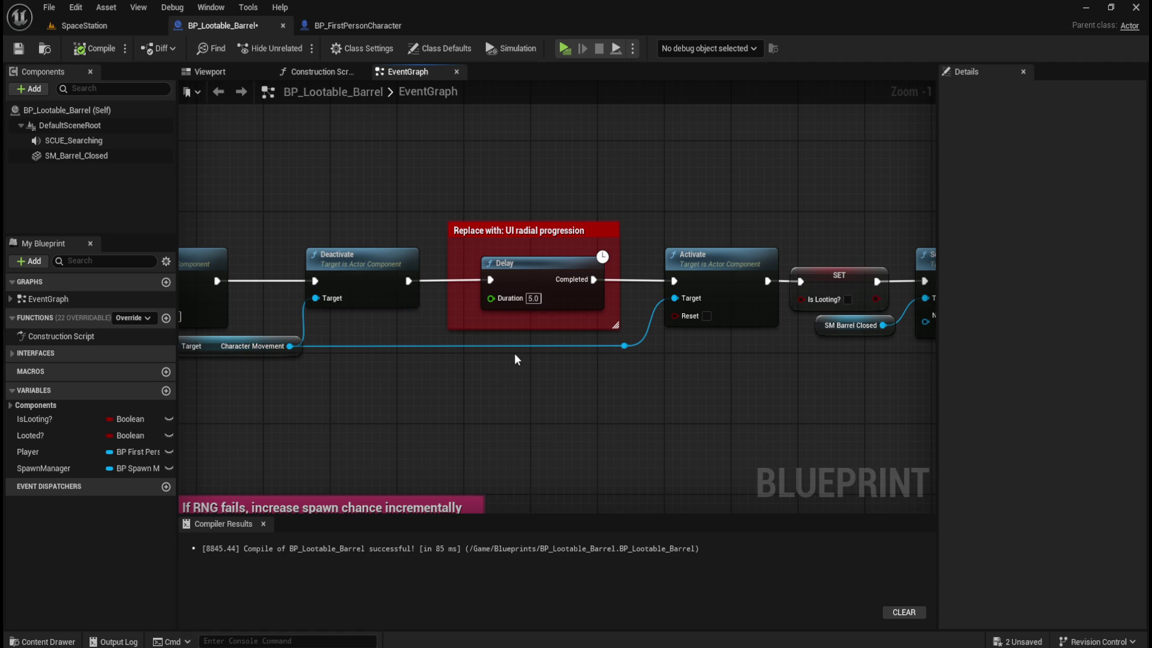
{"action": "mouse_move", "coordinate": [418, 422]}
{"action": "left_mouse_down"}
{"action": "mouse_move", "coordinate": [630, 416]}
{"action": "mouse_move", "coordinate": [617, 419]}
{"action": "mouse_move", "coordinate": [507, 423]}
{"action": "mouse_move", "coordinate": [674, 402]}
{"action": "mouse_move", "coordinate": [550, 404]}
{"action": "mouse_move", "coordinate": [434, 376]}
{"action": "mouse_move", "coordinate": [474, 413]}
{"action": "mouse_move", "coordinate": [380, 429]}
{"action": "mouse_move", "coordinate": [740, 416]}
{"action": "mouse_move", "coordinate": [704, 427]}
{"action": "mouse_move", "coordinate": [753, 448]}
{"action": "mouse_move", "coordinate": [569, 448]}
{"action": "mouse_move", "coordinate": [800, 455]}
{"action": "mouse_move", "coordinate": [657, 413]}
{"action": "mouse_move", "coordinate": [745, 393]}
{"action": "mouse_move", "coordinate": [491, 283]}
{"action": "left_mouse_up"}
{"action": "scroll", "coordinate": [568, 447], "scroll_direction": "down", "scroll_amount": 2}
{"action": "mouse_move", "coordinate": [529, 234]}
{"action": "left_mouse_down"}
{"action": "mouse_move", "coordinate": [648, 303]}
{"action": "mouse_move", "coordinate": [351, 298]}
{"action": "left_mouse_up"}
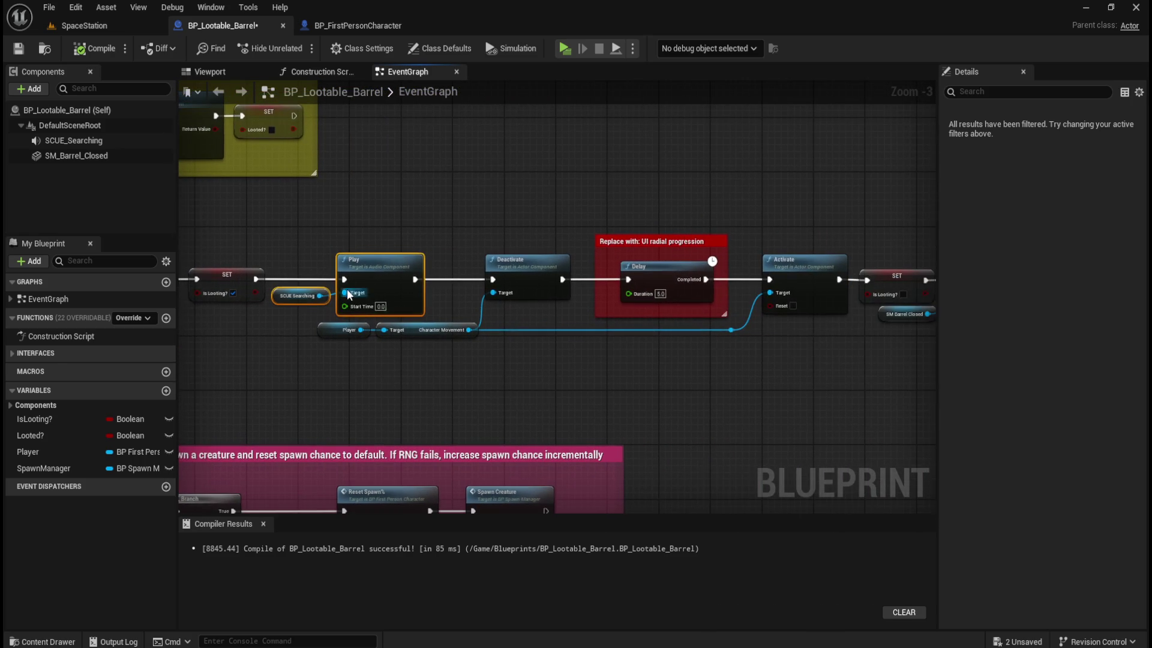
{"action": "scroll", "coordinate": [389, 375], "scroll_direction": "up", "scroll_amount": 3}
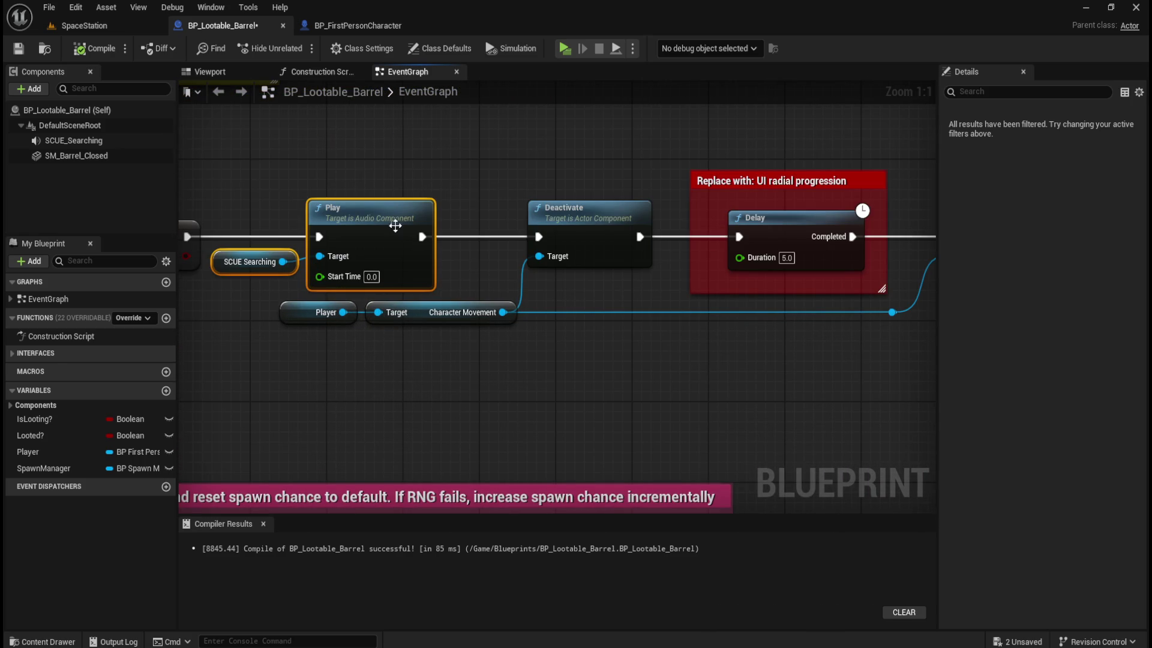
{"action": "left_click_drag", "start_coordinate": [549, 166], "coordinate": [612, 216]}
{"action": "mouse_move", "coordinate": [298, 351]}
{"action": "left_mouse_down"}
{"action": "mouse_move", "coordinate": [425, 329]}
{"action": "mouse_move", "coordinate": [454, 312]}
{"action": "left_mouse_up"}
{"action": "left_click", "coordinate": [764, 369]}
{"action": "left_click_drag", "start_coordinate": [763, 369], "coordinate": [661, 391]}
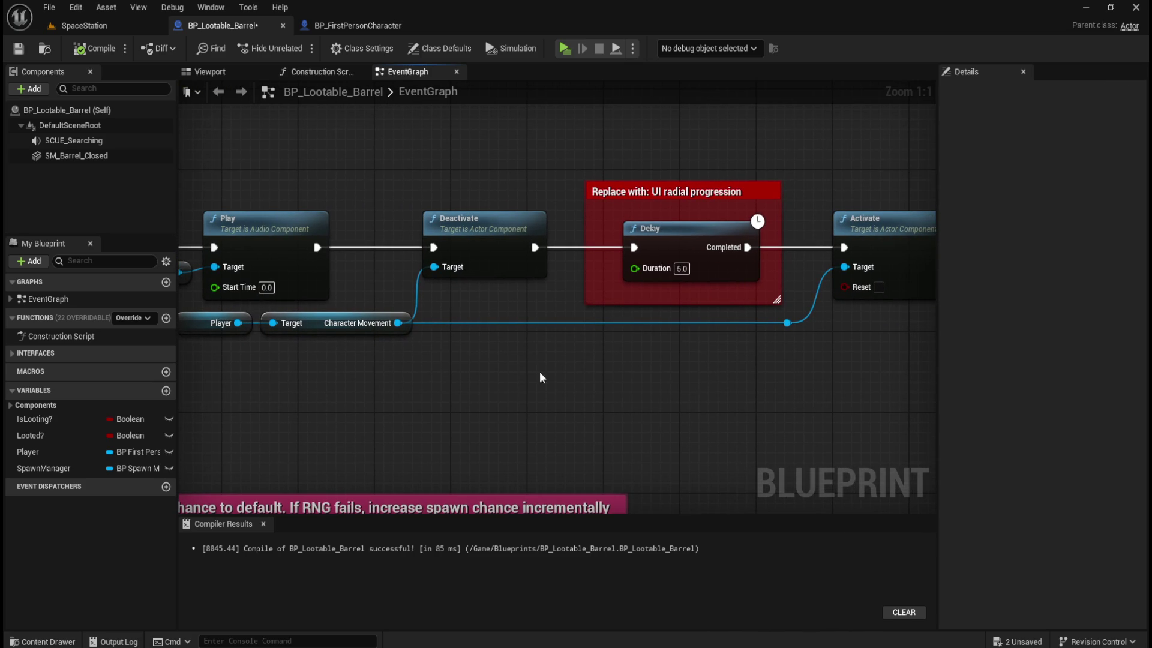
{"action": "left_click_drag", "start_coordinate": [595, 374], "coordinate": [469, 404]}
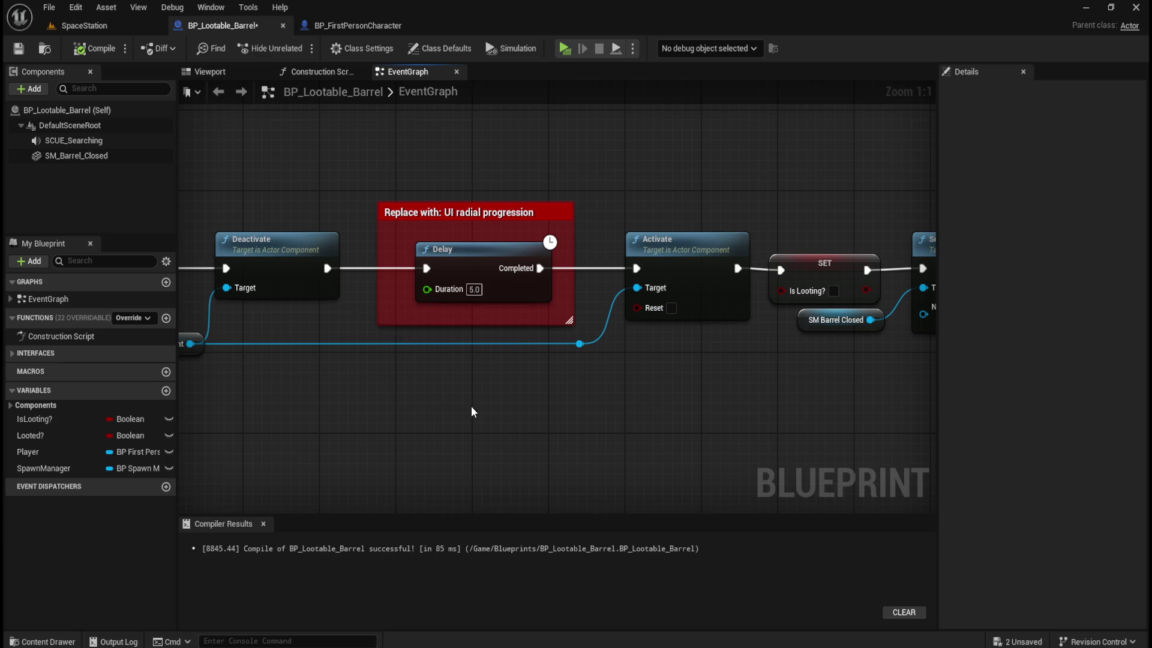
- Inspect the red radial-progression comment with its Delay node, plus the Activate node
{"action": "mouse_move", "coordinate": [359, 144]}
{"action": "left_mouse_down"}
{"action": "mouse_move", "coordinate": [603, 338]}
{"action": "mouse_move", "coordinate": [589, 330]}
{"action": "left_mouse_up"}
{"action": "left_click", "coordinate": [696, 382]}
{"action": "left_click_drag", "start_coordinate": [358, 387], "coordinate": [678, 503]}
{"action": "scroll", "coordinate": [678, 503], "scroll_direction": "down", "scroll_amount": 4}
{"action": "scroll", "coordinate": [557, 423], "scroll_direction": "up", "scroll_amount": 1}
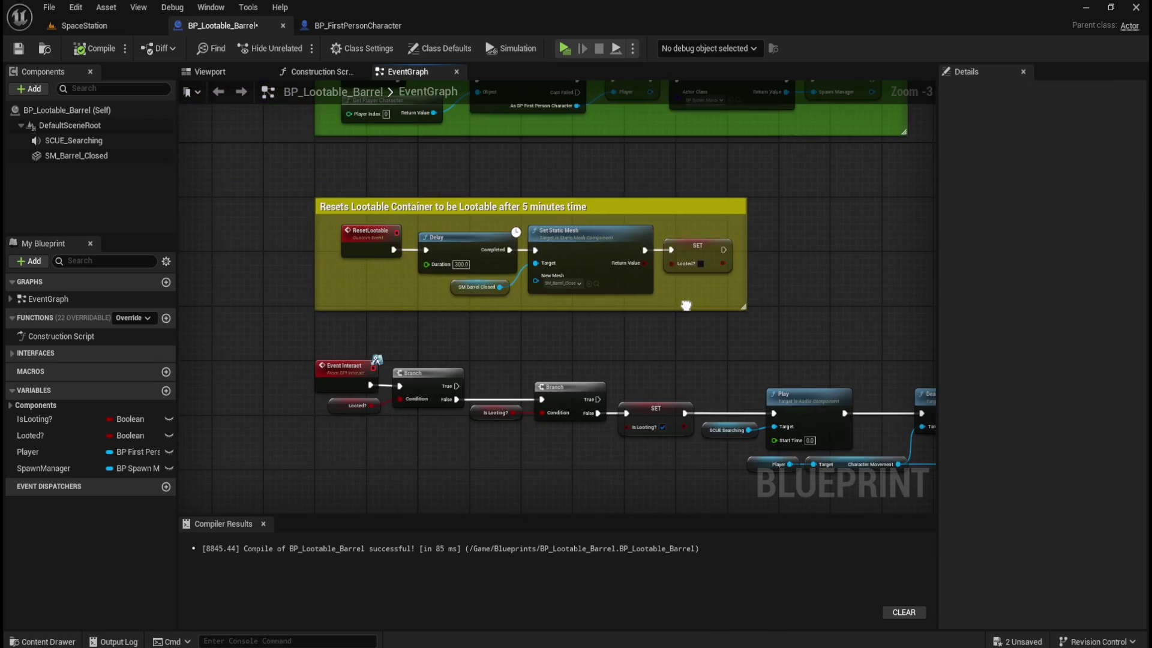
{"action": "mouse_move", "coordinate": [673, 301]}
{"action": "left_mouse_down"}
{"action": "mouse_move", "coordinate": [742, 363]}
{"action": "mouse_move", "coordinate": [514, 360]}
{"action": "left_mouse_up"}
{"action": "scroll", "coordinate": [514, 360], "scroll_direction": "up", "scroll_amount": 3}
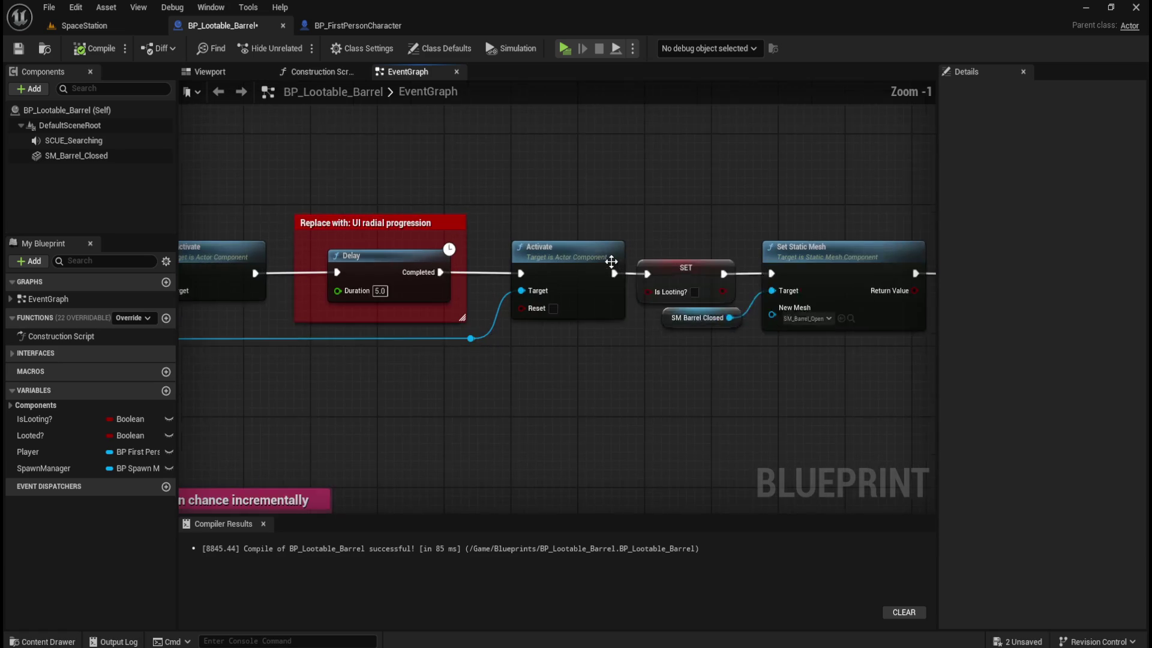
{"action": "left_click_drag", "start_coordinate": [494, 174], "coordinate": [629, 344]}
{"action": "left_click", "coordinate": [522, 298]}
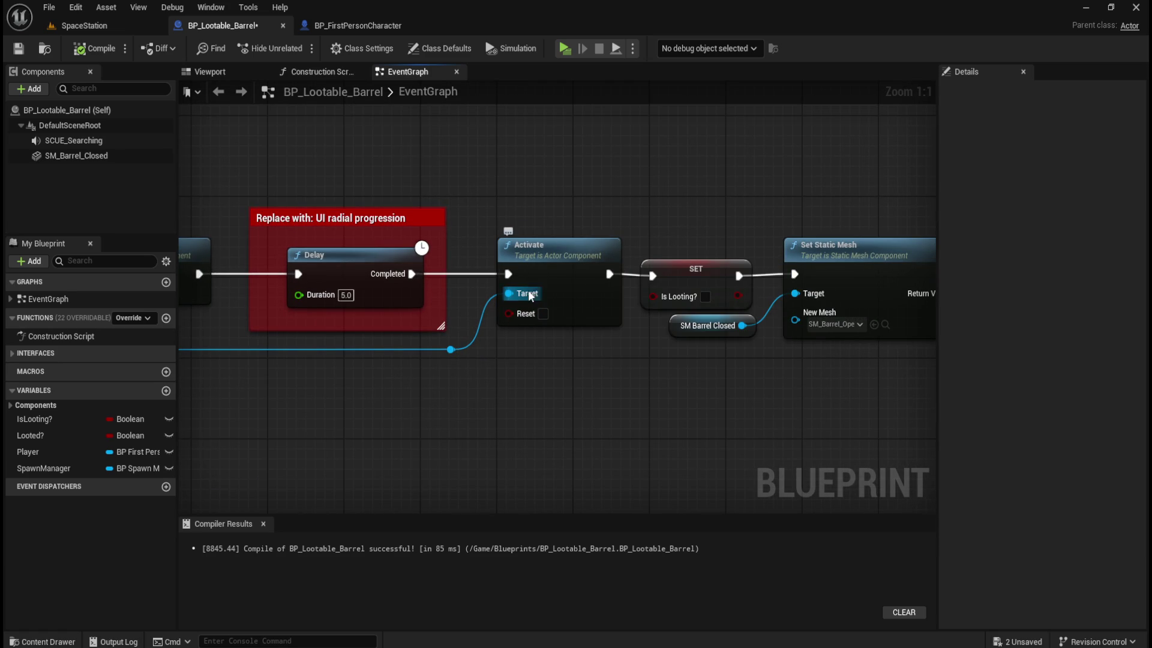
- Review the Deactivate, Set Static Mesh reset and Spawn Creature nodes, then return to BP_FirstPersonCharacter
{"action": "mouse_move", "coordinate": [586, 242]}
{"action": "left_mouse_down"}
{"action": "mouse_move", "coordinate": [522, 386]}
{"action": "mouse_move", "coordinate": [621, 383]}
{"action": "left_mouse_up"}
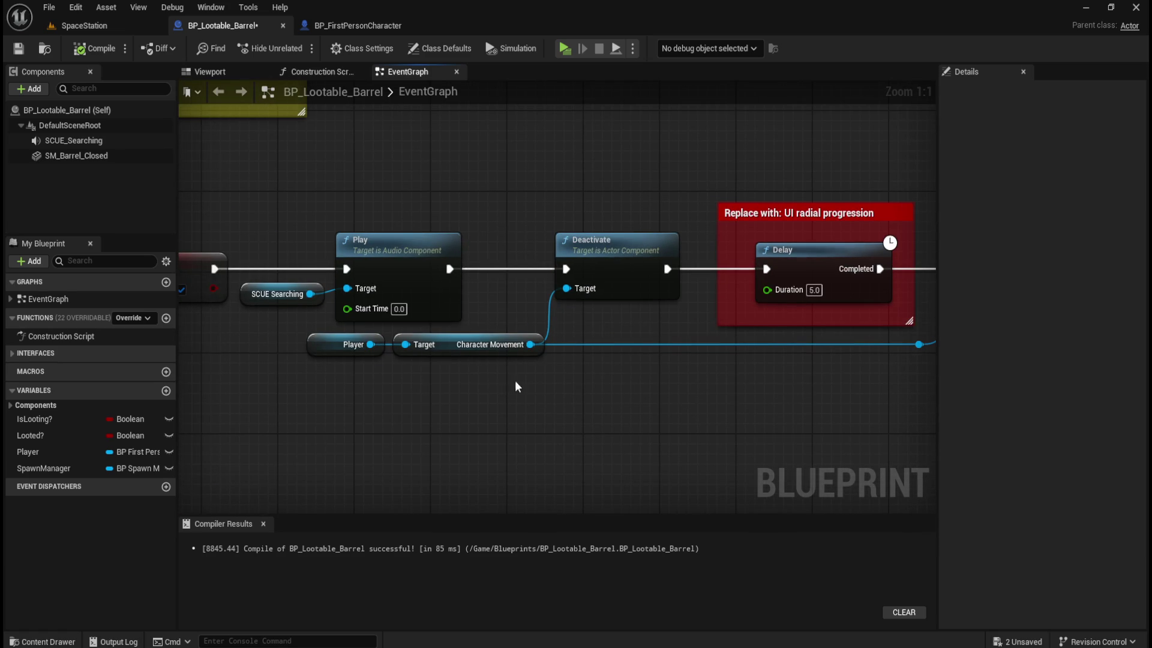
{"action": "mouse_move", "coordinate": [467, 337]}
{"action": "left_mouse_down"}
{"action": "mouse_move", "coordinate": [459, 416]}
{"action": "mouse_move", "coordinate": [353, 414]}
{"action": "left_mouse_up"}
{"action": "left_click_drag", "start_coordinate": [550, 404], "coordinate": [429, 352]}
{"action": "left_click_drag", "start_coordinate": [578, 420], "coordinate": [282, 419]}
{"action": "scroll", "coordinate": [321, 378], "scroll_direction": "down", "scroll_amount": 2}
{"action": "mouse_move", "coordinate": [322, 378]}
{"action": "left_mouse_down"}
{"action": "mouse_move", "coordinate": [488, 380]}
{"action": "mouse_move", "coordinate": [444, 347]}
{"action": "mouse_move", "coordinate": [471, 334]}
{"action": "mouse_move", "coordinate": [403, 329]}
{"action": "mouse_move", "coordinate": [391, 338]}
{"action": "mouse_move", "coordinate": [671, 357]}
{"action": "left_mouse_up"}
{"action": "scroll", "coordinate": [471, 207], "scroll_direction": "down", "scroll_amount": 3}
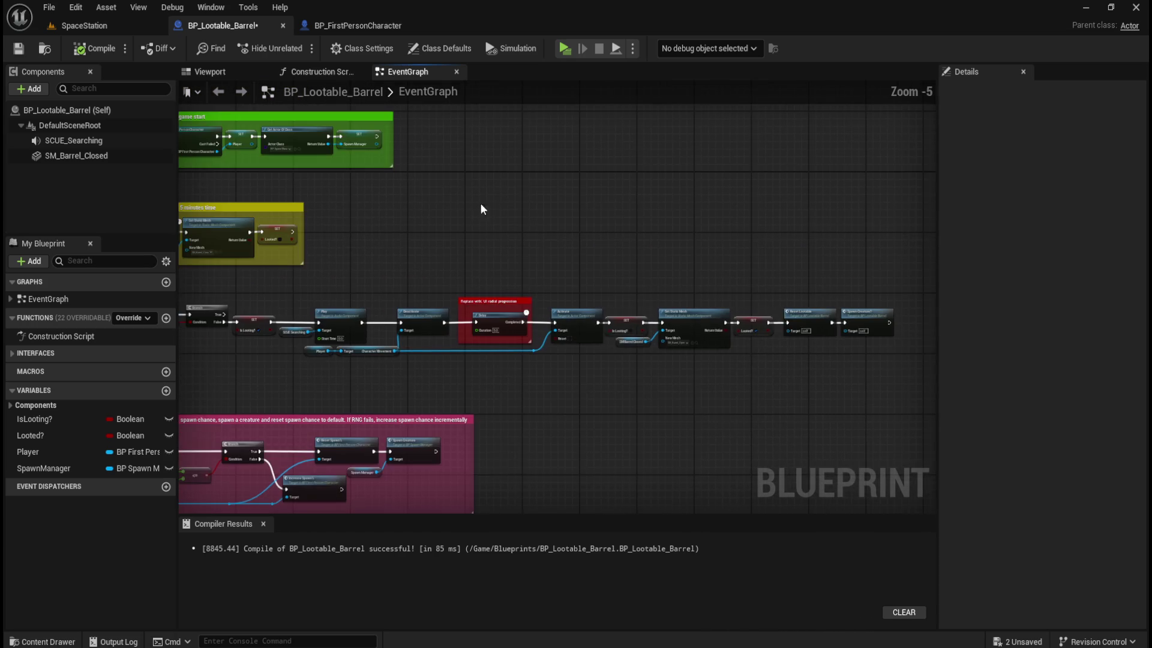
{"action": "left_click", "coordinate": [372, 25]}
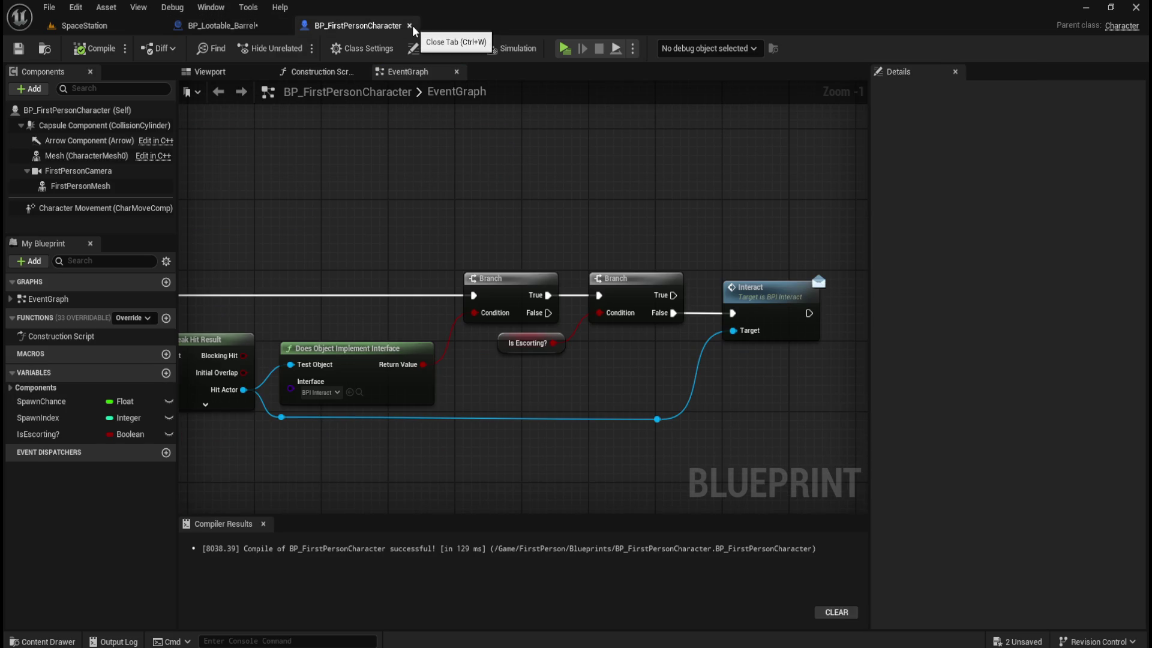
- Close BP_FirstPersonCharacter and save the barrel blueprint
{"action": "left_click", "coordinate": [410, 25]}
{"action": "left_click", "coordinate": [18, 48]}
{"action": "mouse_move", "coordinate": [664, 437]}
{"action": "left_mouse_down"}
{"action": "mouse_move", "coordinate": [663, 411]}
{"action": "mouse_move", "coordinate": [544, 370]}
{"action": "mouse_move", "coordinate": [547, 399]}
{"action": "left_mouse_up"}
{"action": "scroll", "coordinate": [566, 315], "scroll_direction": "up", "scroll_amount": 3}
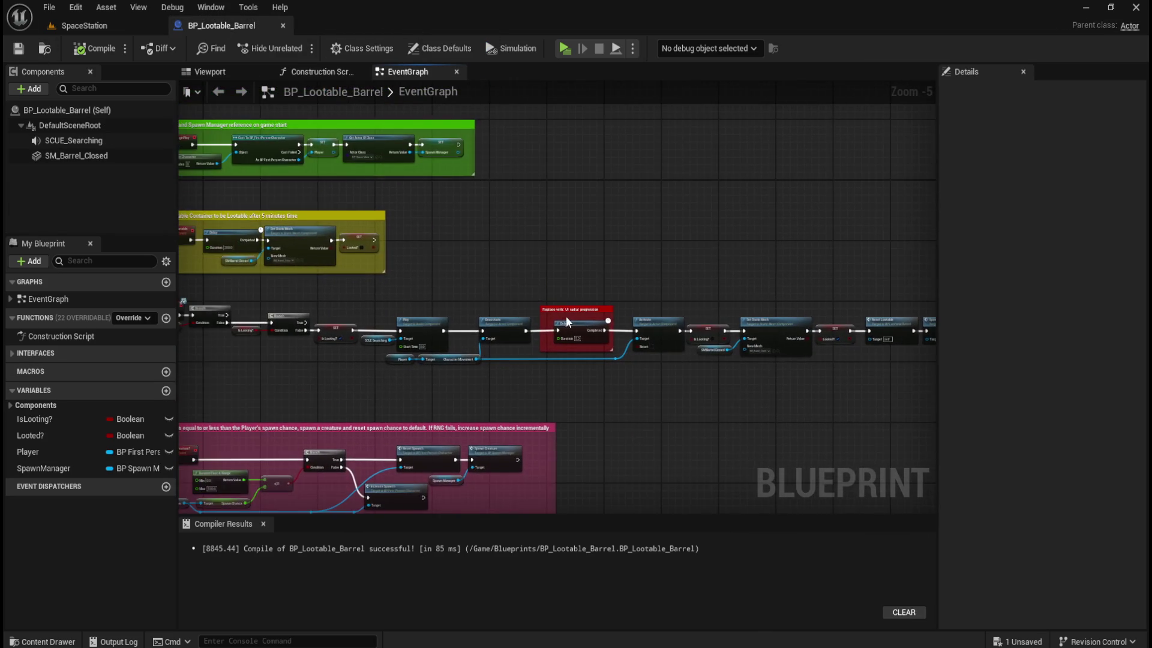
{"action": "left_click_drag", "start_coordinate": [563, 316], "coordinate": [577, 202]}
{"action": "scroll", "coordinate": [577, 202], "scroll_direction": "down", "scroll_amount": 1}
- Open BP_Lootable_Crate from the Blueprints folder, then go back to the barrel tab
{"action": "key", "text": "ctrl+space"}
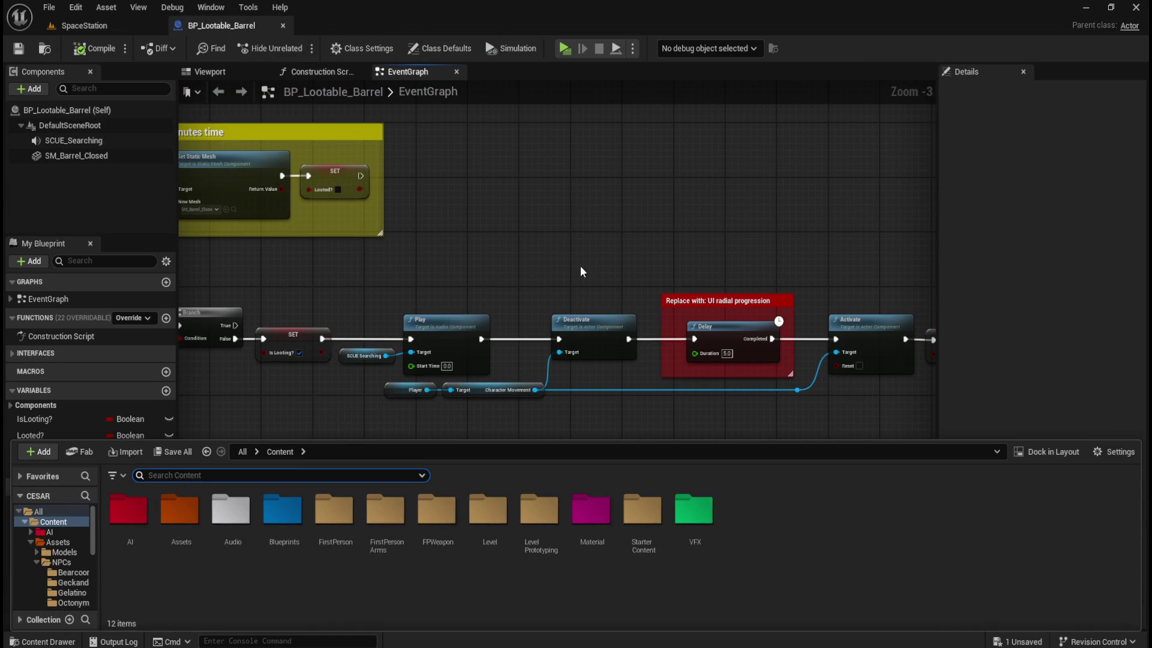
{"action": "double_click", "coordinate": [296, 526]}
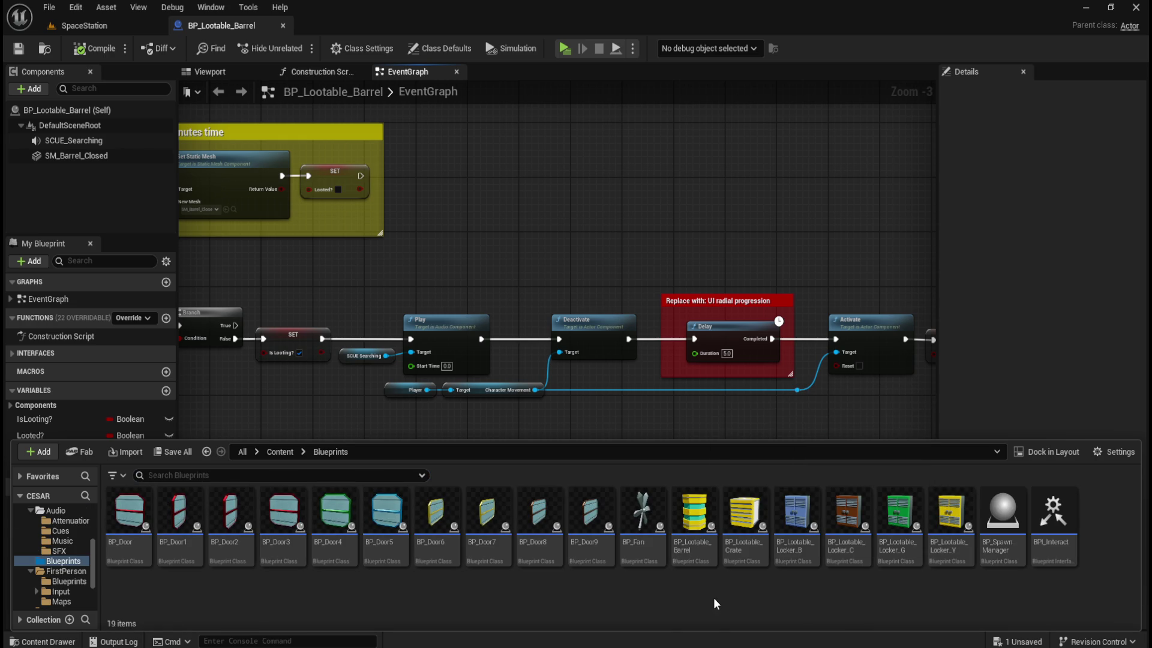
{"action": "double_click", "coordinate": [743, 543]}
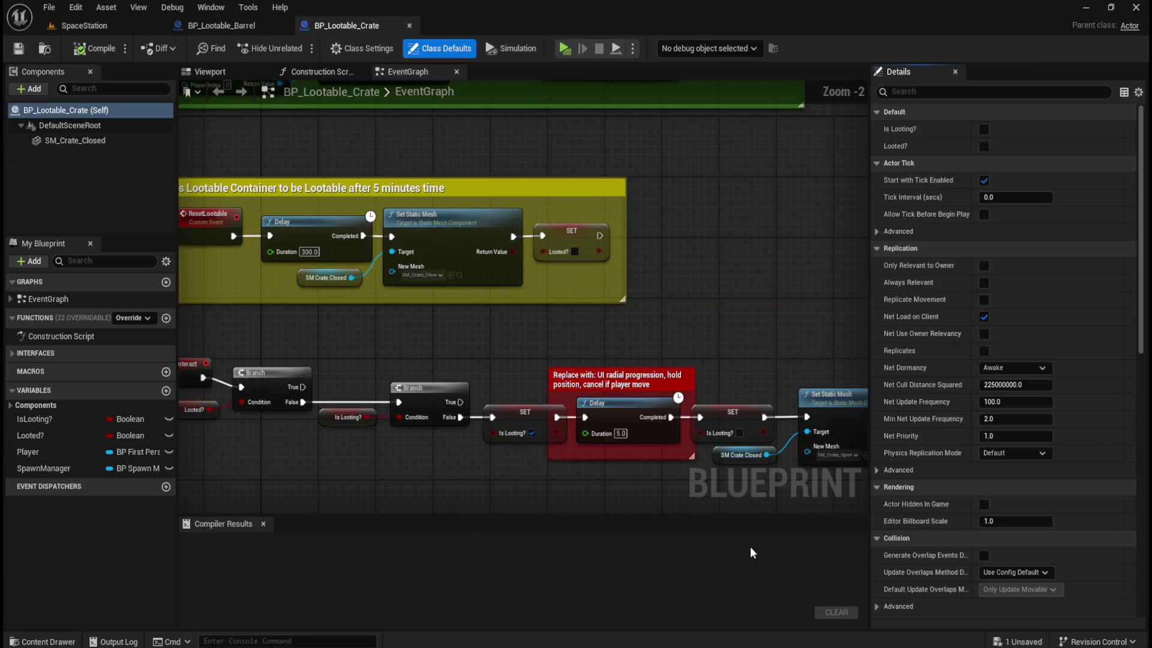
{"action": "scroll", "coordinate": [656, 311], "scroll_direction": "down", "scroll_amount": 2}
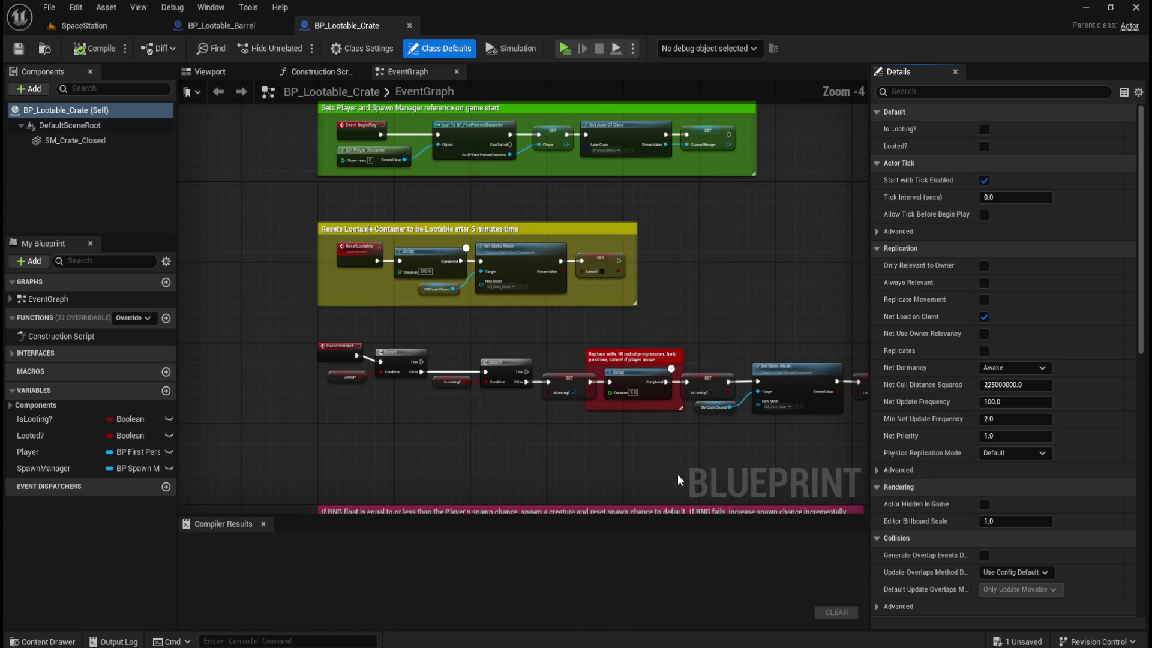
{"action": "left_click", "coordinate": [228, 26]}
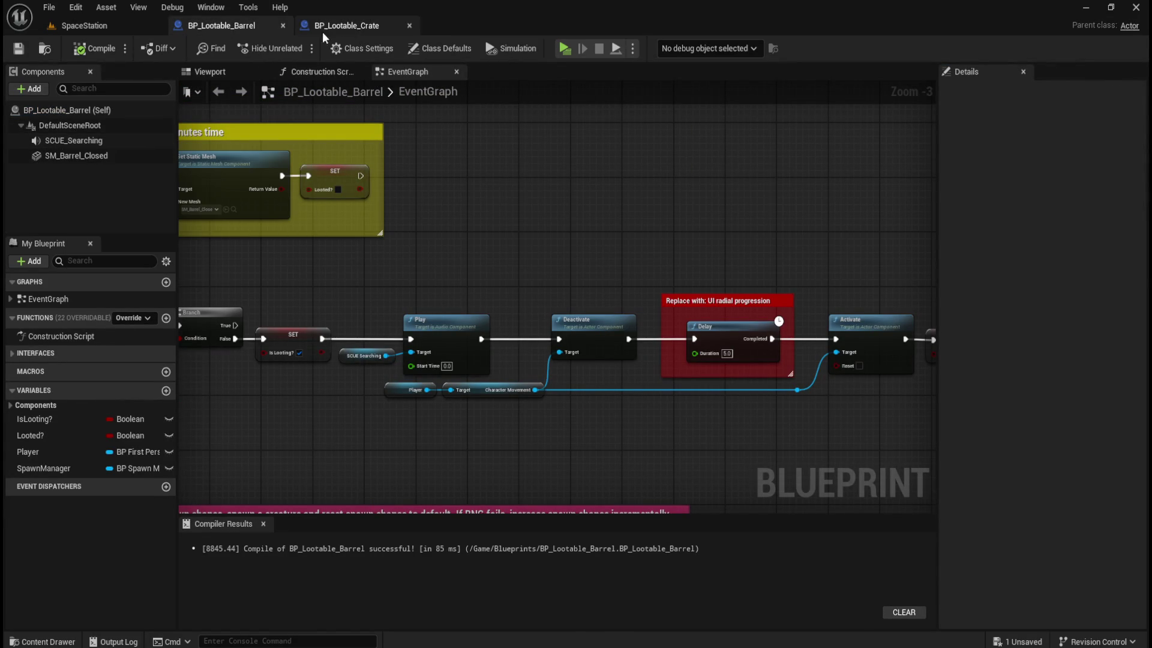
{"action": "left_click", "coordinate": [89, 140]}
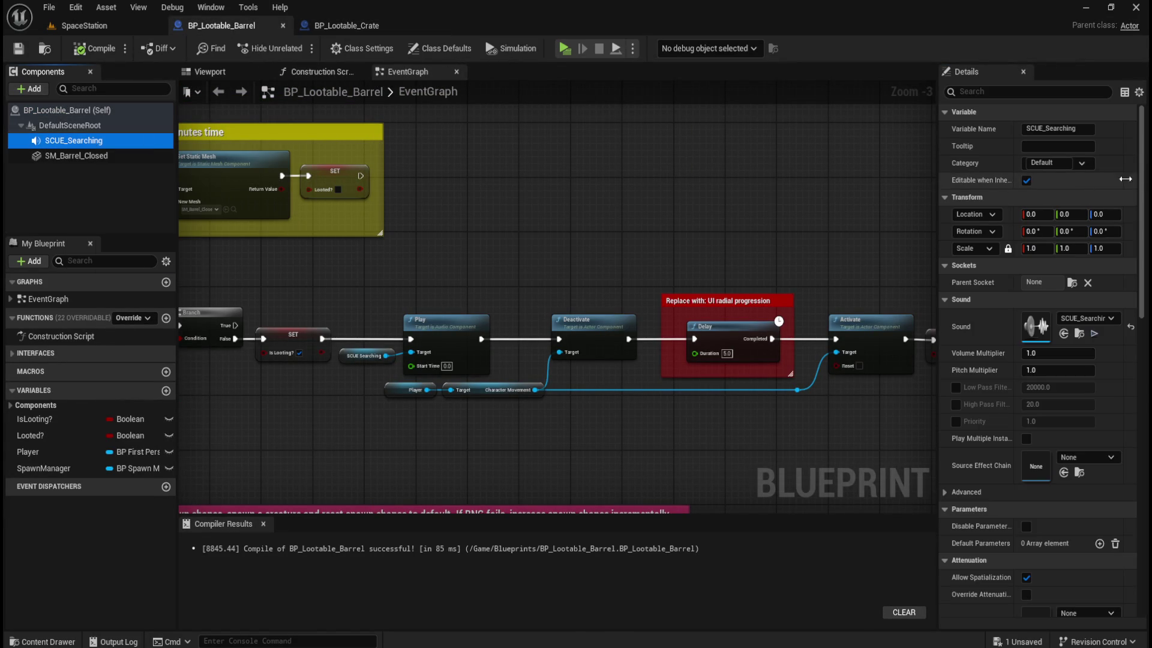
{"action": "left_click_drag", "start_coordinate": [1142, 175], "coordinate": [1133, 246]}
{"action": "scroll", "coordinate": [1122, 254], "scroll_direction": "down", "scroll_amount": 5}
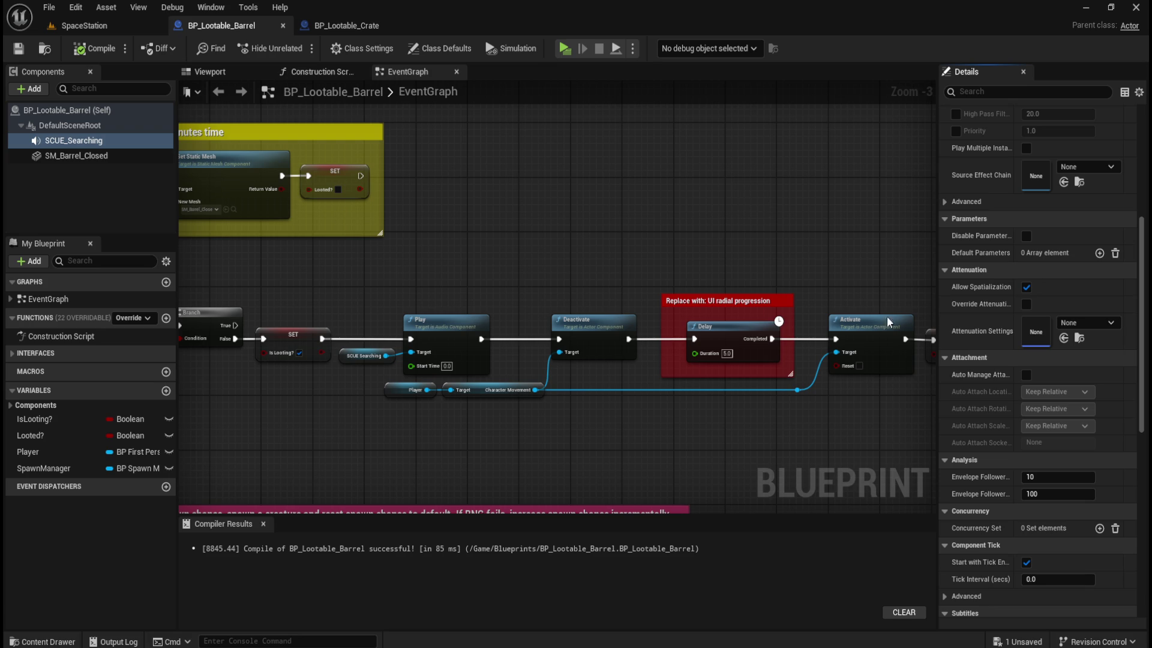
{"action": "mouse_move", "coordinate": [656, 226]}
{"action": "left_mouse_down"}
{"action": "mouse_move", "coordinate": [714, 231]}
{"action": "mouse_move", "coordinate": [783, 199]}
{"action": "mouse_move", "coordinate": [848, 198]}
{"action": "mouse_move", "coordinate": [834, 207]}
{"action": "left_mouse_up"}
{"action": "scroll", "coordinate": [986, 474], "scroll_direction": "down", "scroll_amount": 3}
{"action": "scroll", "coordinate": [986, 473], "scroll_direction": "down", "scroll_amount": 5}
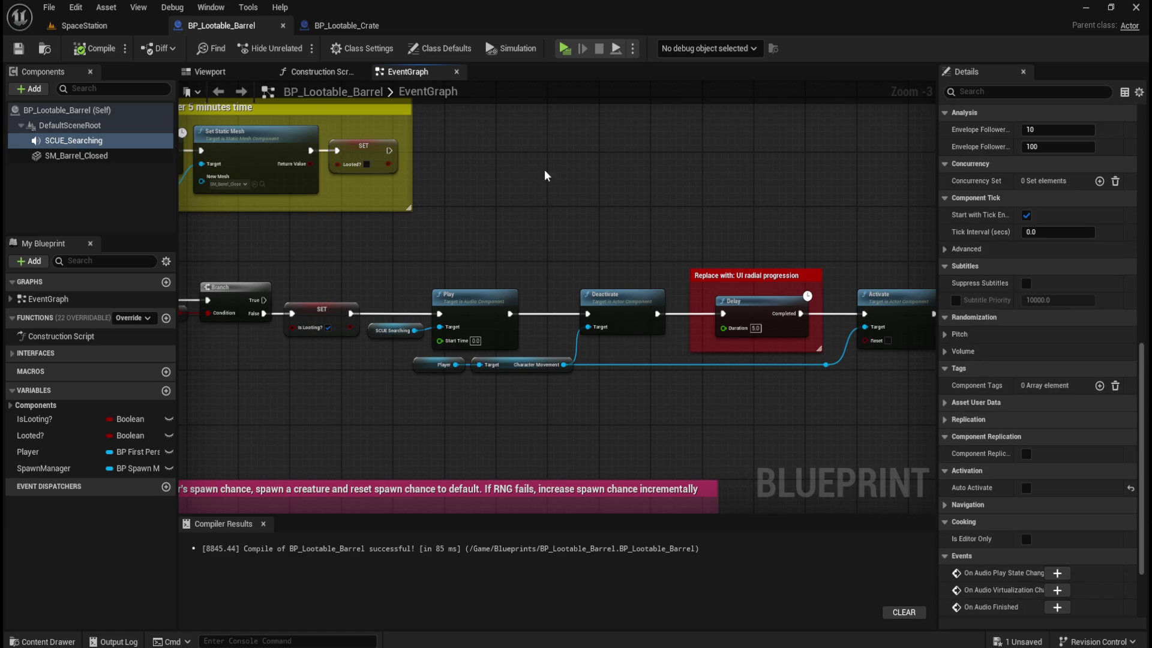
{"action": "scroll", "coordinate": [628, 219], "scroll_direction": "down", "scroll_amount": 3}
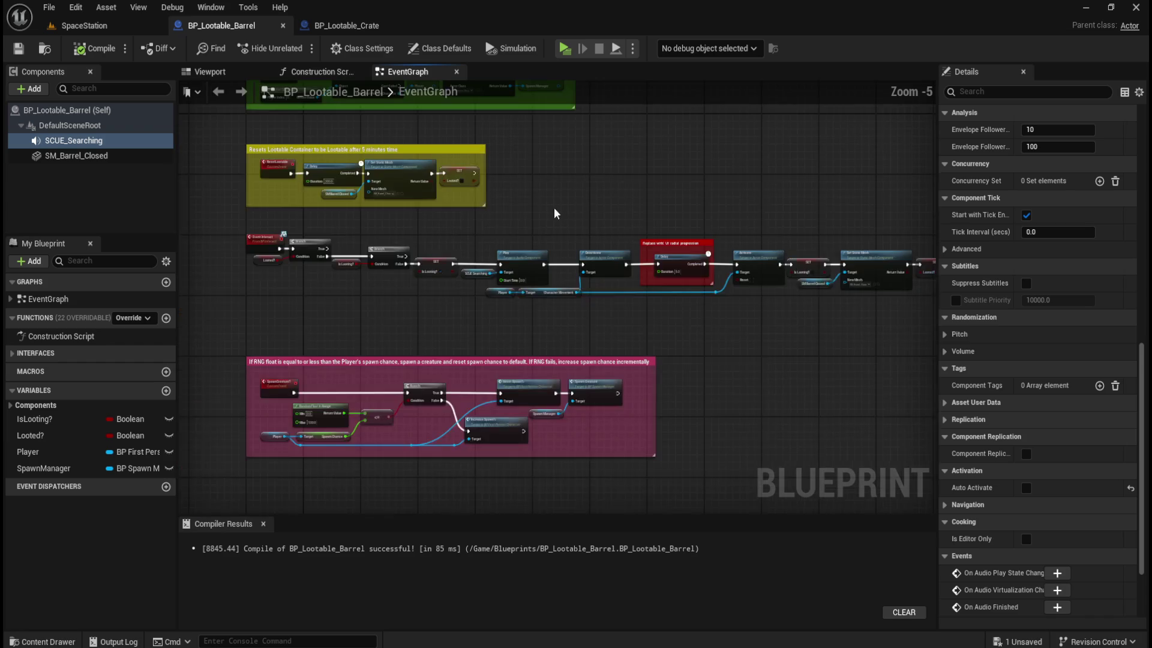
{"action": "scroll", "coordinate": [558, 216], "scroll_direction": "up", "scroll_amount": 3}
{"action": "scroll", "coordinate": [573, 231], "scroll_direction": "up", "scroll_amount": 1}
{"action": "scroll", "coordinate": [540, 238], "scroll_direction": "up", "scroll_amount": 1}
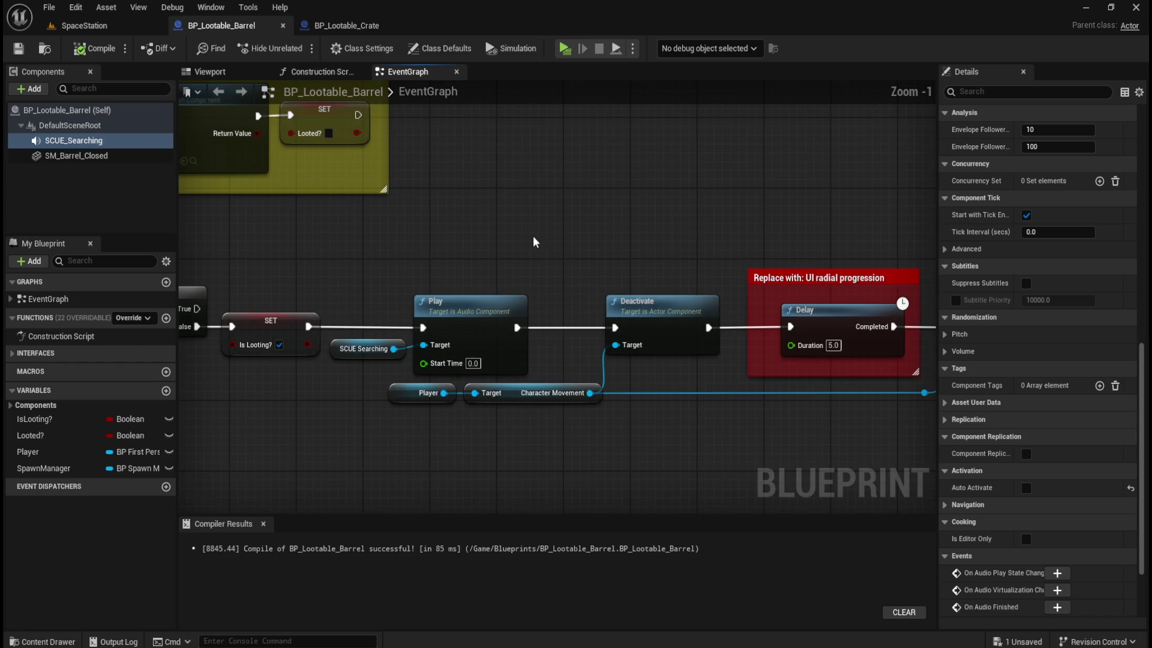
{"action": "left_click_drag", "start_coordinate": [507, 242], "coordinate": [636, 275]}
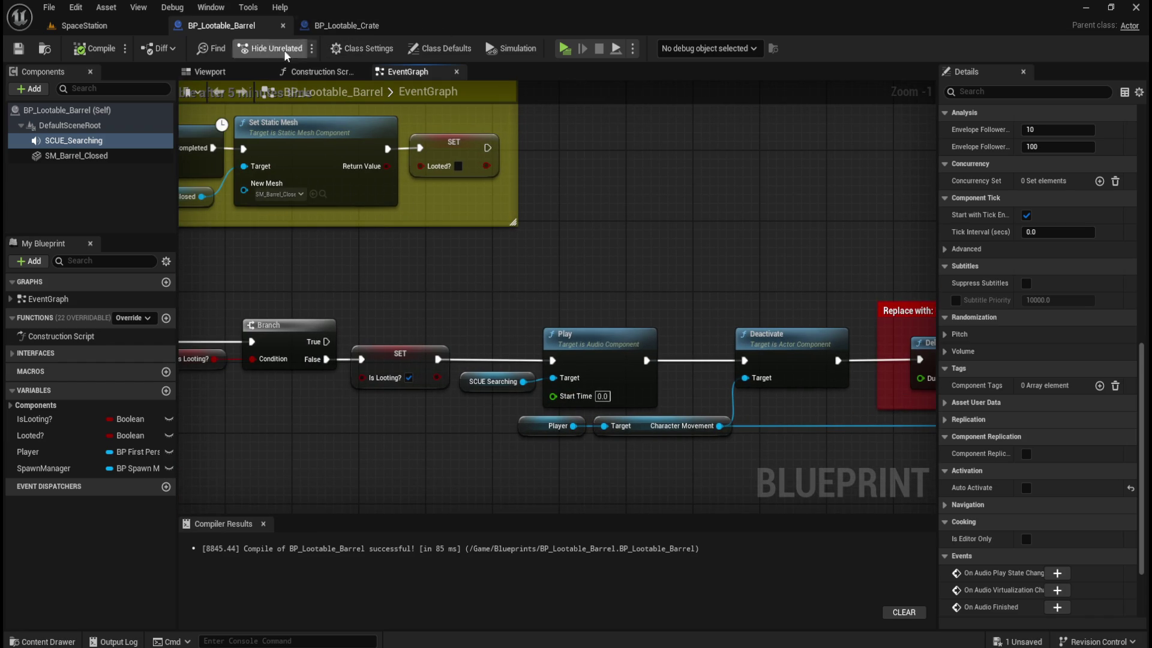
{"action": "key", "text": "ctrl+space"}
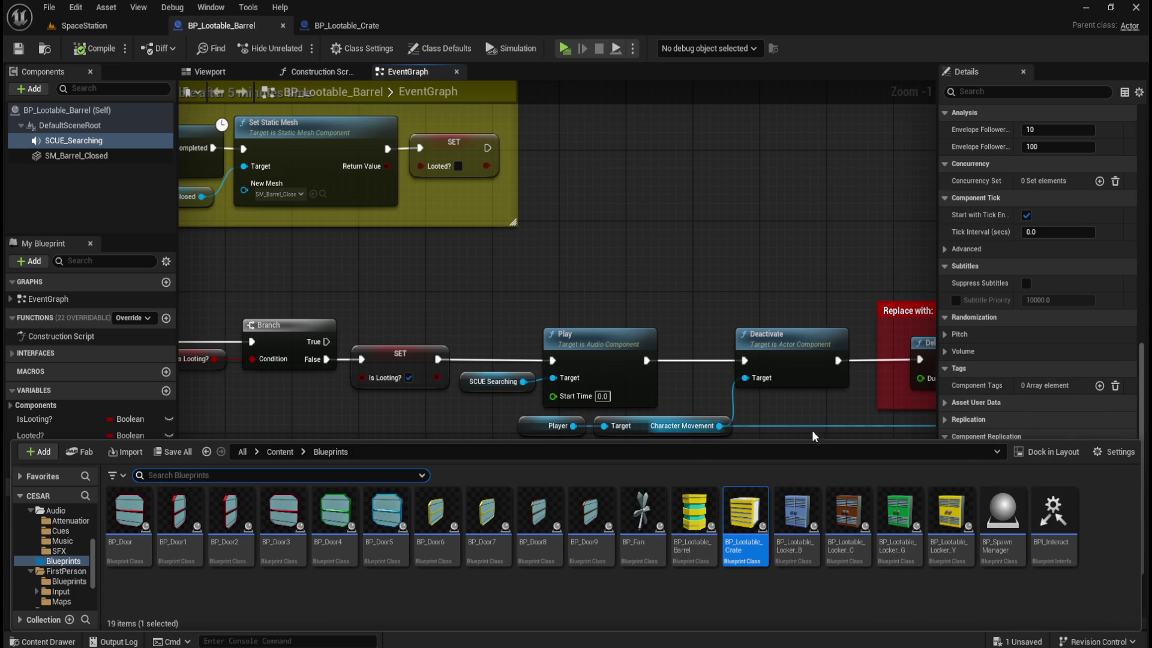
- Switch to BP_Lootable_Crate and open the Components panel's +Add list
{"action": "left_click", "coordinate": [636, 404]}
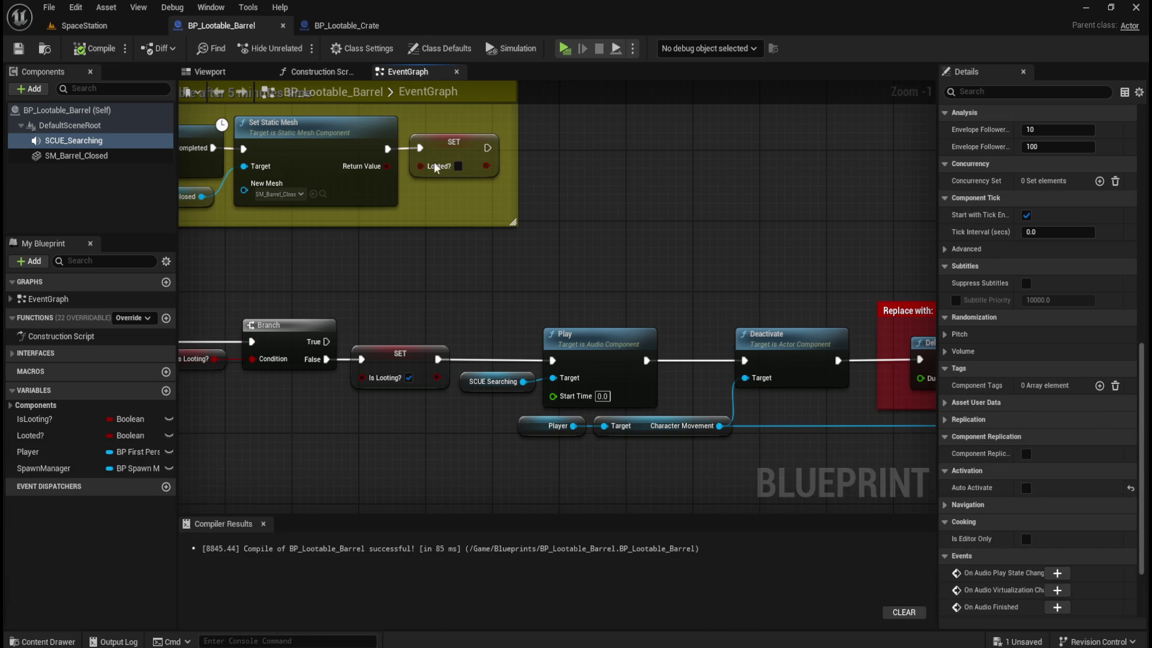
{"action": "left_click", "coordinate": [348, 26]}
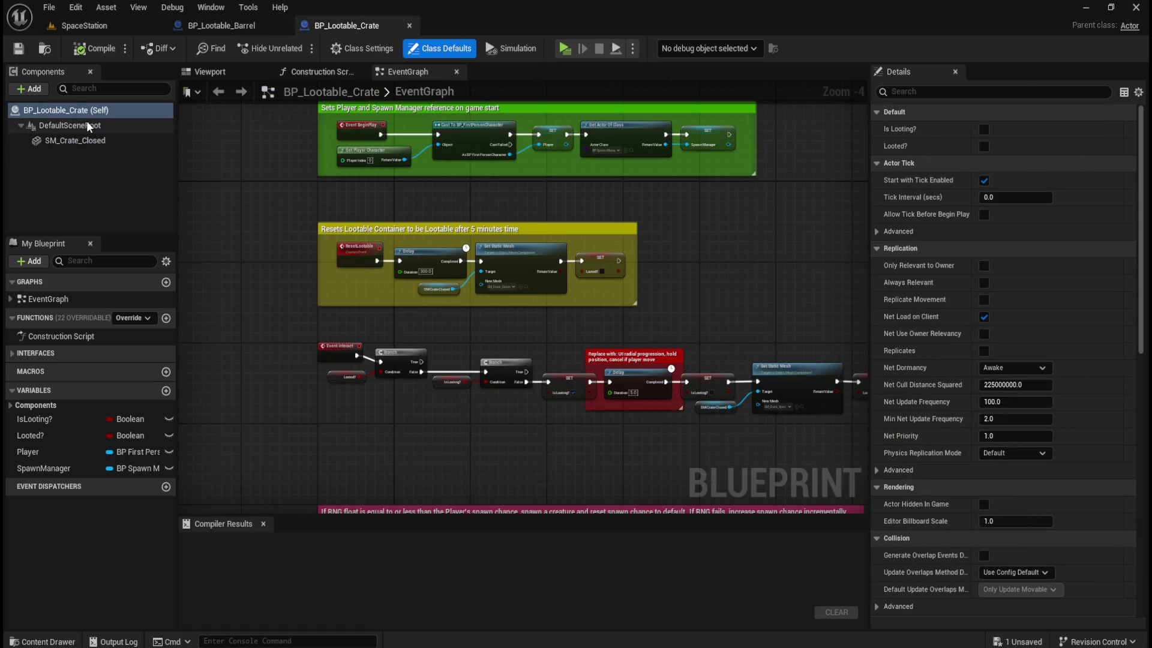
{"action": "left_click", "coordinate": [30, 89]}
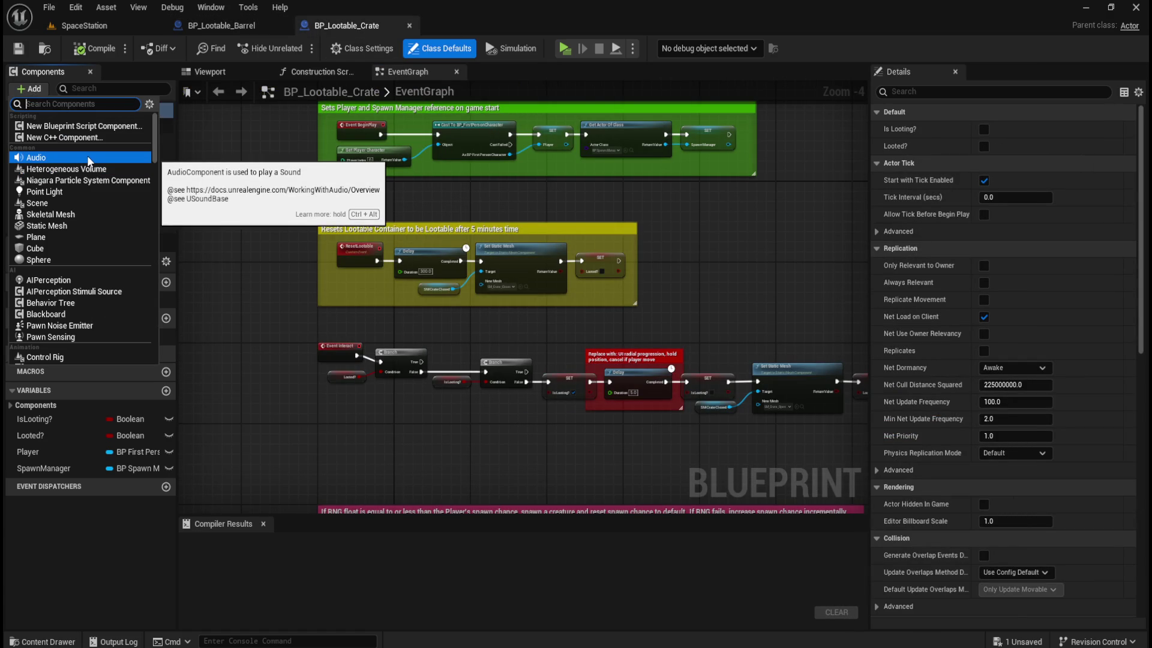
- Add an Audio component to BP_Lootable_Crate, found by searching 'udio'
{"action": "left_click", "coordinate": [87, 155]}
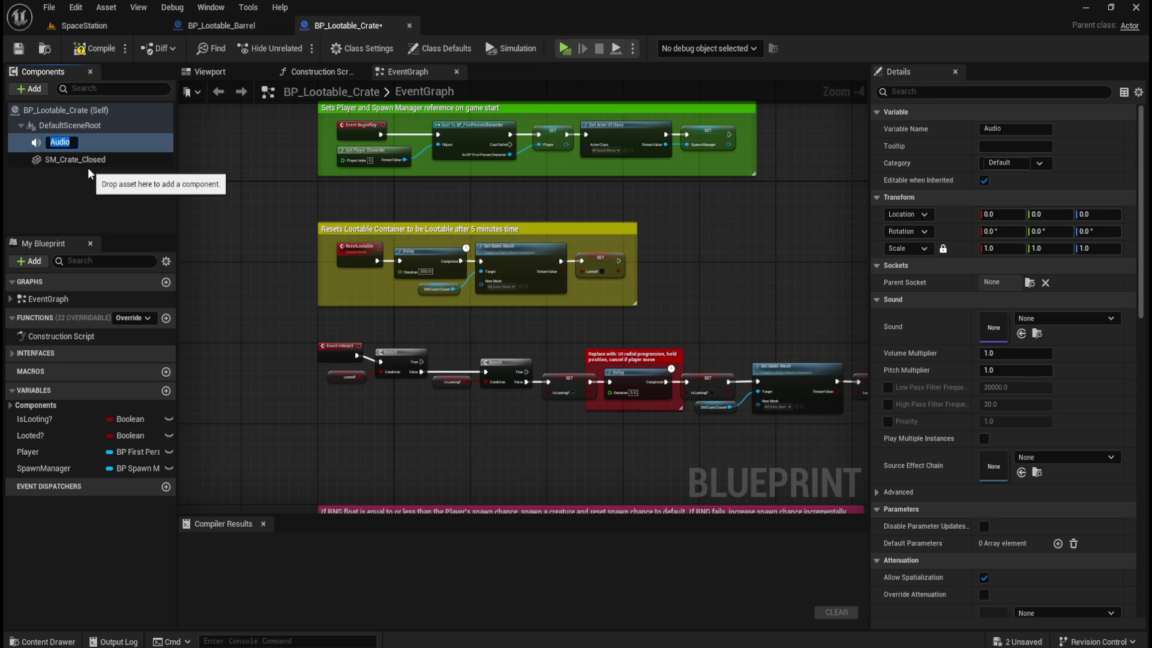
{"action": "left_click", "coordinate": [103, 185]}
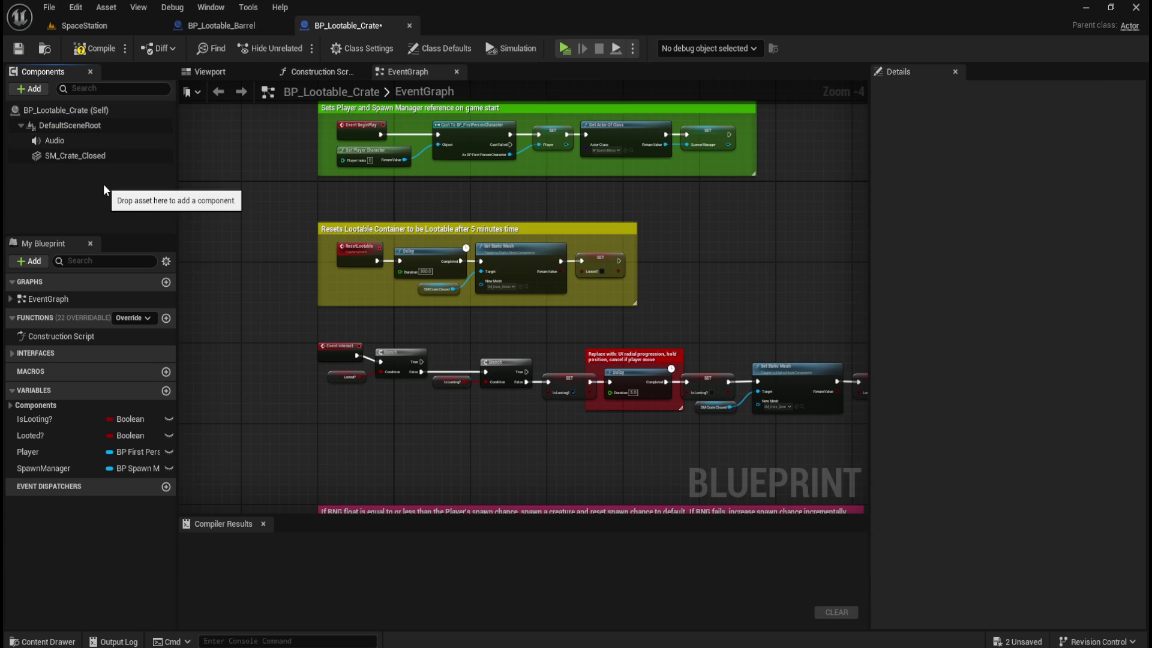
{"action": "key", "text": "ctrl+z"}
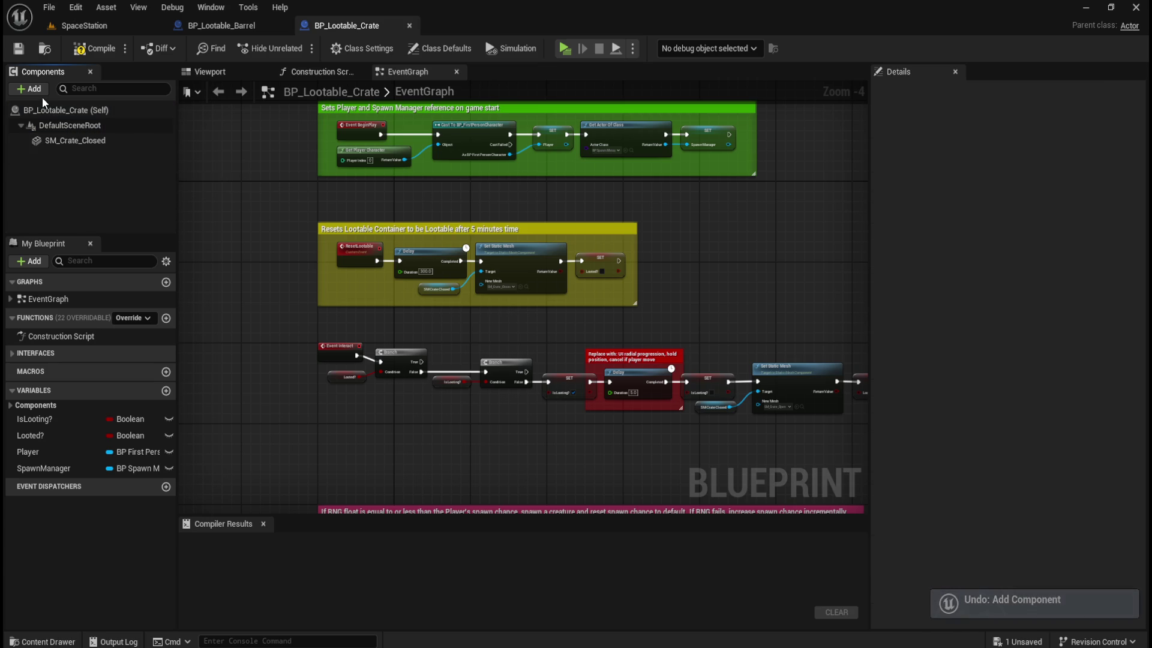
{"action": "left_click", "coordinate": [37, 91]}
{"action": "type", "text": "a"}
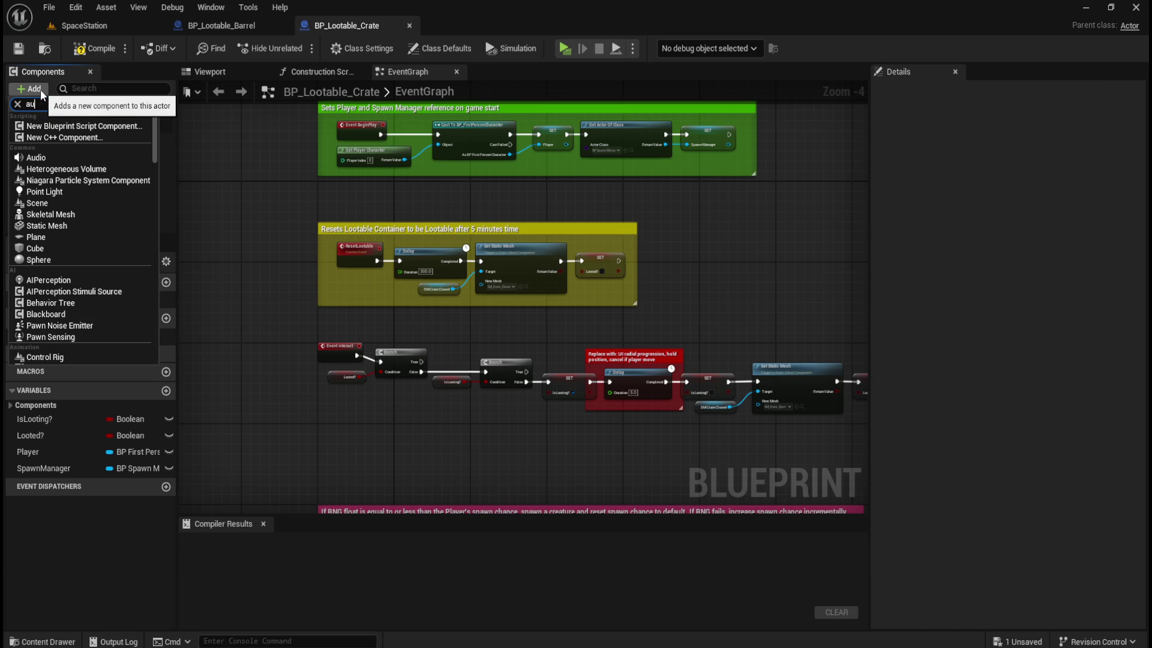
{"action": "type", "text": "udio"}
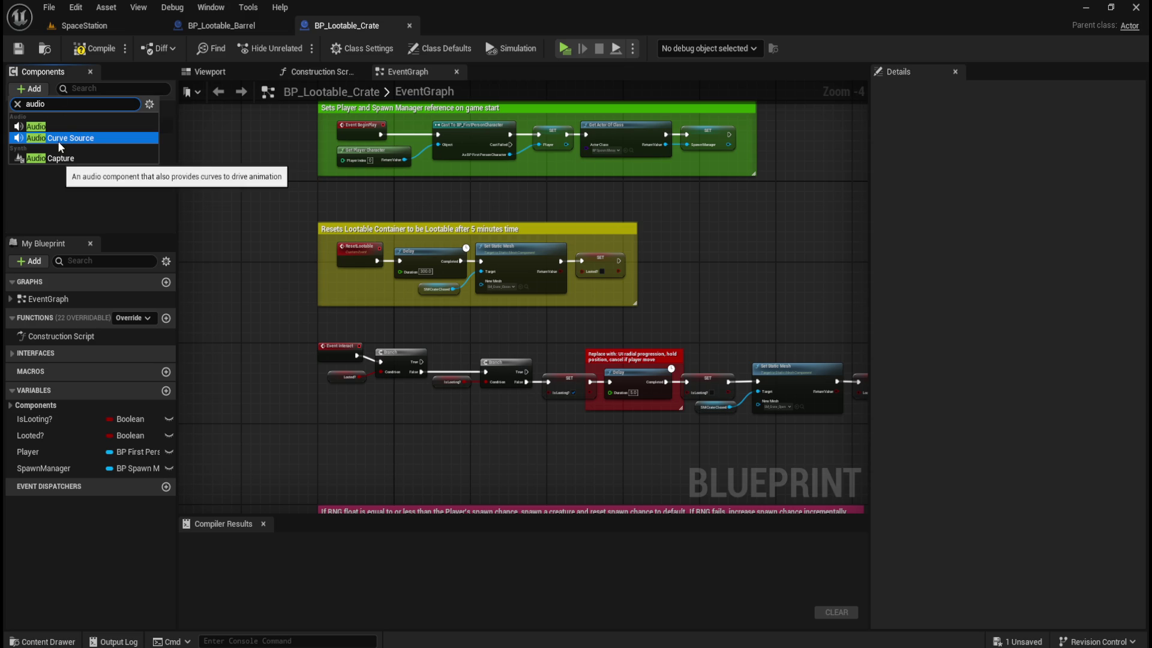
{"action": "left_click", "coordinate": [63, 126]}
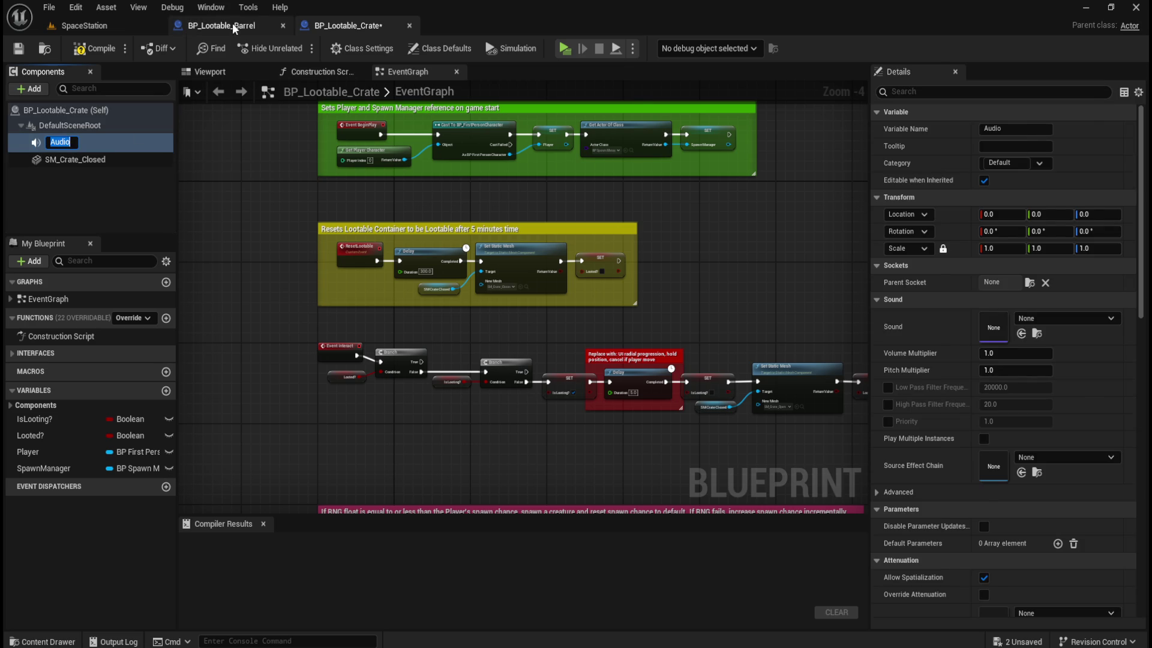
- Copy the barrel component's name and rename the crate's Audio component to SCUE_Searching
{"action": "left_click", "coordinate": [232, 26]}
{"action": "left_click", "coordinate": [76, 141]}
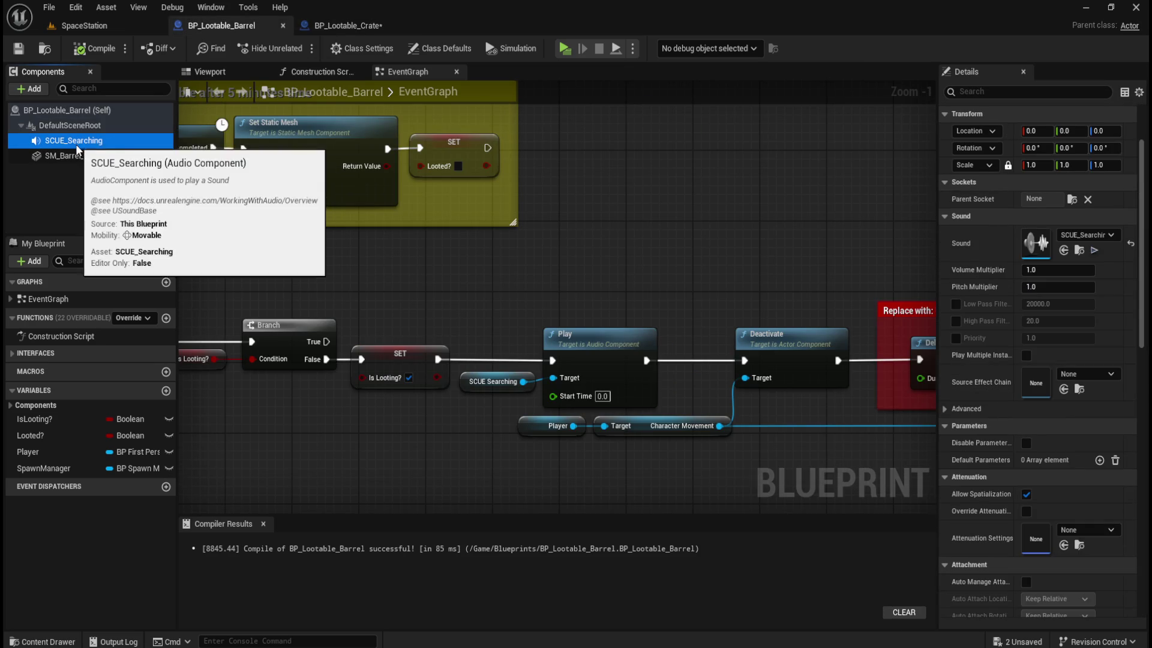
{"action": "left_click", "coordinate": [238, 25]}
{"action": "left_click", "coordinate": [72, 159]}
{"action": "double_click", "coordinate": [112, 142]}
{"action": "key", "text": "ctrl+c"}
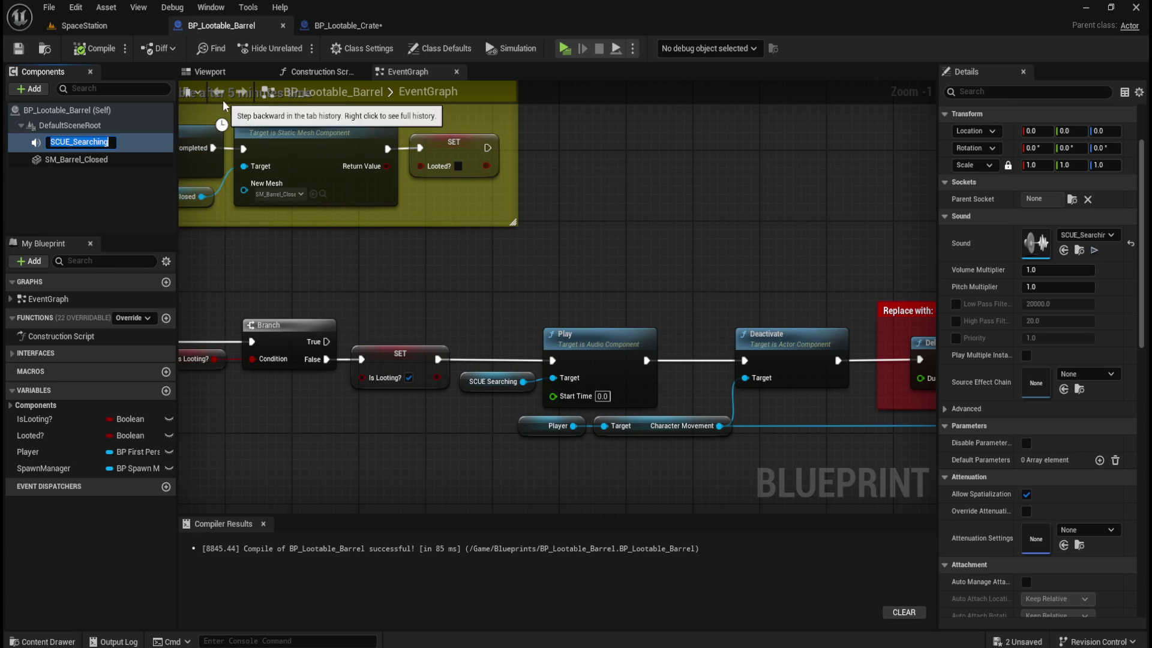
{"action": "left_click", "coordinate": [331, 26]}
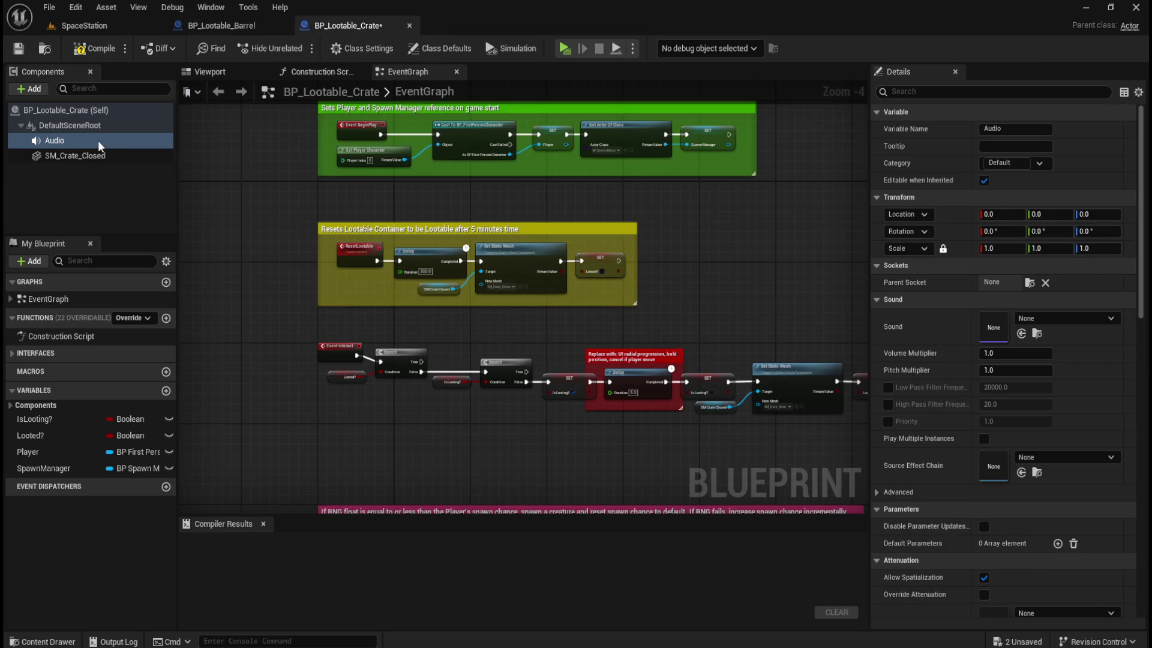
{"action": "double_click", "coordinate": [65, 144]}
{"action": "key", "text": "ctrl+v"}
{"action": "key", "text": "Return"}
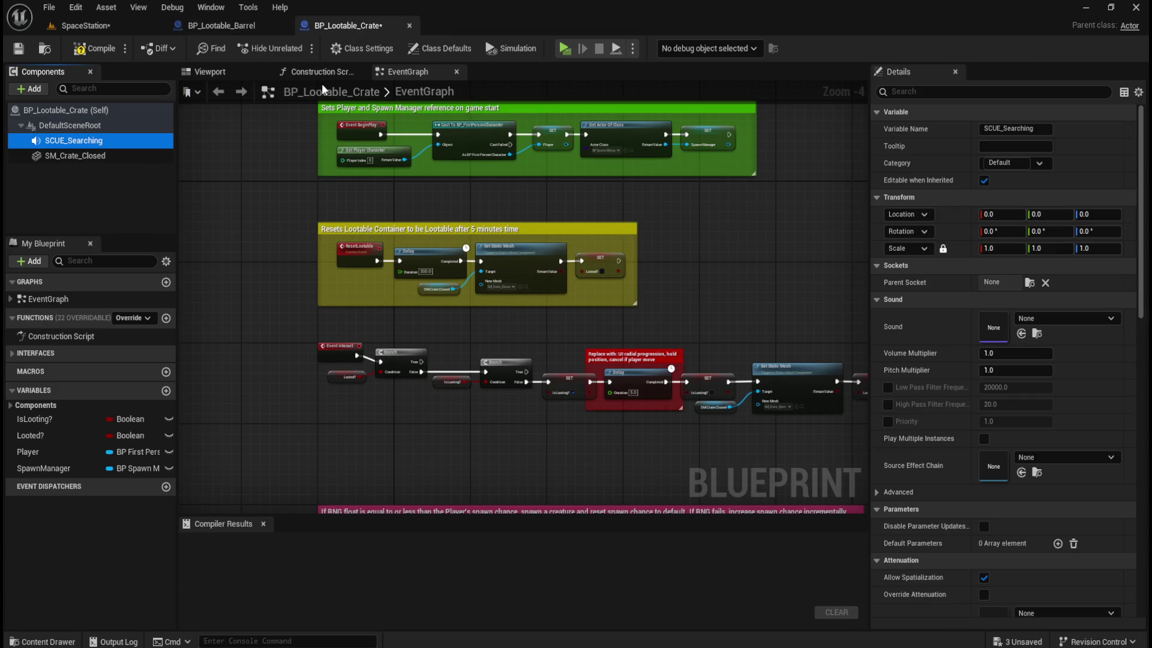
{"action": "left_click", "coordinate": [228, 25]}
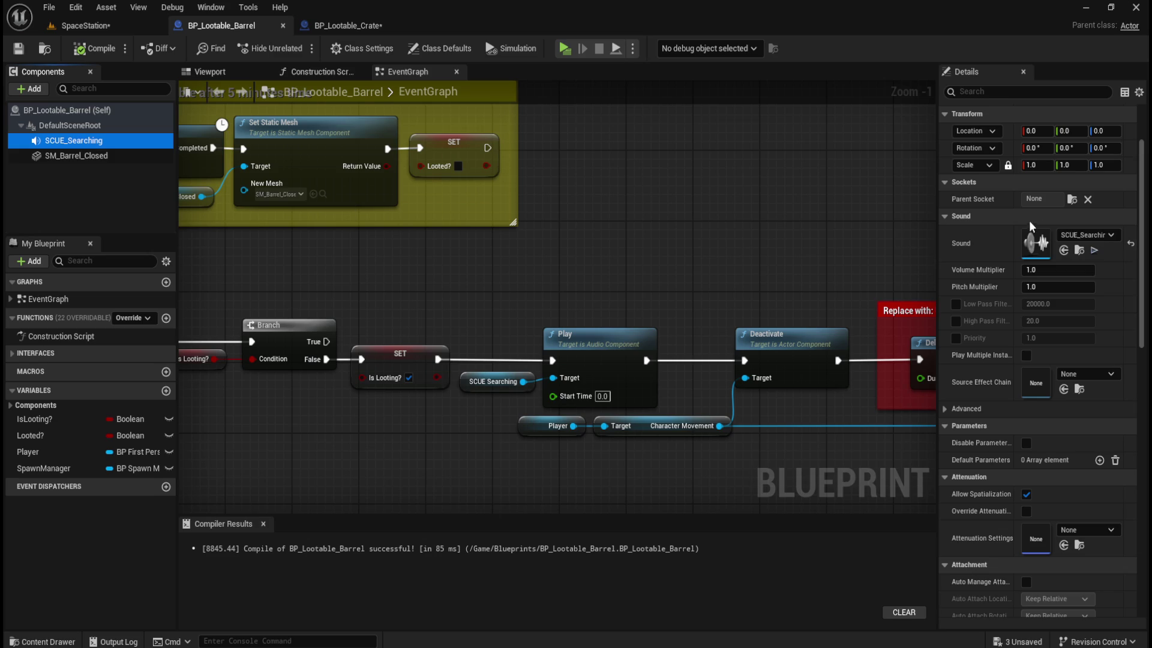
{"action": "left_click", "coordinate": [358, 27]}
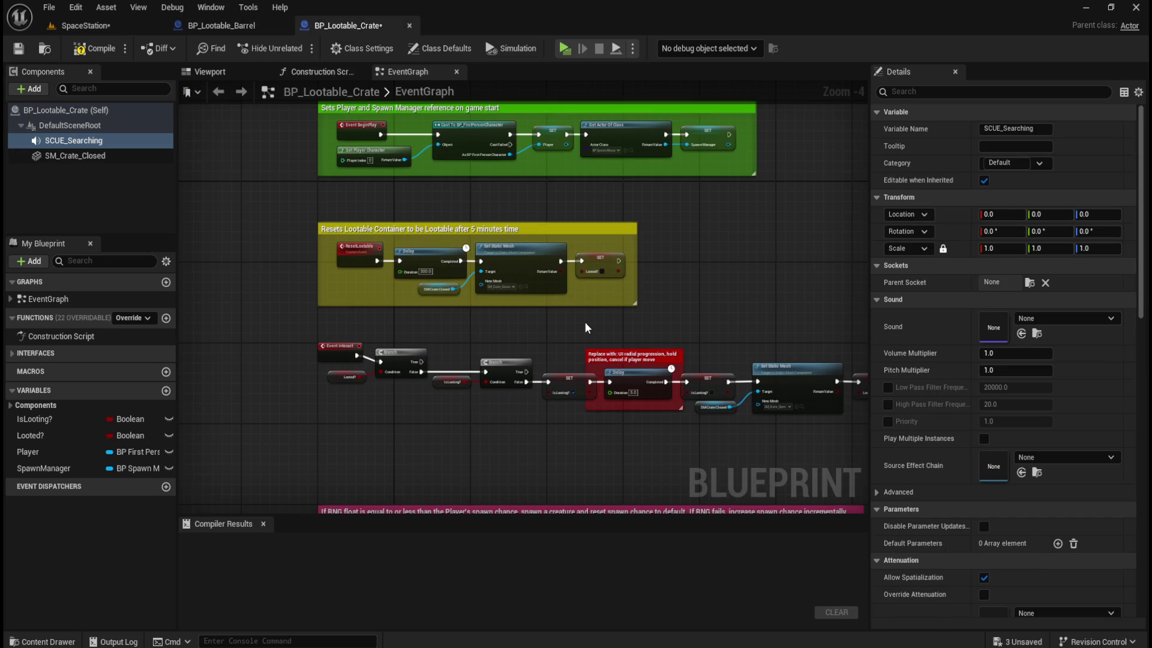
{"action": "left_click", "coordinate": [75, 155]}
- Assign the SCUE_Searching cue from Content/Audio/Cues to the component's Sound field
{"action": "left_click", "coordinate": [73, 140]}
{"action": "key", "text": "ctrl+space"}
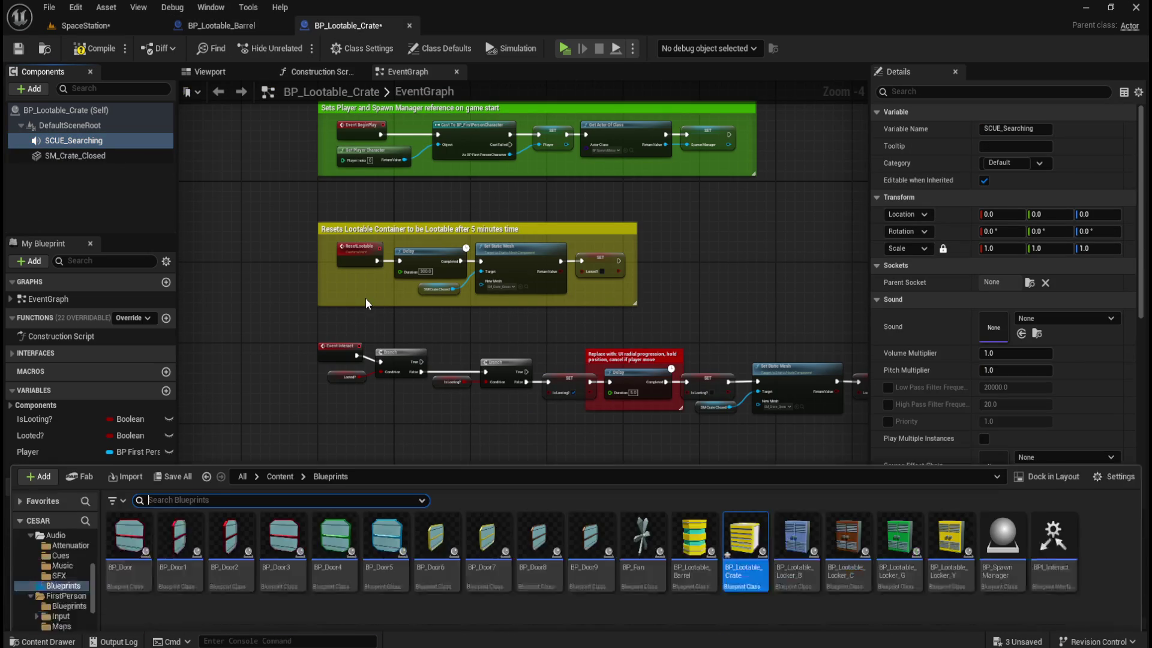
{"action": "left_click", "coordinate": [280, 451]}
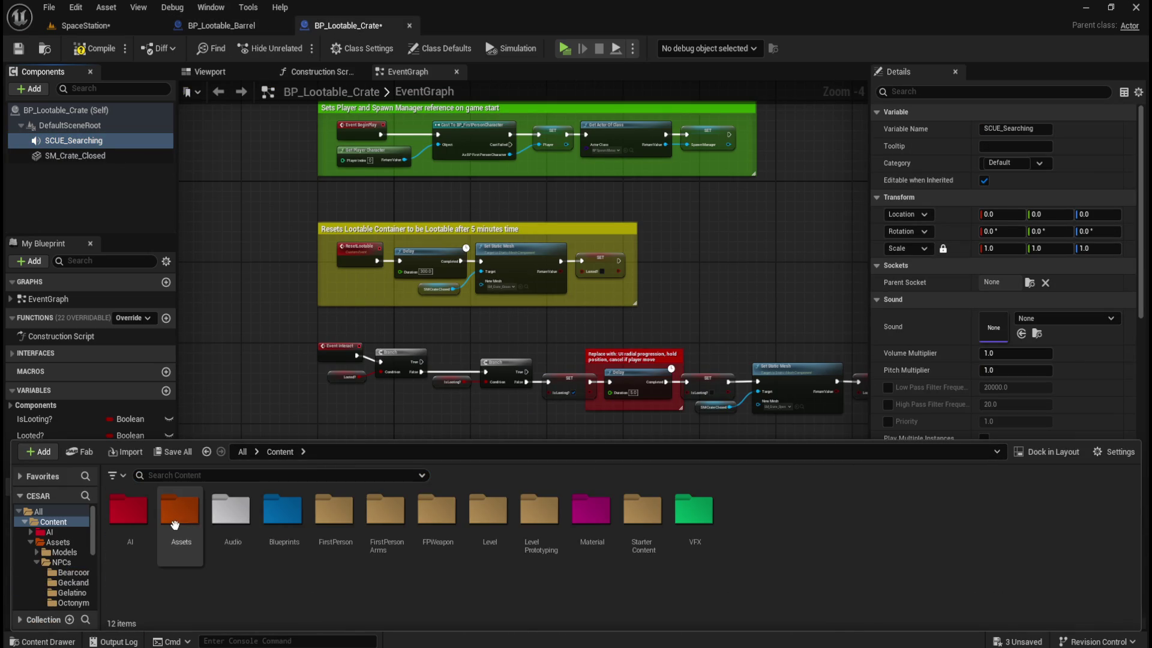
{"action": "double_click", "coordinate": [230, 513]}
{"action": "left_click", "coordinate": [197, 520]}
{"action": "double_click", "coordinate": [197, 521]}
{"action": "left_click", "coordinate": [337, 538]}
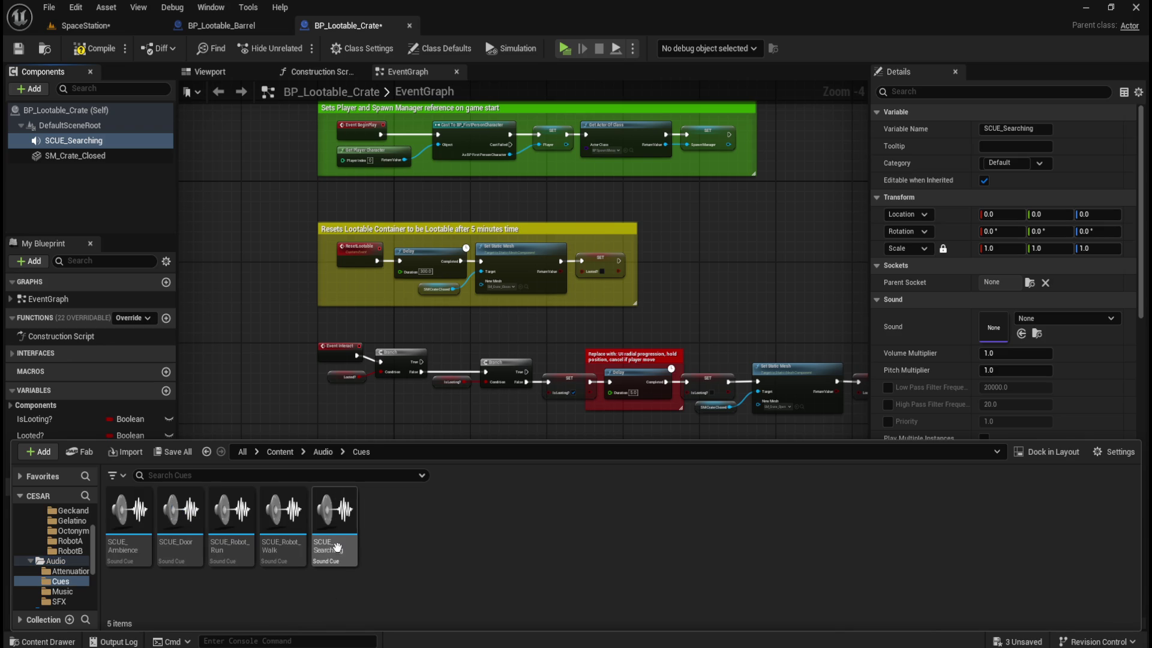
{"action": "left_click_drag", "start_coordinate": [337, 538], "coordinate": [1017, 327]}
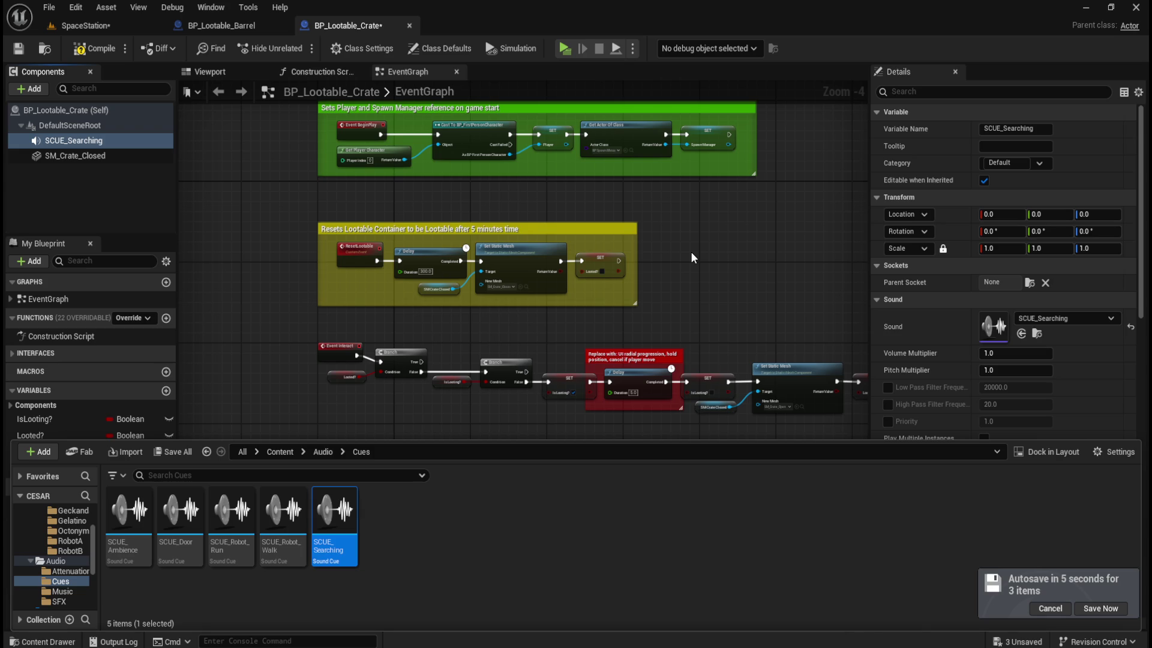
- Compare the crate's setup against the barrel and compile BP_Lootable_Crate
{"action": "left_click", "coordinate": [754, 270]}
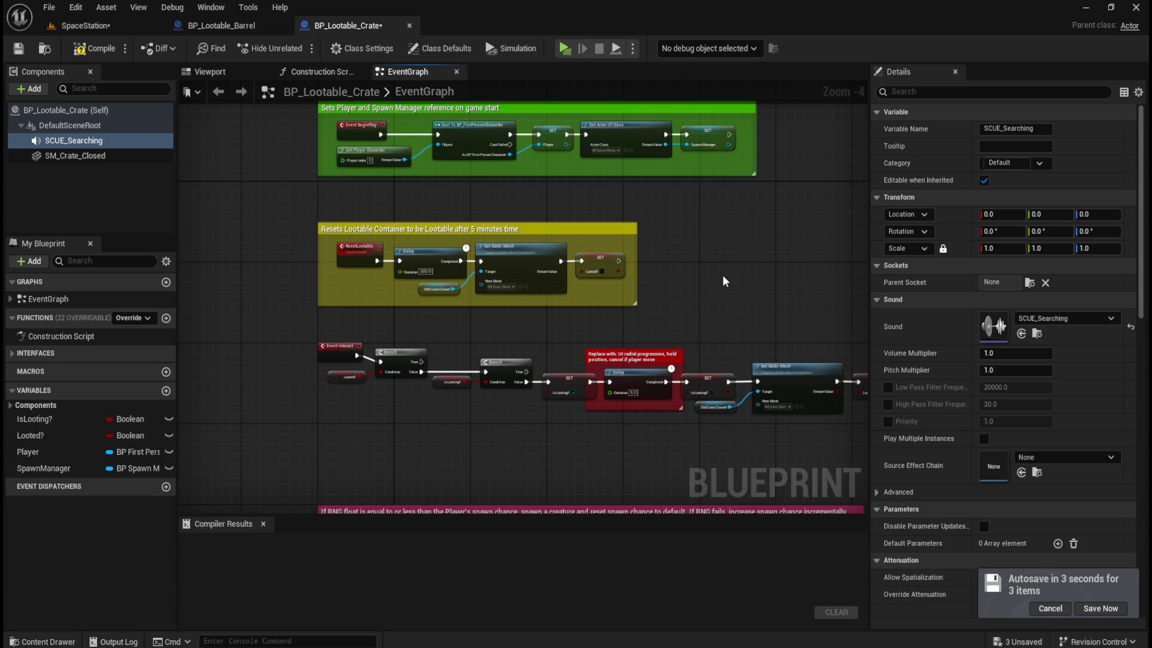
{"action": "mouse_move", "coordinate": [714, 307]}
{"action": "left_mouse_down"}
{"action": "mouse_move", "coordinate": [674, 303]}
{"action": "mouse_move", "coordinate": [619, 257]}
{"action": "left_mouse_up"}
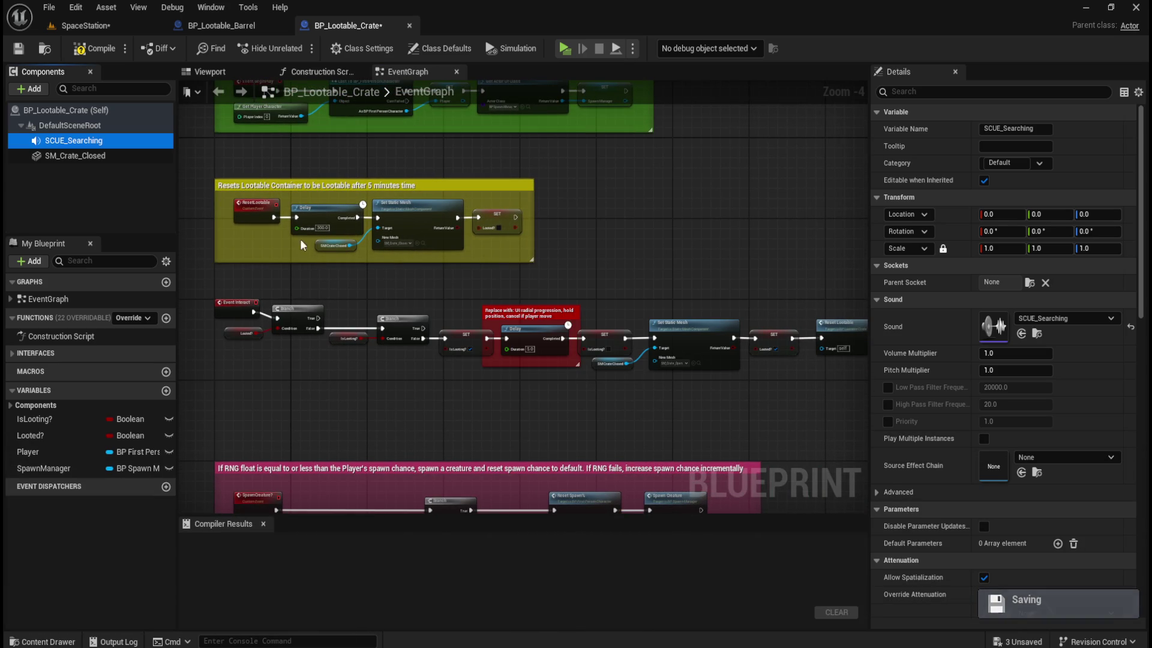
{"action": "left_click", "coordinate": [222, 25]}
{"action": "left_click", "coordinate": [347, 25]}
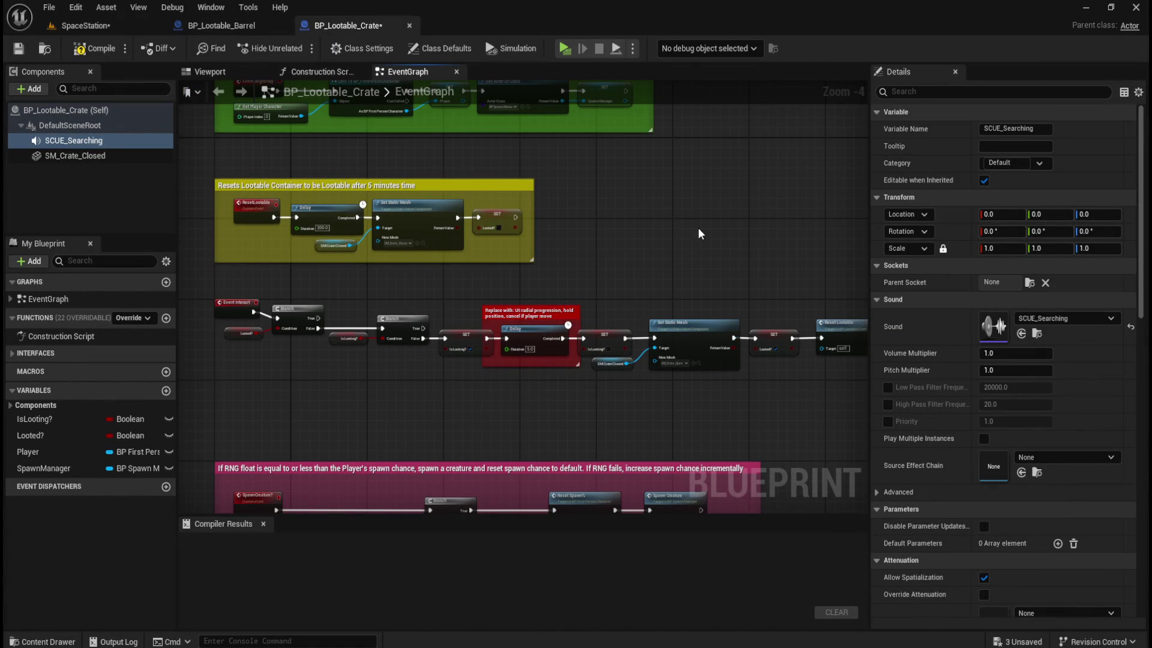
{"action": "left_click", "coordinate": [96, 140]}
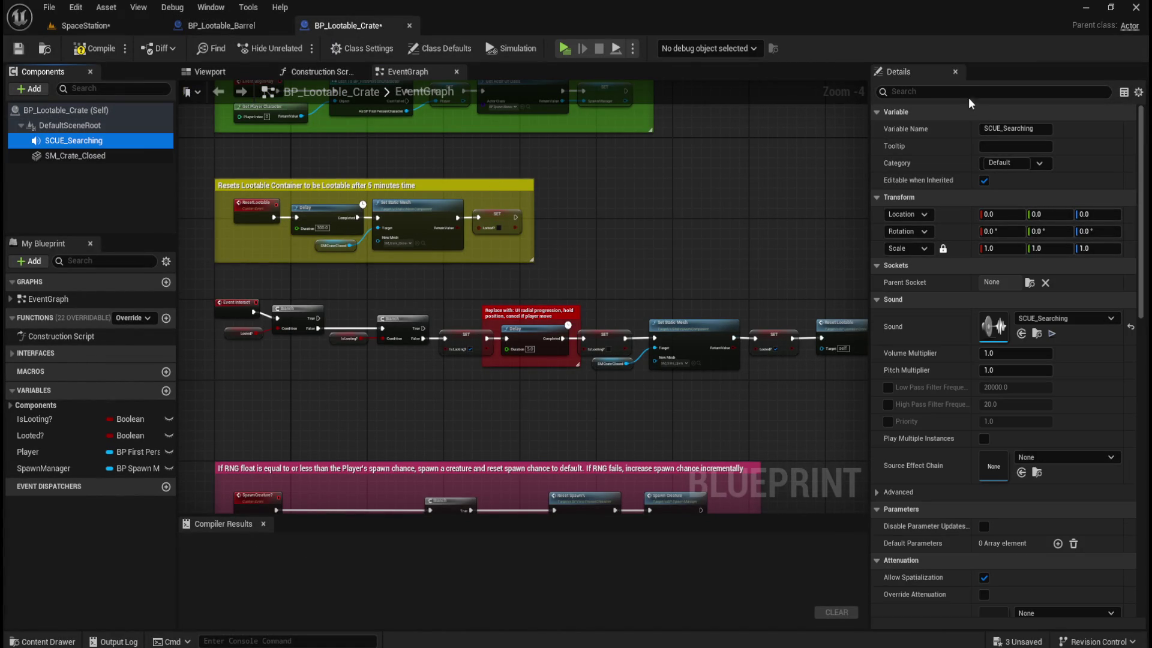
{"action": "left_click", "coordinate": [103, 55]}
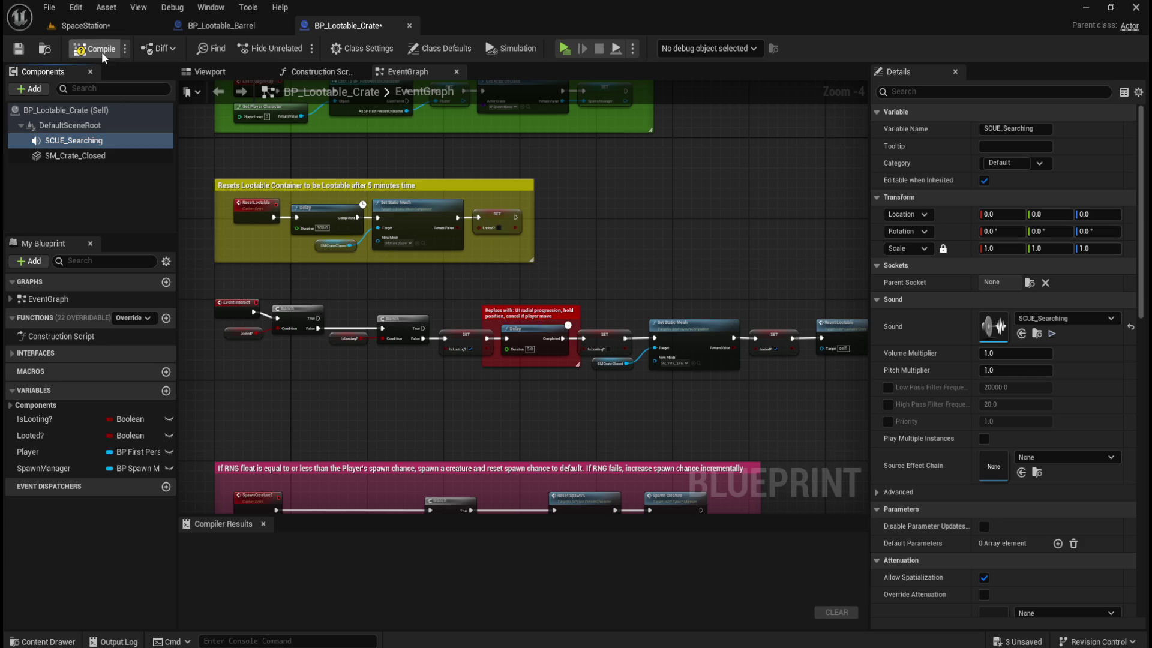
- Turn off Auto Activate on the crate's SCUE_Searching, filtering Details by 'auto', and save
{"action": "left_click", "coordinate": [567, 49]}
{"action": "key", "text": "Escape"}
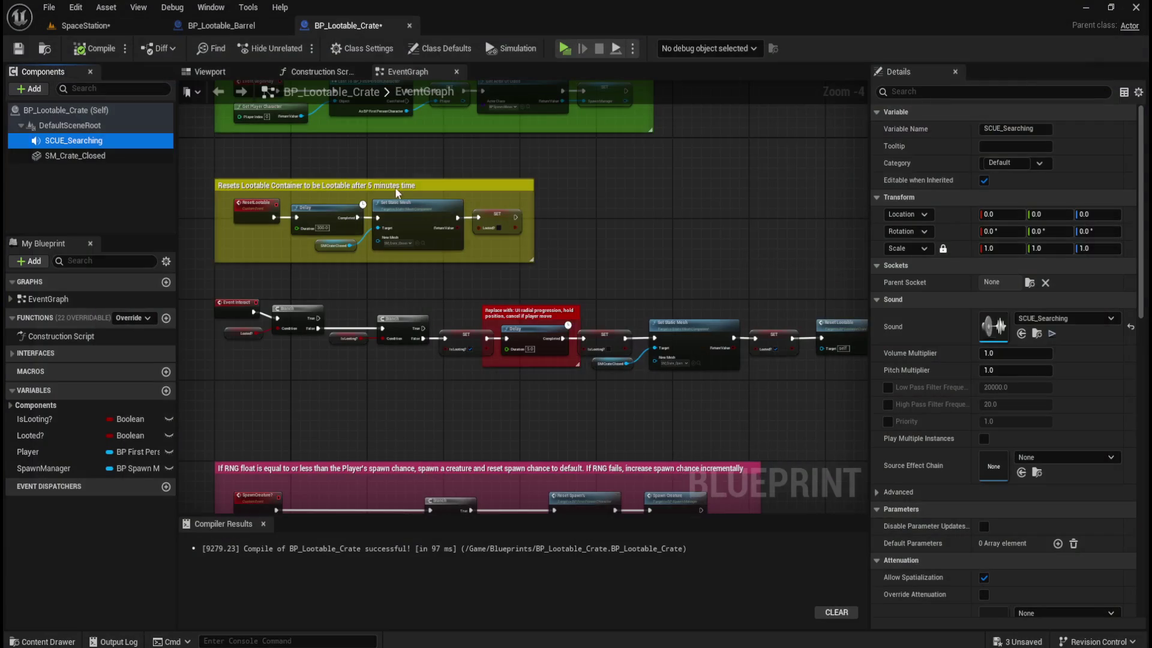
{"action": "left_click", "coordinate": [1008, 91]}
{"action": "type", "text": "auto"}
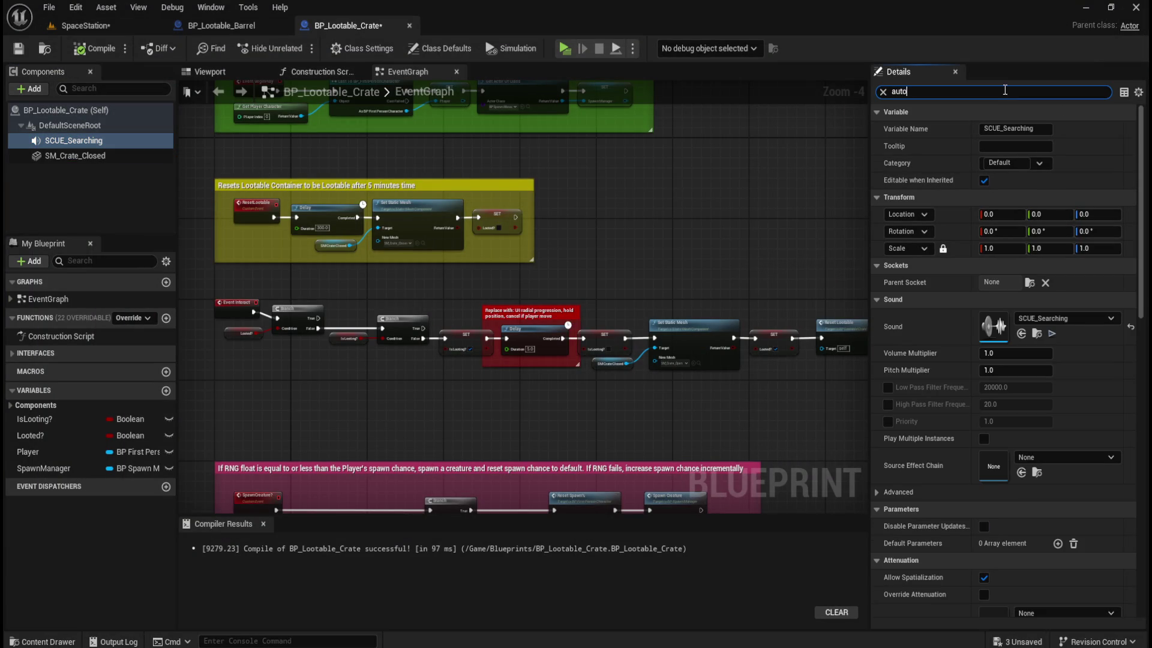
{"action": "left_click", "coordinate": [987, 232]}
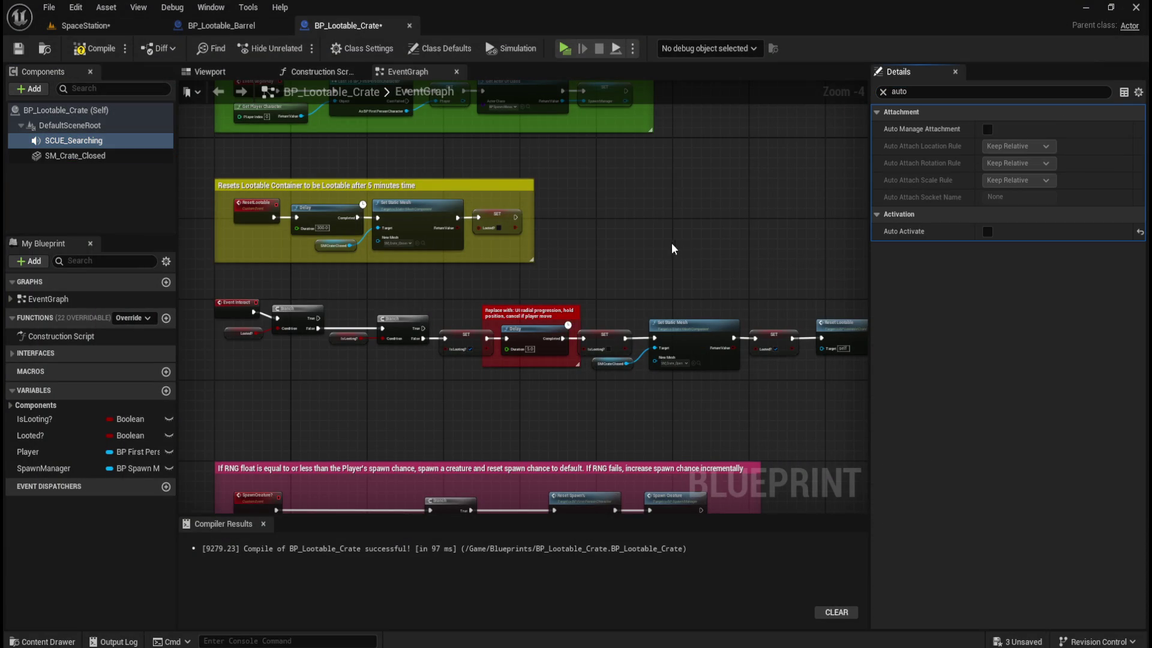
{"action": "left_click", "coordinate": [94, 48]}
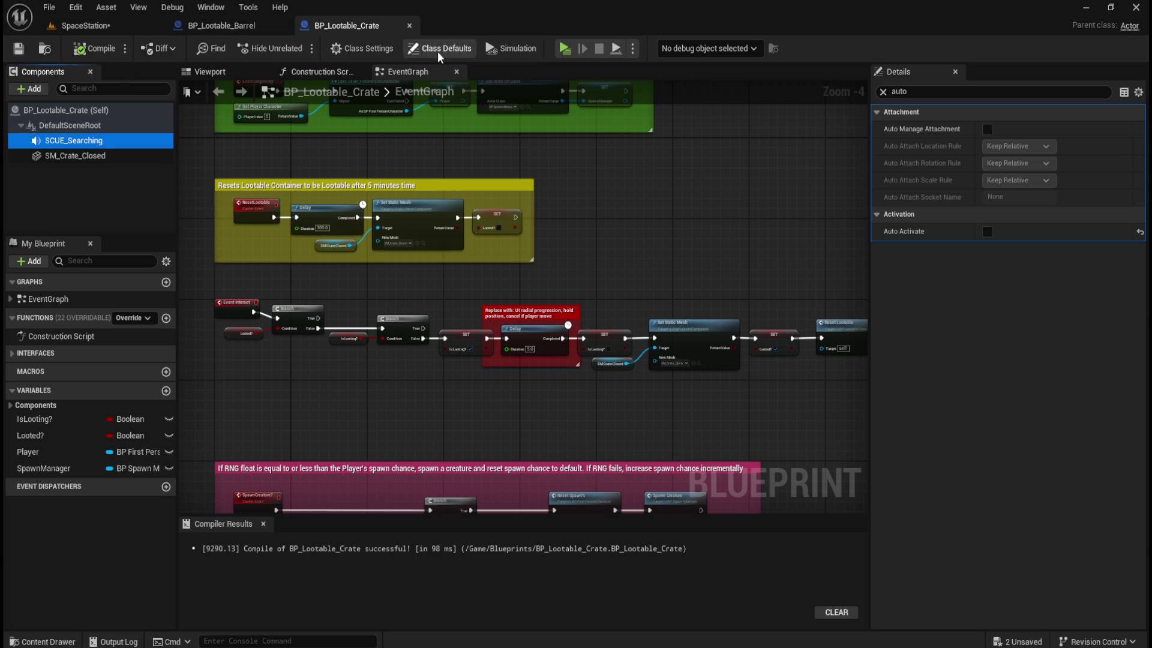
- Play-test the level briefly, then clear the Details search filter
{"action": "left_click", "coordinate": [565, 48]}
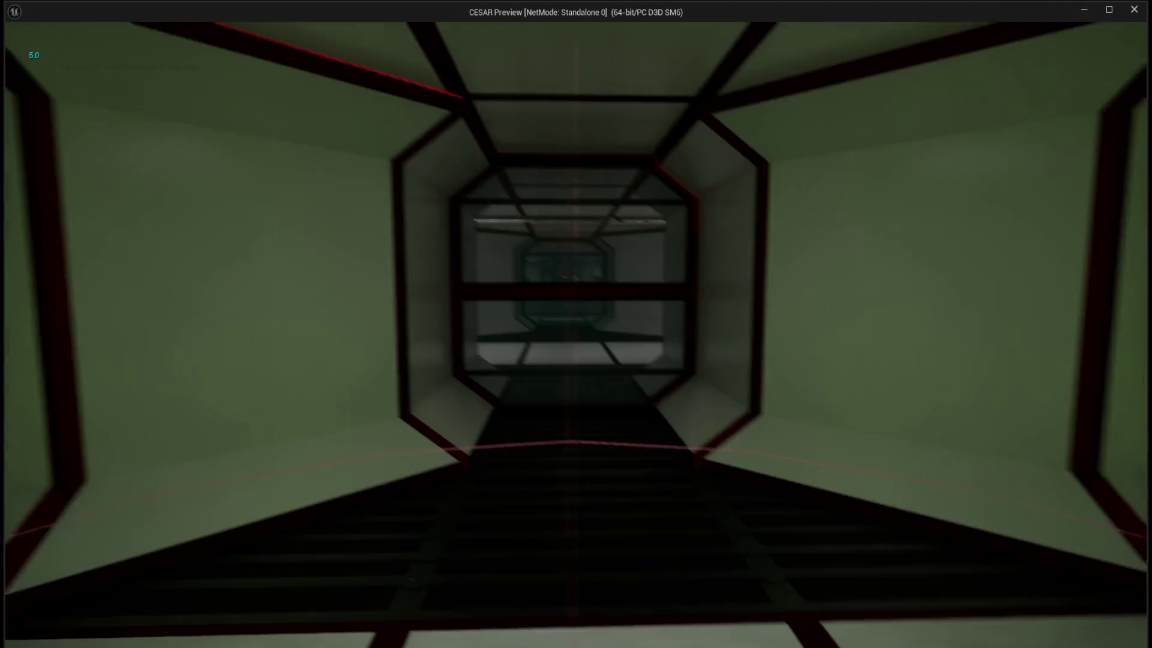
{"action": "key", "text": "Escape"}
{"action": "left_click", "coordinate": [643, 246]}
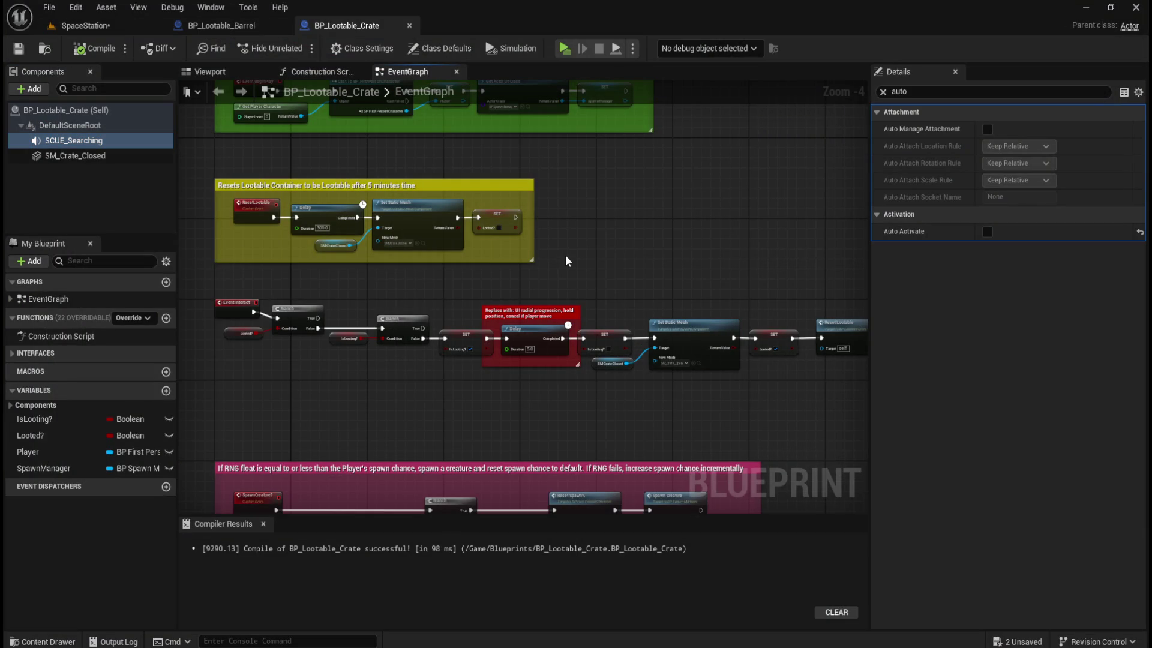
{"action": "left_click", "coordinate": [883, 91]}
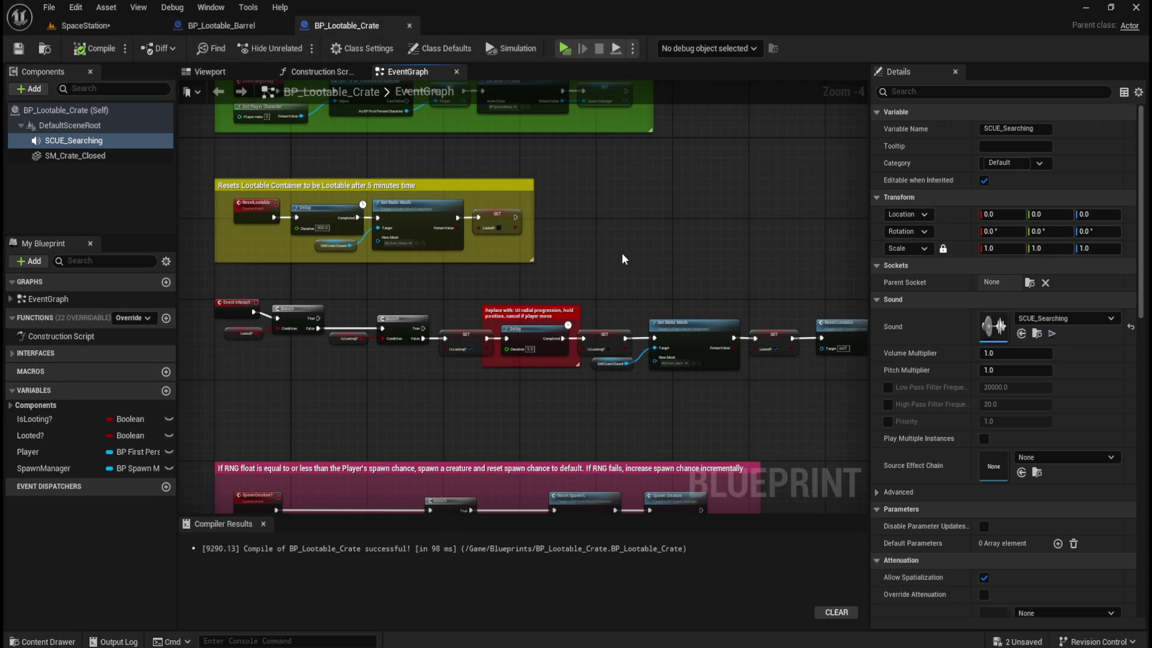
- Compare the barrel's sound nodes and nudge the crate's Event Interact node down
{"action": "left_click", "coordinate": [228, 30]}
{"action": "mouse_move", "coordinate": [490, 264]}
{"action": "left_mouse_down"}
{"action": "mouse_move", "coordinate": [642, 229]}
{"action": "mouse_move", "coordinate": [606, 179]}
{"action": "mouse_move", "coordinate": [534, 166]}
{"action": "left_mouse_up"}
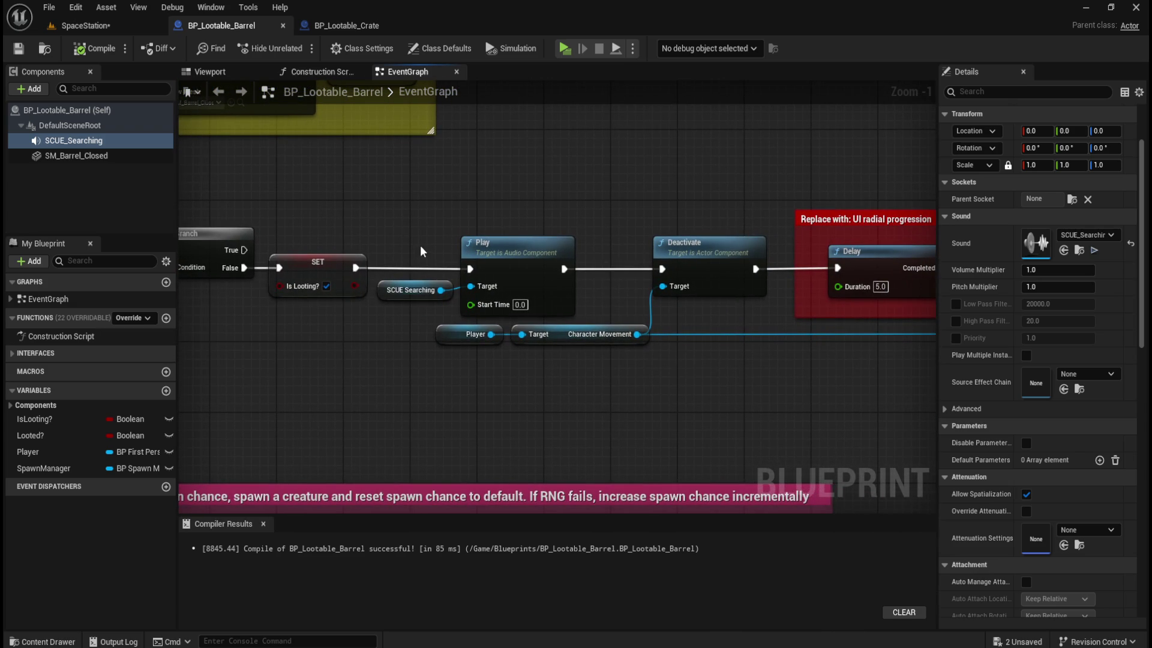
{"action": "left_click", "coordinate": [360, 25]}
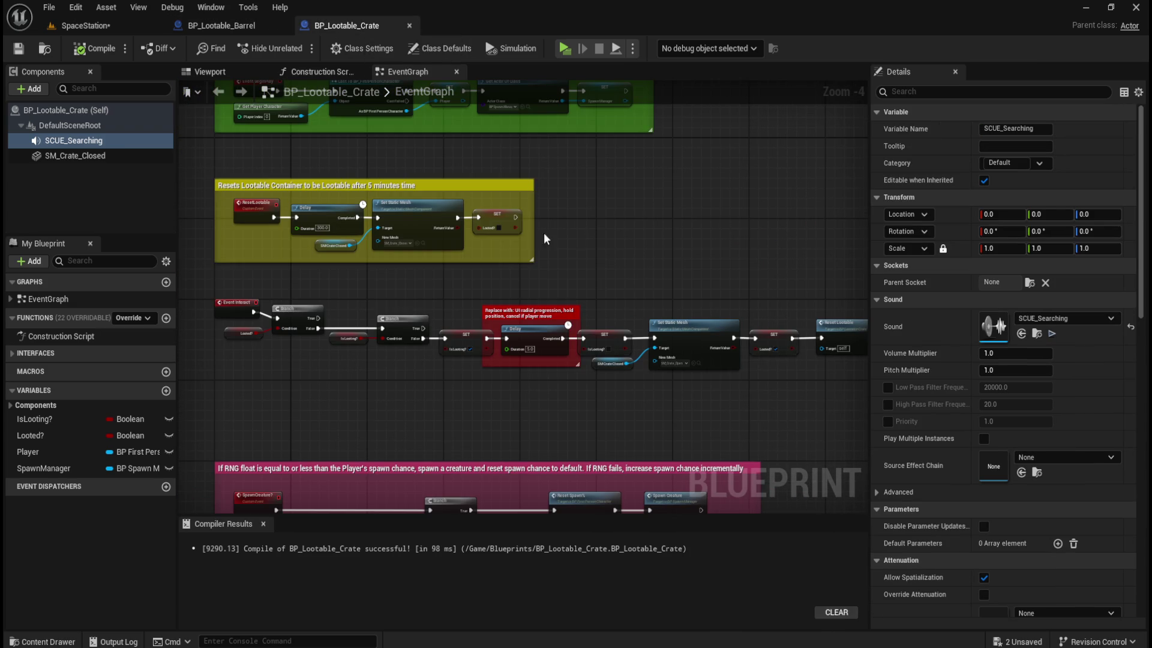
{"action": "scroll", "coordinate": [294, 246], "scroll_direction": "up", "scroll_amount": 2}
{"action": "scroll", "coordinate": [269, 282], "scroll_direction": "down", "scroll_amount": 2}
{"action": "scroll", "coordinate": [239, 316], "scroll_direction": "up", "scroll_amount": 2}
{"action": "scroll", "coordinate": [240, 316], "scroll_direction": "up", "scroll_amount": 1}
{"action": "scroll", "coordinate": [246, 312], "scroll_direction": "down", "scroll_amount": 4}
{"action": "scroll", "coordinate": [262, 304], "scroll_direction": "up", "scroll_amount": 1}
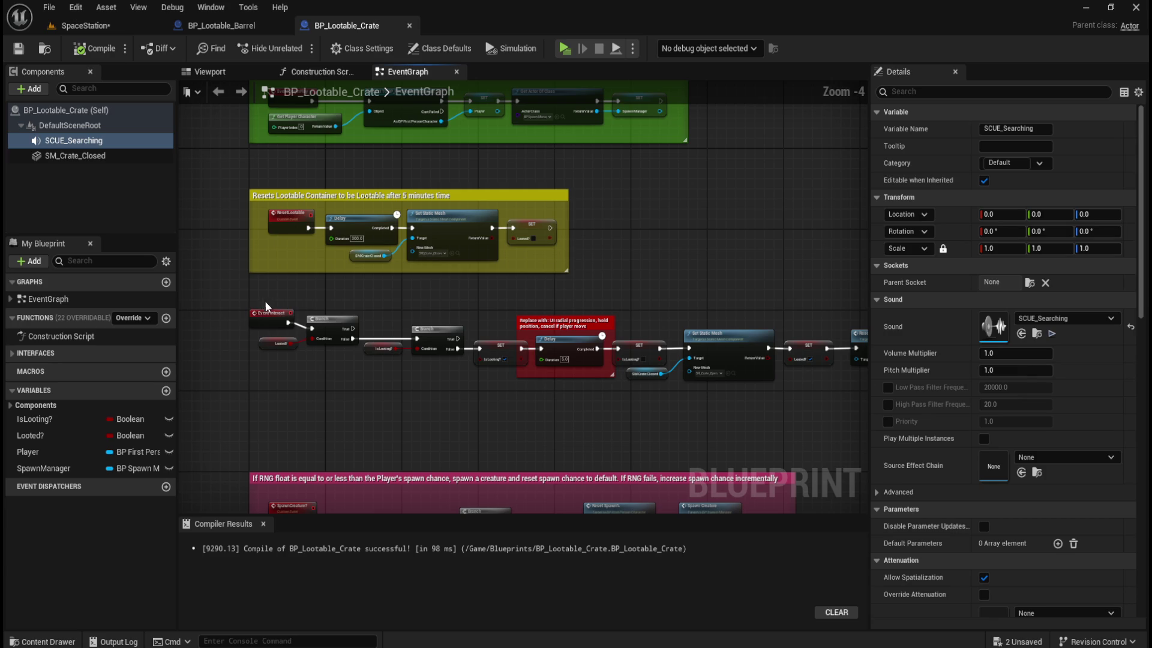
{"action": "left_click_drag", "start_coordinate": [264, 311], "coordinate": [264, 318]}
{"action": "left_click", "coordinate": [401, 305]}
- Check the barrel's Event Interact and Branch nodes, then recompile and save the barrel
{"action": "left_click", "coordinate": [239, 28]}
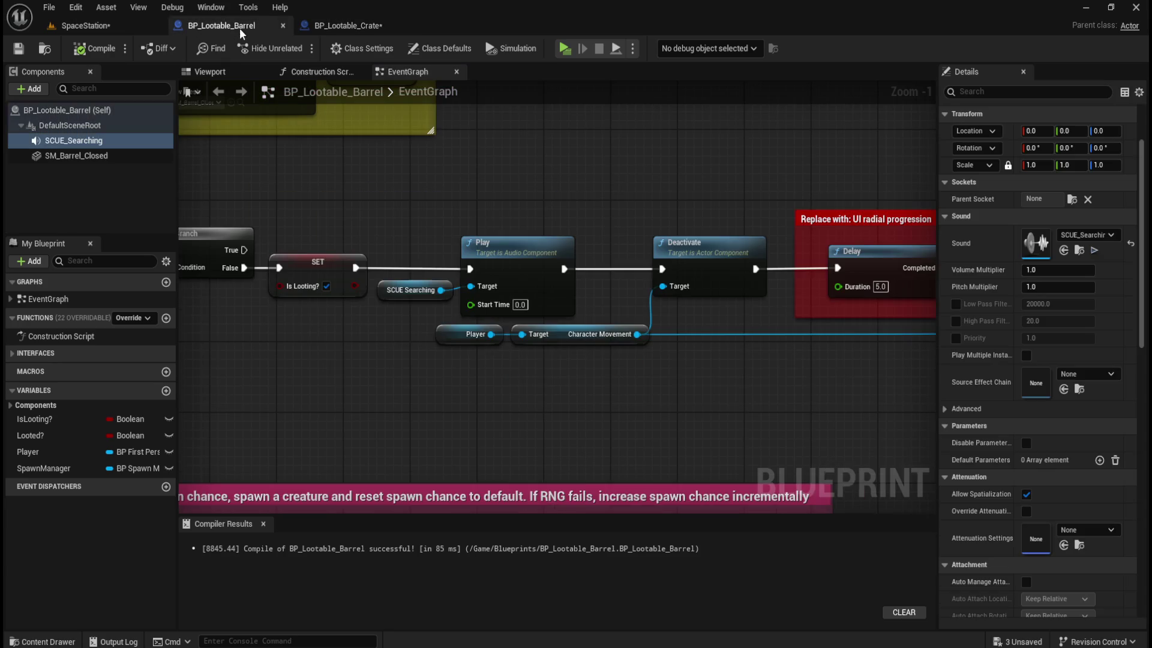
{"action": "scroll", "coordinate": [368, 239], "scroll_direction": "down", "scroll_amount": 2}
{"action": "left_click", "coordinate": [346, 243]}
{"action": "left_click_drag", "start_coordinate": [297, 198], "coordinate": [489, 251]}
{"action": "left_click", "coordinate": [499, 222]}
{"action": "left_click", "coordinate": [91, 50]}
{"action": "left_click", "coordinate": [19, 48]}
- Frame the barrel's sound sequence from Play through Deactivate, Delay and Activate
{"action": "mouse_move", "coordinate": [698, 277]}
{"action": "left_mouse_down"}
{"action": "mouse_move", "coordinate": [268, 414]}
{"action": "mouse_move", "coordinate": [252, 391]}
{"action": "left_mouse_up"}
{"action": "mouse_move", "coordinate": [624, 414]}
{"action": "left_mouse_down"}
{"action": "mouse_move", "coordinate": [340, 401]}
{"action": "mouse_move", "coordinate": [507, 391]}
{"action": "mouse_move", "coordinate": [494, 403]}
{"action": "left_mouse_up"}
{"action": "scroll", "coordinate": [494, 403], "scroll_direction": "down", "scroll_amount": 1}
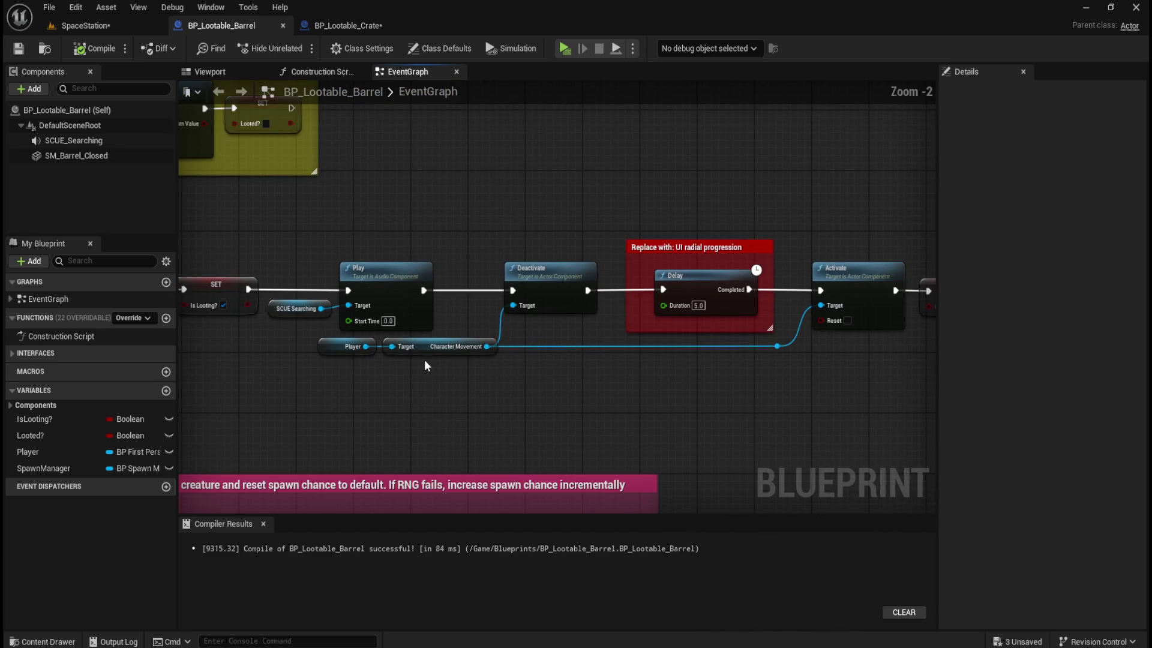
{"action": "mouse_move", "coordinate": [293, 240]}
{"action": "left_mouse_down"}
{"action": "mouse_move", "coordinate": [510, 357]}
{"action": "mouse_move", "coordinate": [565, 372]}
{"action": "left_mouse_up"}
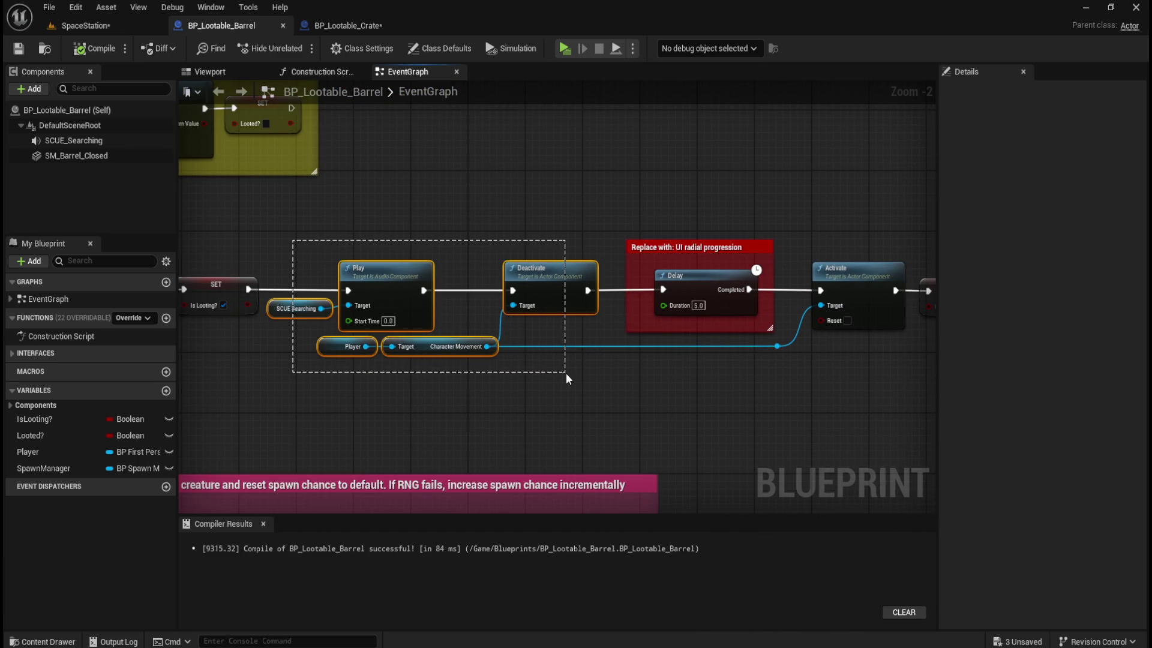
{"action": "left_click_drag", "start_coordinate": [293, 229], "coordinate": [604, 374]}
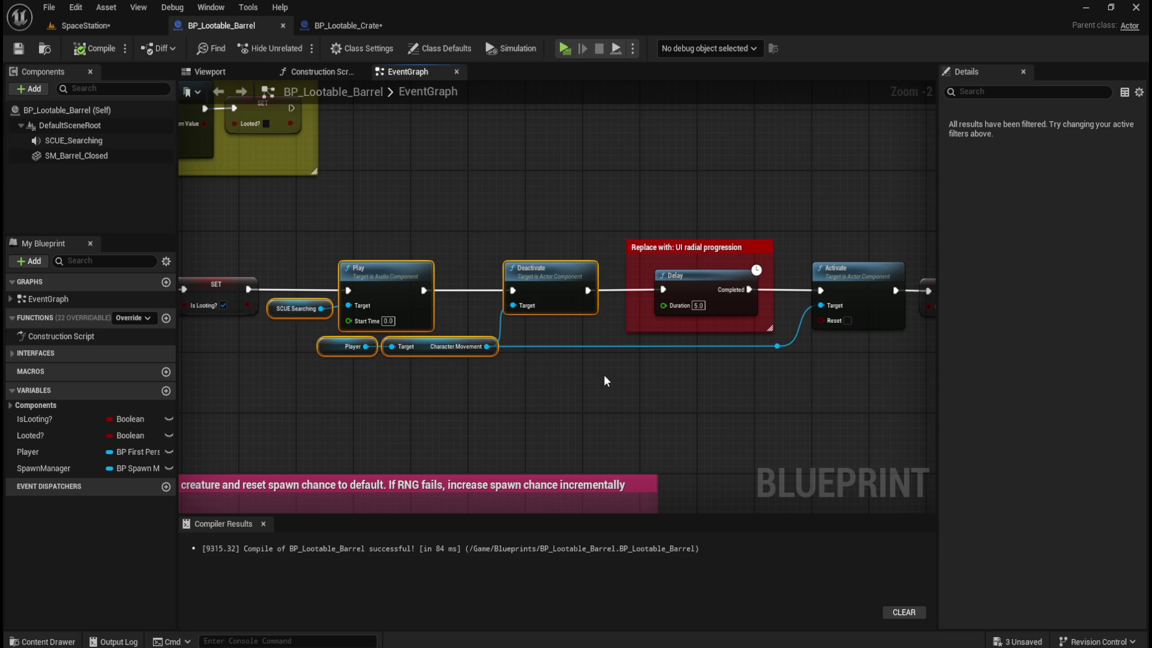
{"action": "scroll", "coordinate": [555, 369], "scroll_direction": "down", "scroll_amount": 2}
{"action": "scroll", "coordinate": [489, 336], "scroll_direction": "up", "scroll_amount": 1}
{"action": "left_click_drag", "start_coordinate": [490, 337], "coordinate": [685, 384]}
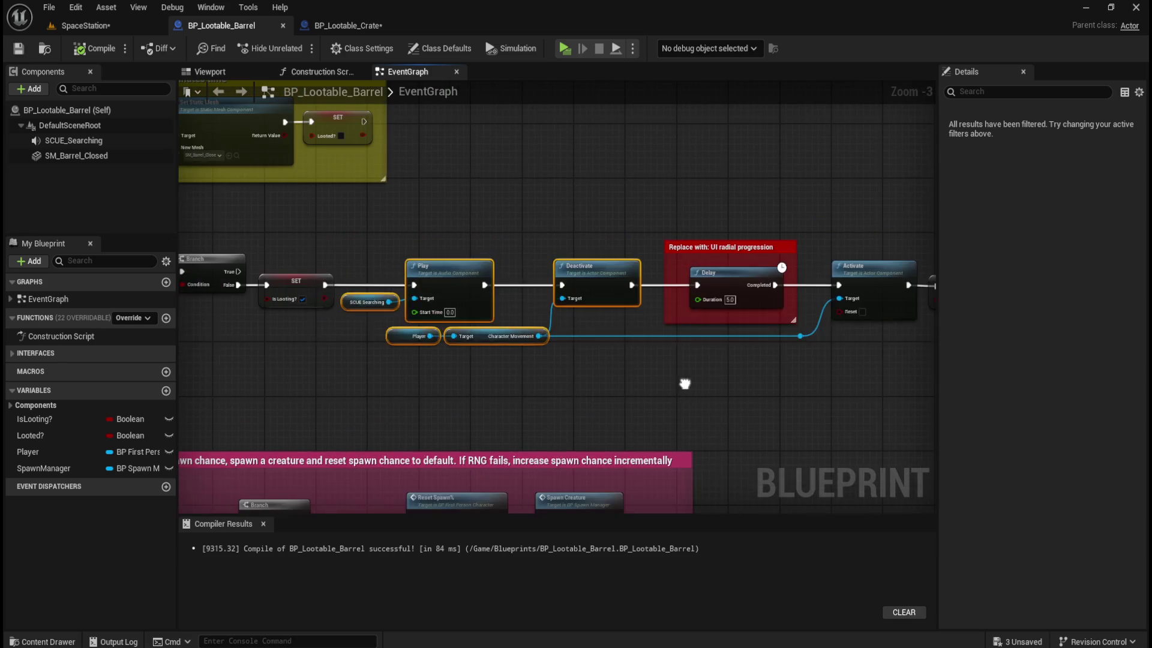
{"action": "left_click", "coordinate": [586, 386]}
- Select the Play, Deactivate, getter, Activate and reroute nodes, then view the crate's looting sequence
{"action": "left_click_drag", "start_coordinate": [586, 386], "coordinate": [467, 381]}
{"action": "left_click_drag", "start_coordinate": [238, 220], "coordinate": [509, 353]}
{"action": "left_click", "coordinate": [732, 279], "text": "shift"}
{"action": "left_click_drag", "start_coordinate": [744, 231], "coordinate": [687, 348]}
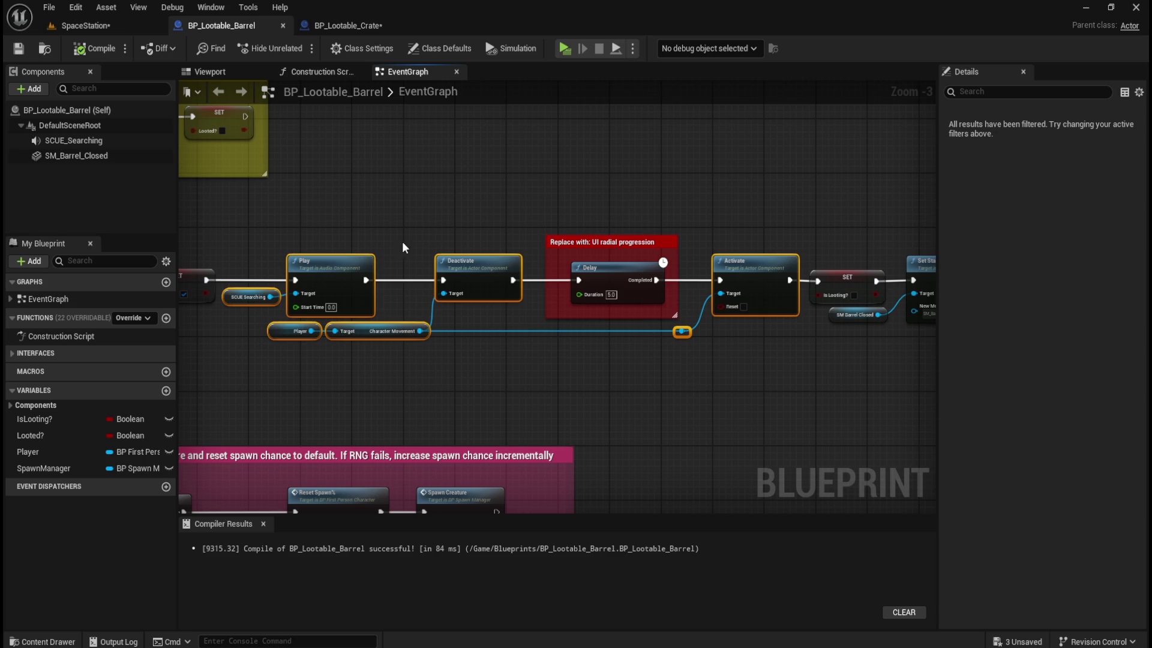
{"action": "left_click", "coordinate": [362, 27]}
{"action": "mouse_move", "coordinate": [686, 242]}
{"action": "left_mouse_down"}
{"action": "mouse_move", "coordinate": [584, 182]}
{"action": "mouse_move", "coordinate": [460, 161]}
{"action": "left_mouse_up"}
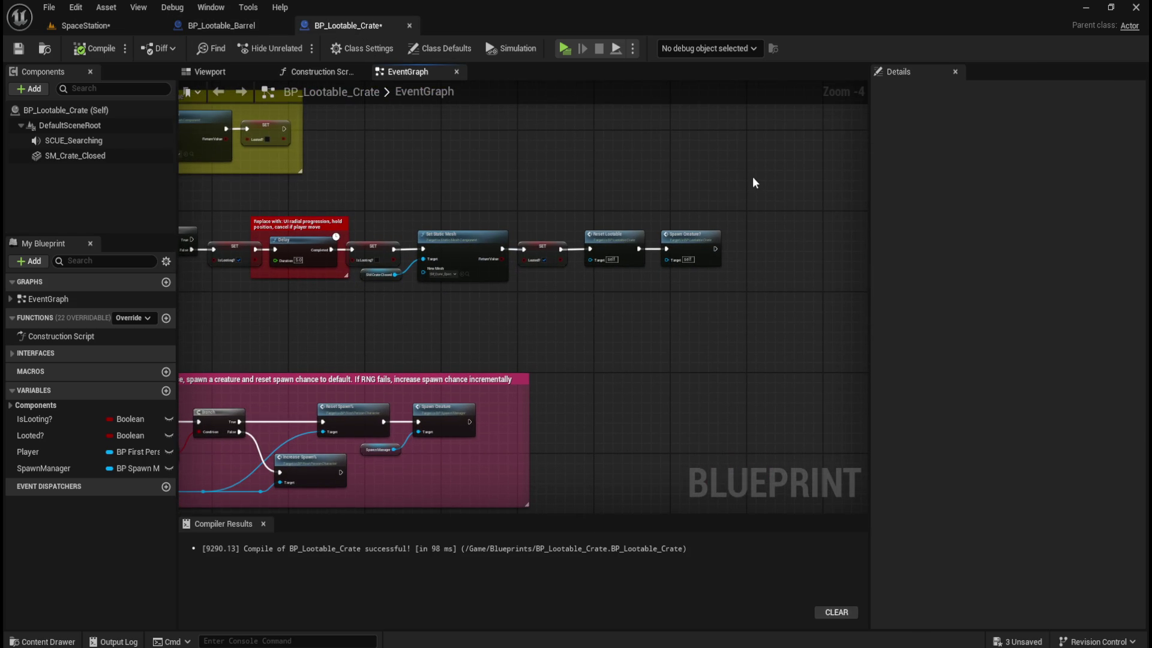
- Marquee-select the crate's Delay comment and the nodes after it, and nudge them right to open a gap after SET
{"action": "left_click_drag", "start_coordinate": [713, 206], "coordinate": [266, 309]}
{"action": "key", "text": "Right"}
{"action": "key", "text": "Right"}
{"action": "key", "text": "Right"}
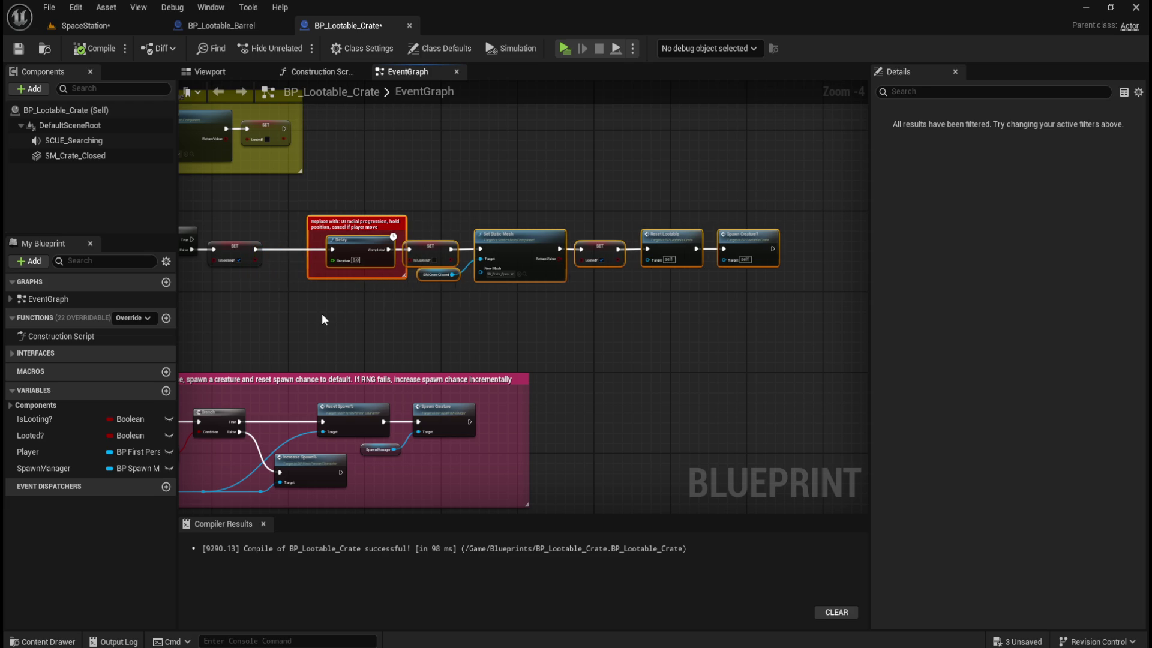
{"action": "key", "text": "Right"}
{"action": "key", "text": "Right"}
{"action": "key", "text": "Right"}
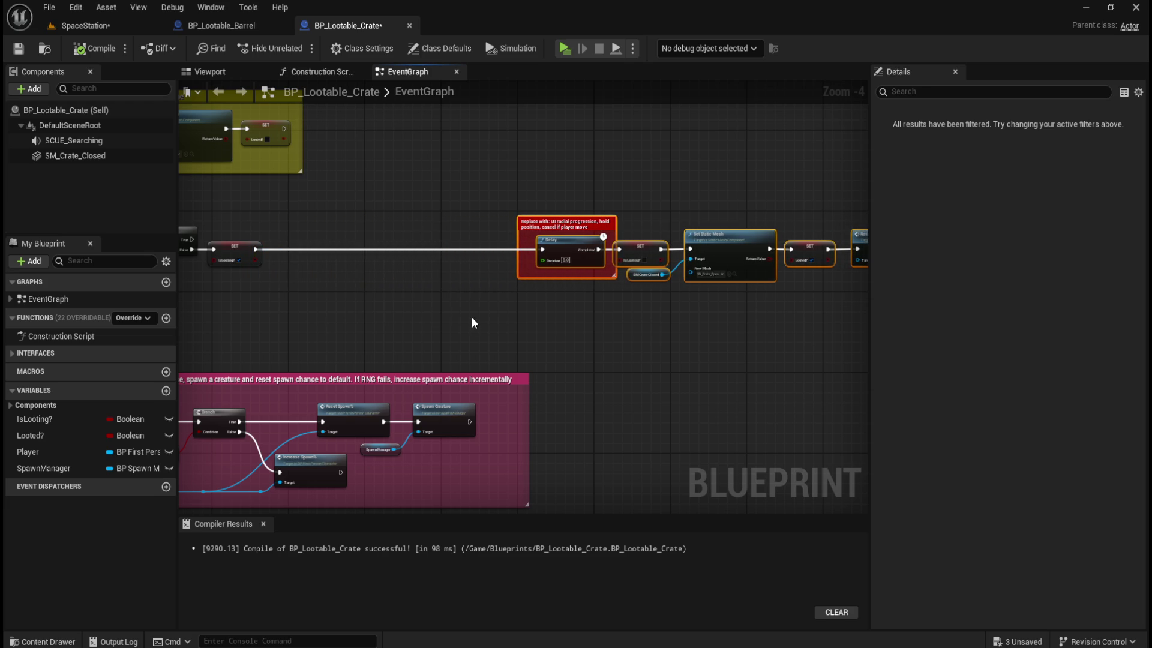
{"action": "left_click_drag", "start_coordinate": [539, 314], "coordinate": [328, 346]}
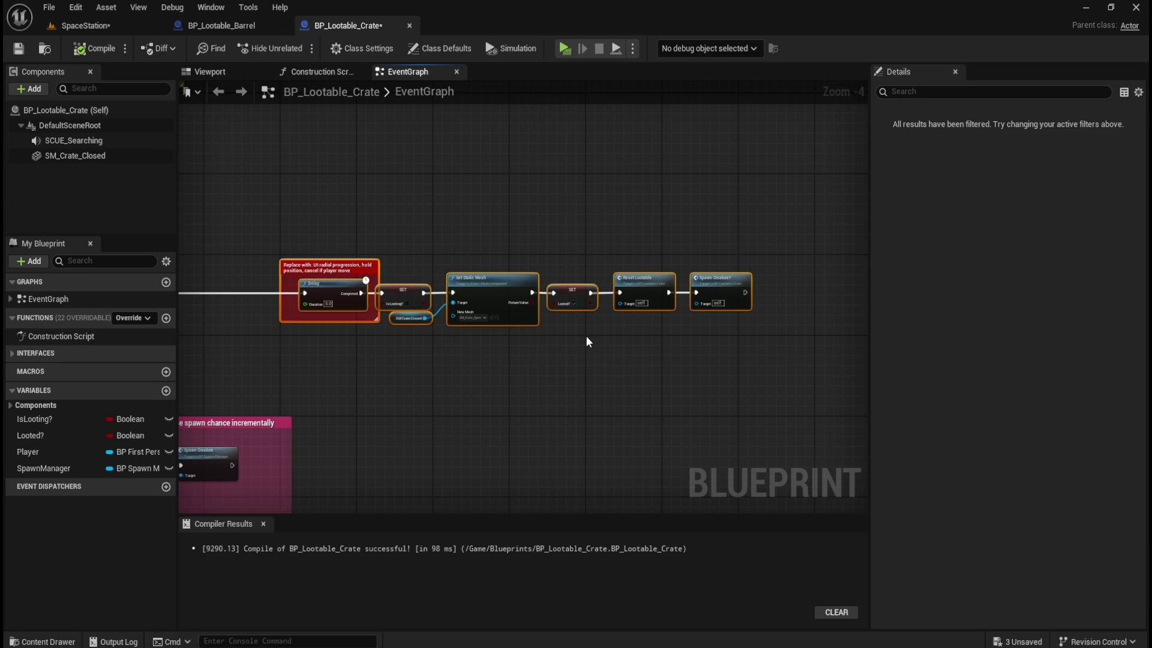
{"action": "scroll", "coordinate": [548, 327], "scroll_direction": "down", "scroll_amount": 2}
{"action": "scroll", "coordinate": [516, 327], "scroll_direction": "up", "scroll_amount": 2}
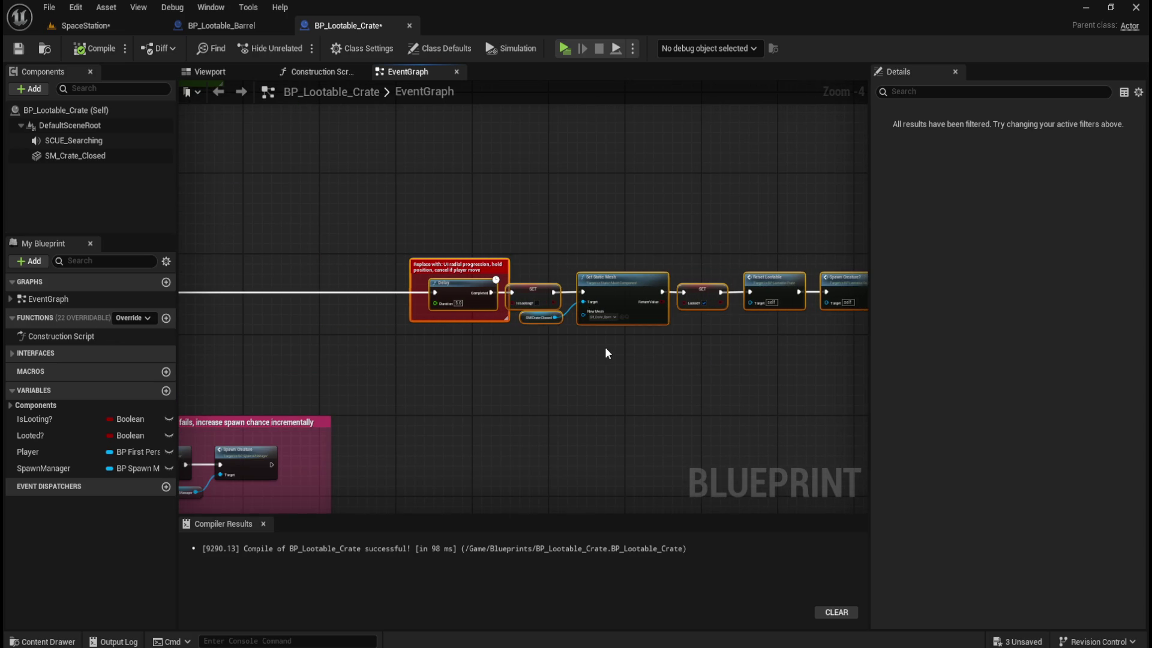
{"action": "scroll", "coordinate": [563, 342], "scroll_direction": "down", "scroll_amount": 2}
{"action": "scroll", "coordinate": [684, 312], "scroll_direction": "up", "scroll_amount": 2}
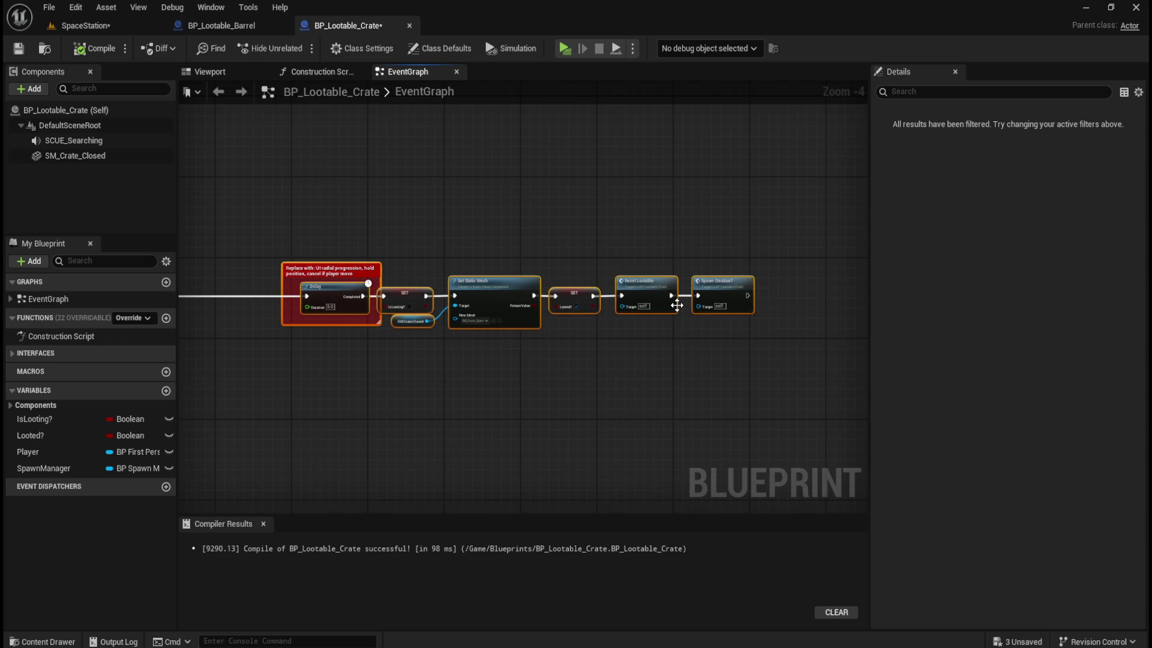
{"action": "left_click_drag", "start_coordinate": [676, 306], "coordinate": [730, 308]}
{"action": "mouse_move", "coordinate": [530, 275]}
{"action": "left_mouse_down"}
{"action": "mouse_move", "coordinate": [576, 197]}
{"action": "mouse_move", "coordinate": [552, 270]}
{"action": "left_mouse_up"}
{"action": "scroll", "coordinate": [675, 308], "scroll_direction": "up", "scroll_amount": 1}
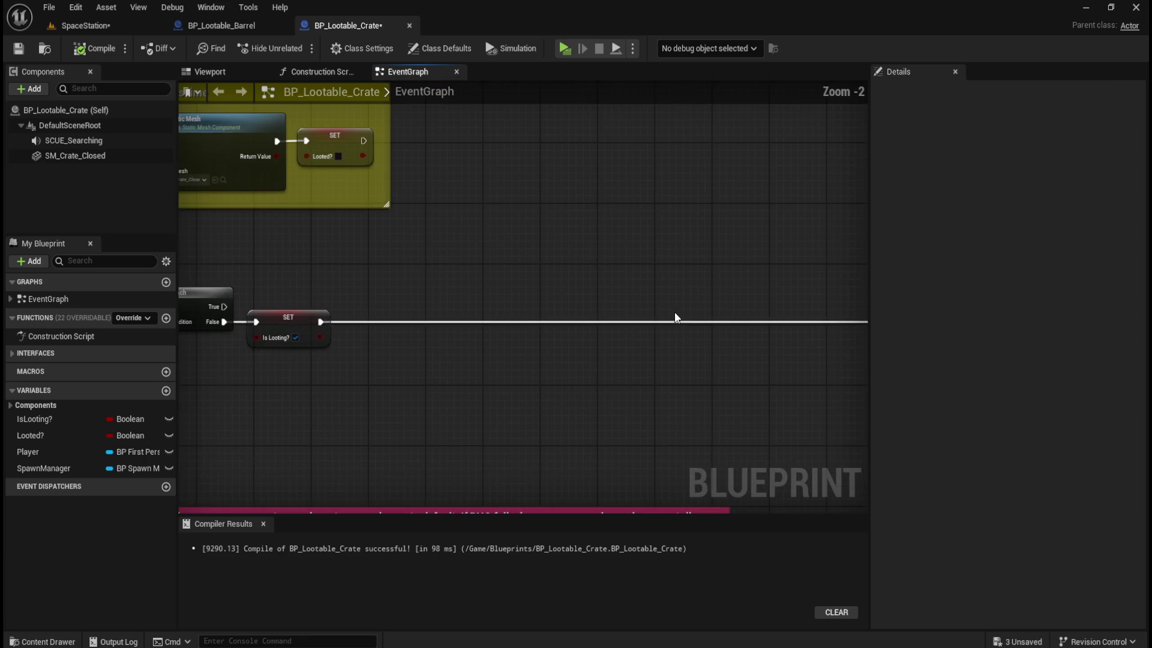
- Paste the Play SCUE Searching and Deactivate nodes and drag them into the gap after the Is Looting SET node
{"action": "scroll", "coordinate": [647, 356], "scroll_direction": "up", "scroll_amount": 1}
{"action": "key", "text": "ctrl+v"}
{"action": "mouse_move", "coordinate": [588, 227]}
{"action": "left_mouse_down"}
{"action": "mouse_move", "coordinate": [485, 177]}
{"action": "mouse_move", "coordinate": [607, 195]}
{"action": "left_mouse_up"}
{"action": "mouse_move", "coordinate": [525, 271]}
{"action": "left_mouse_down"}
{"action": "mouse_move", "coordinate": [506, 236]}
{"action": "mouse_move", "coordinate": [474, 228]}
{"action": "mouse_move", "coordinate": [459, 238]}
{"action": "left_mouse_up"}
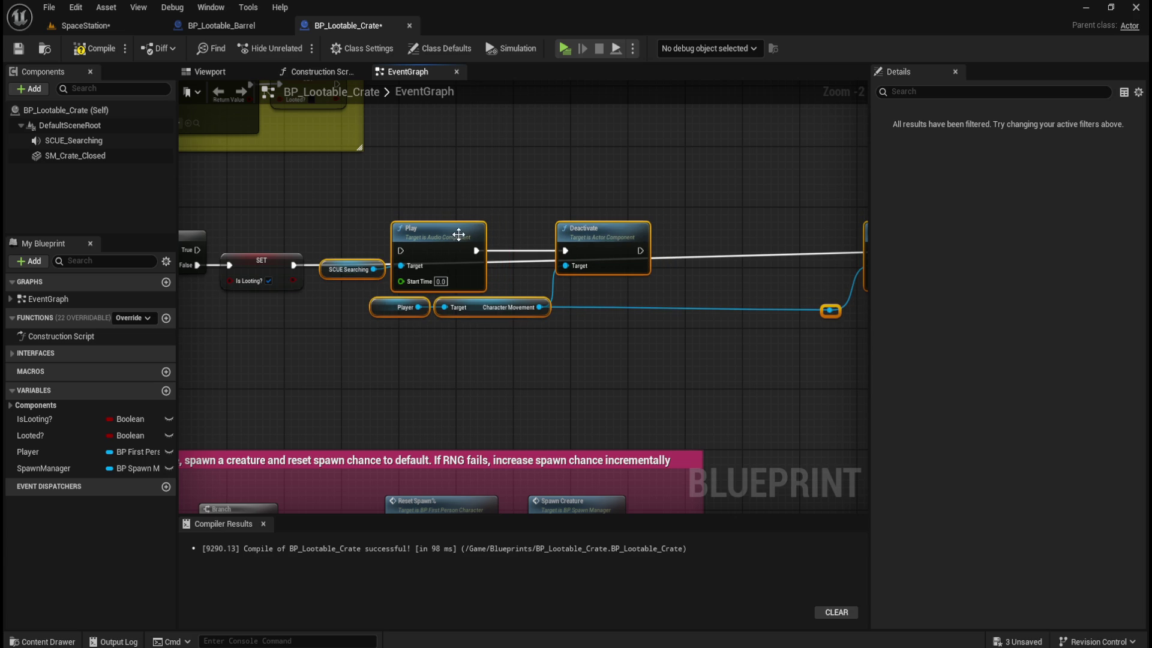
{"action": "mouse_move", "coordinate": [646, 393]}
{"action": "left_mouse_down"}
{"action": "mouse_move", "coordinate": [576, 361]}
{"action": "mouse_move", "coordinate": [305, 354]}
{"action": "mouse_move", "coordinate": [642, 380]}
{"action": "left_mouse_up"}
{"action": "mouse_move", "coordinate": [468, 381]}
{"action": "left_mouse_down"}
{"action": "mouse_move", "coordinate": [701, 384]}
{"action": "mouse_move", "coordinate": [689, 388]}
{"action": "left_mouse_up"}
{"action": "left_click_drag", "start_coordinate": [352, 376], "coordinate": [794, 335]}
{"action": "left_click", "coordinate": [503, 390]}
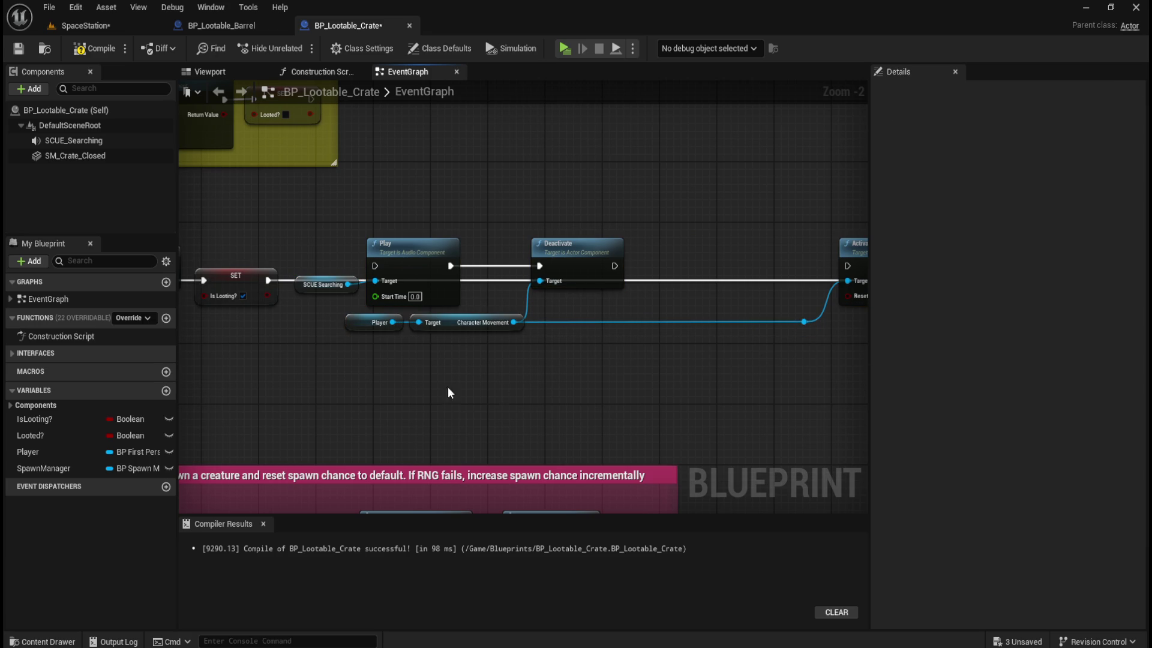
- Compare against BP_Lootable_Barrel's graph, viewing its Branch, Play and Deactivate nodes
{"action": "left_click", "coordinate": [234, 27]}
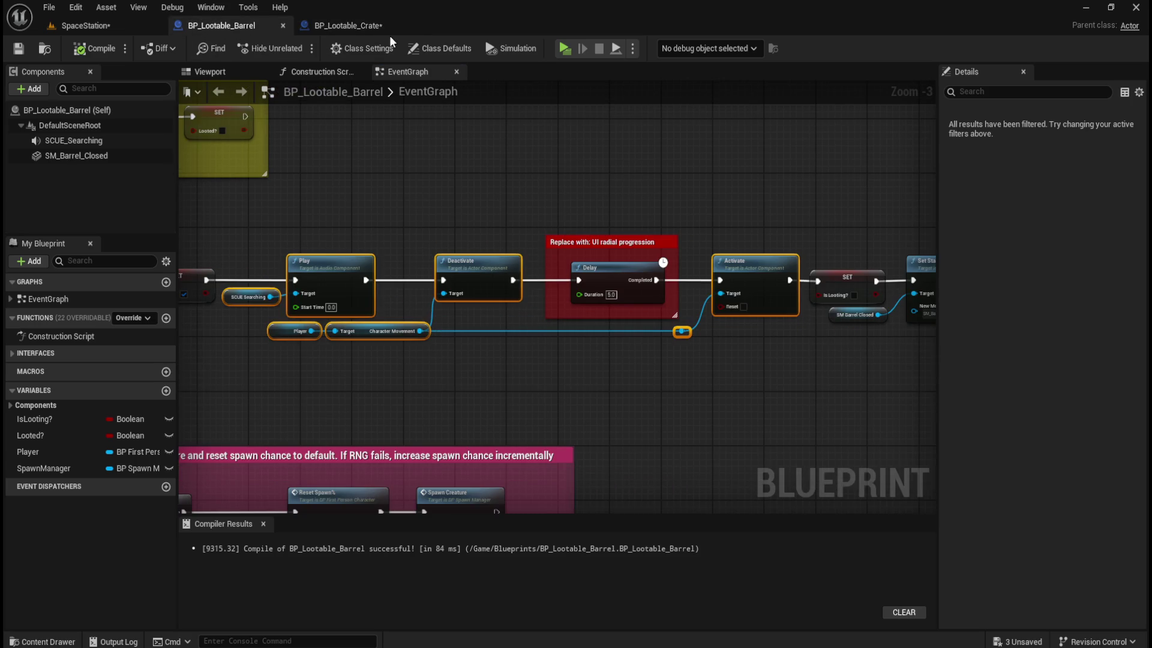
{"action": "left_click", "coordinate": [368, 25]}
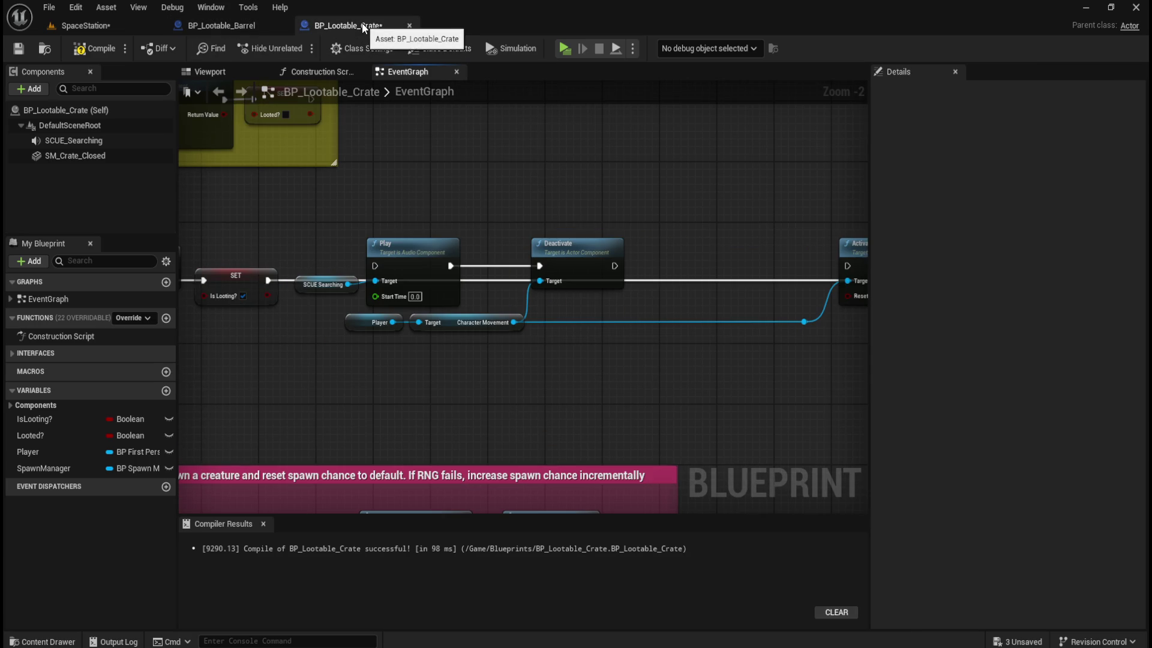
{"action": "left_click", "coordinate": [228, 25]}
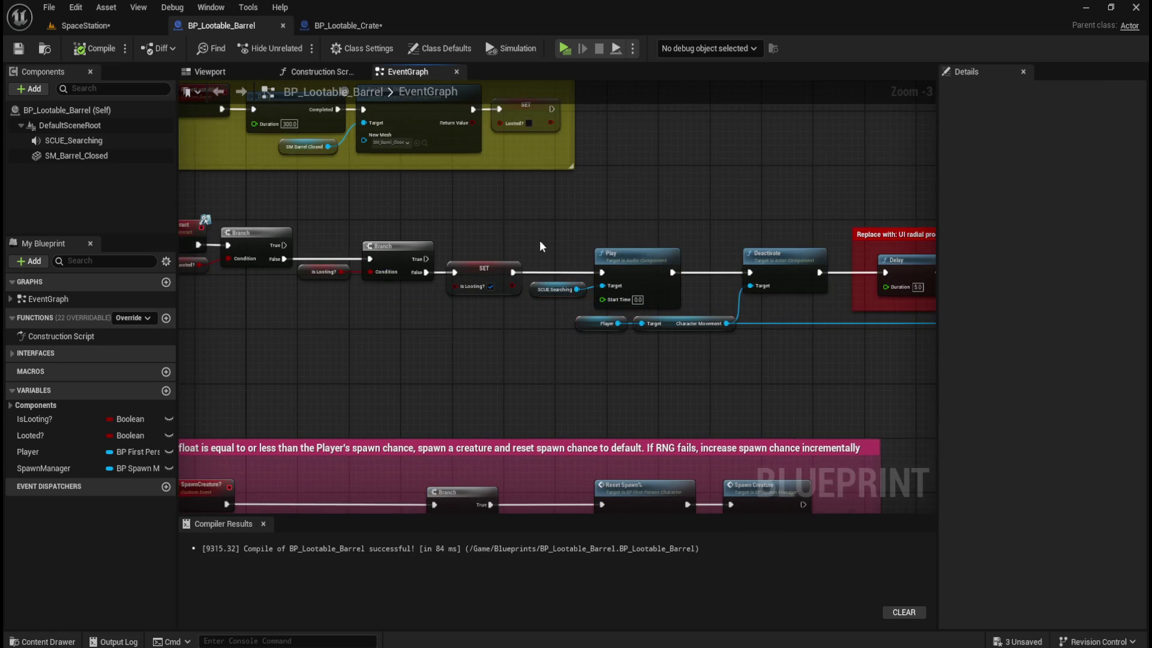
{"action": "scroll", "coordinate": [540, 249], "scroll_direction": "up", "scroll_amount": 3}
{"action": "left_click_drag", "start_coordinate": [655, 176], "coordinate": [434, 180]}
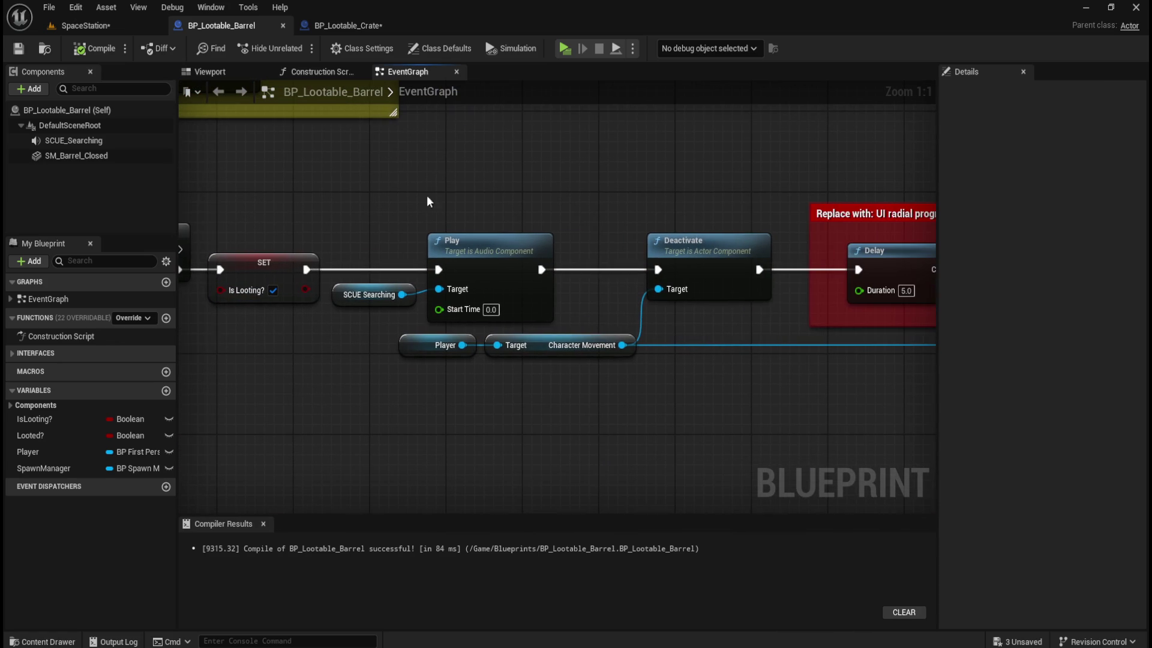
{"action": "left_click_drag", "start_coordinate": [388, 229], "coordinate": [491, 254]}
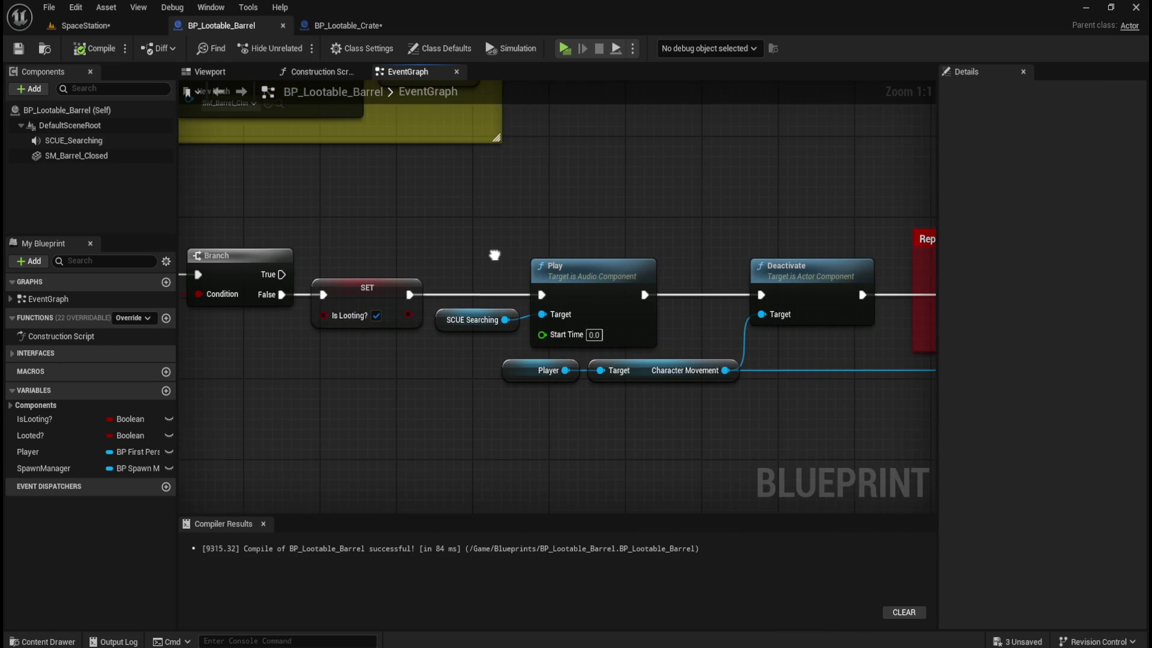
- Inspect the crate's Branch node area and check it against the barrel's loot graph
{"action": "left_click", "coordinate": [348, 25]}
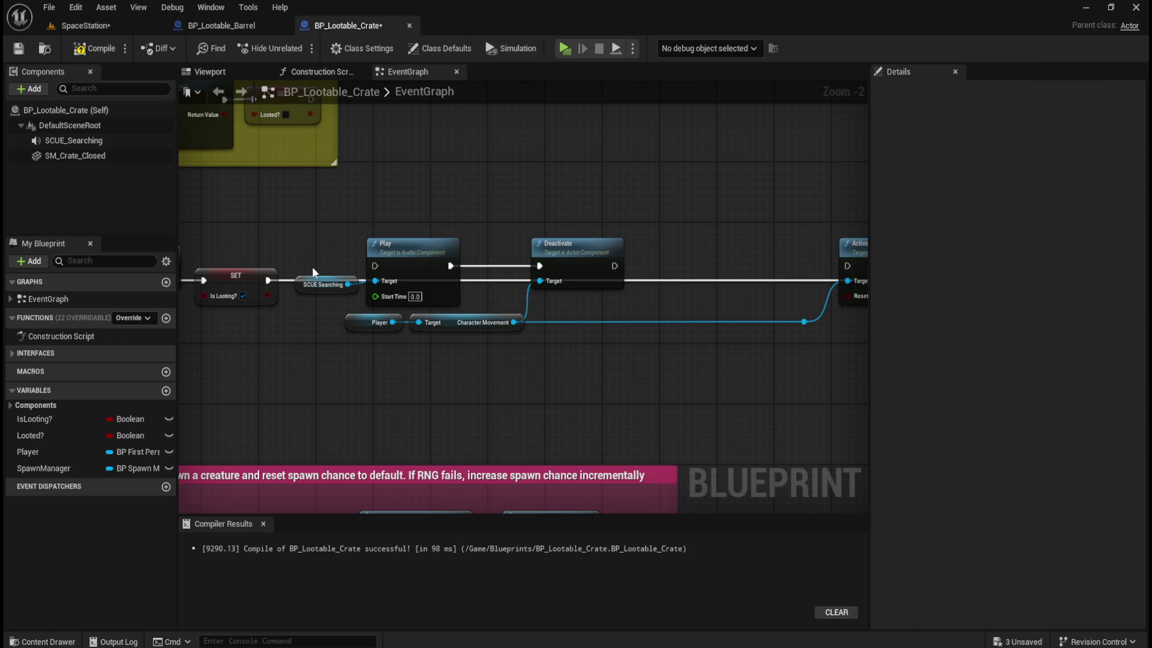
{"action": "left_click_drag", "start_coordinate": [361, 221], "coordinate": [422, 238]}
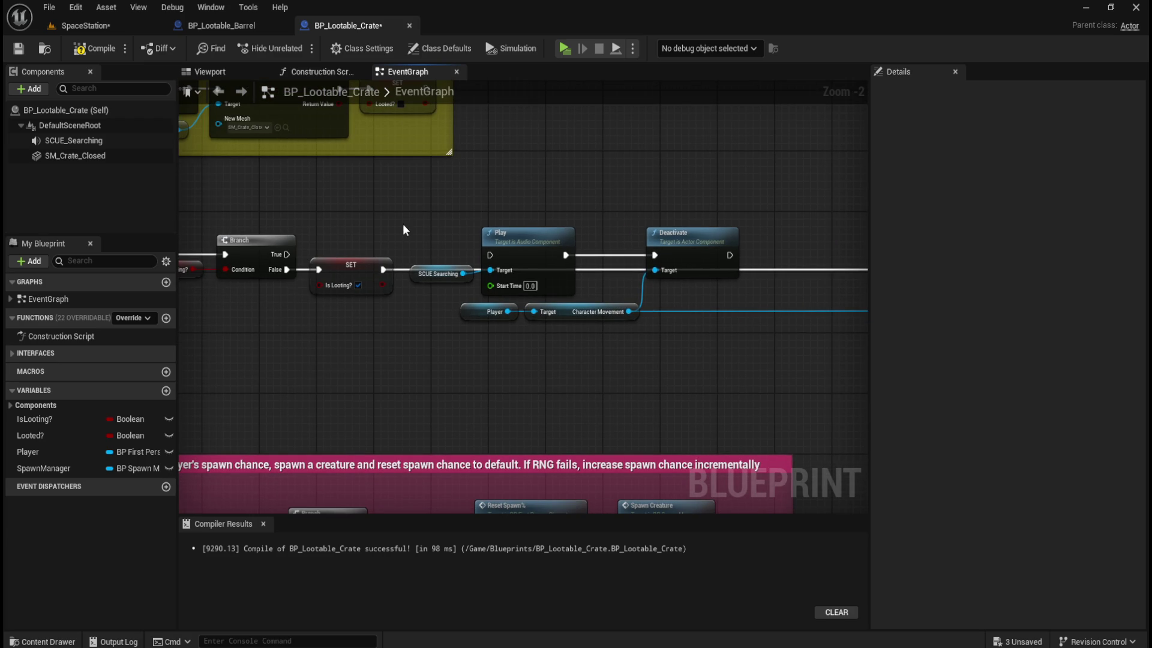
{"action": "scroll", "coordinate": [267, 188], "scroll_direction": "down", "scroll_amount": 3}
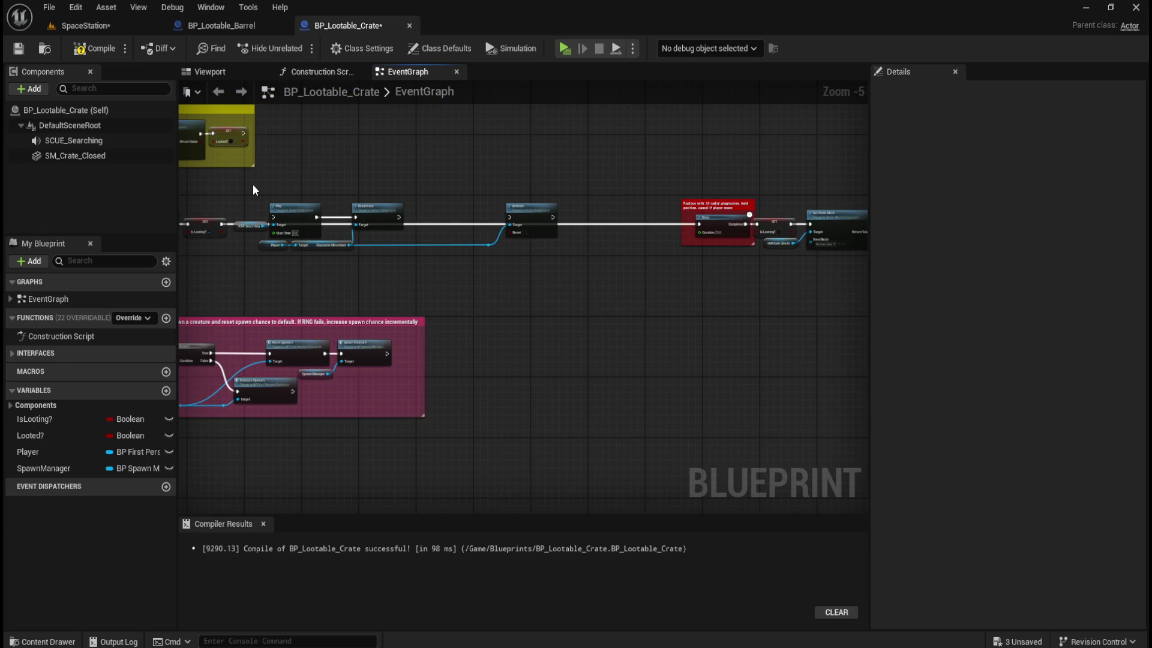
{"action": "scroll", "coordinate": [256, 189], "scroll_direction": "down", "scroll_amount": 1}
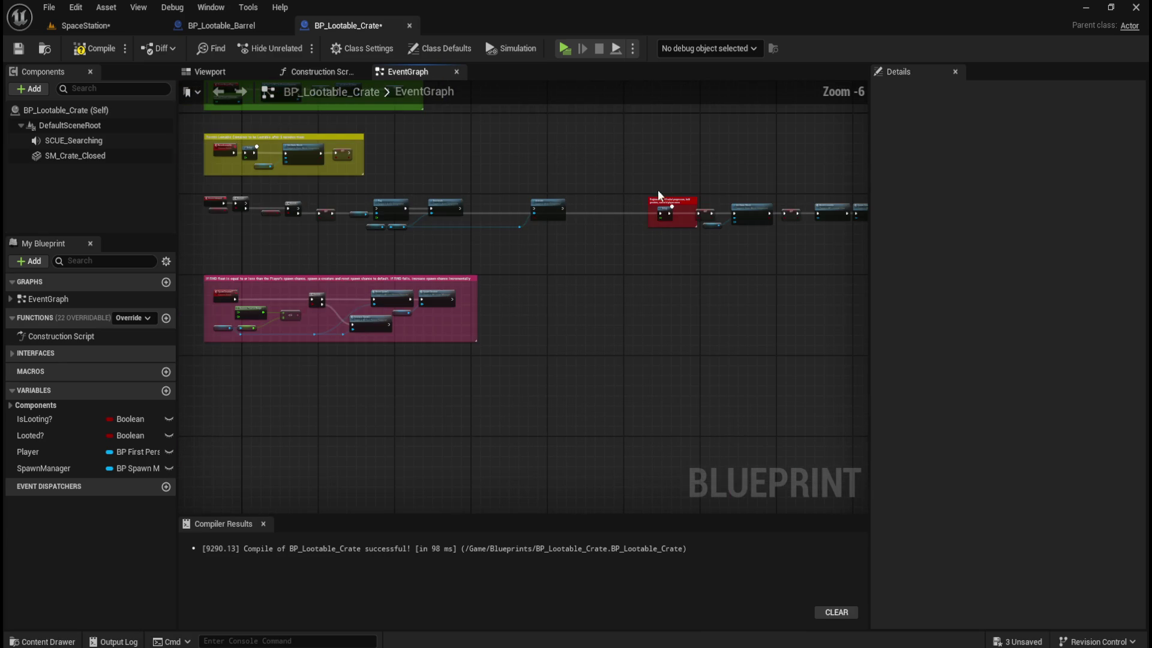
{"action": "scroll", "coordinate": [399, 180], "scroll_direction": "up", "scroll_amount": 4}
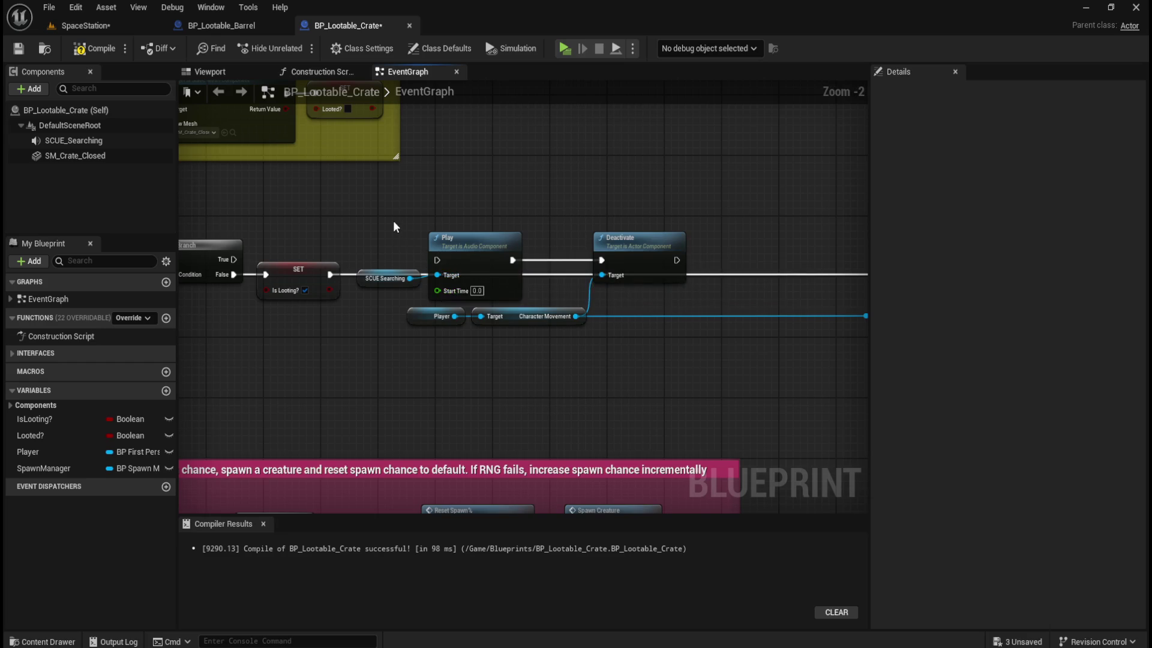
{"action": "left_click", "coordinate": [232, 27]}
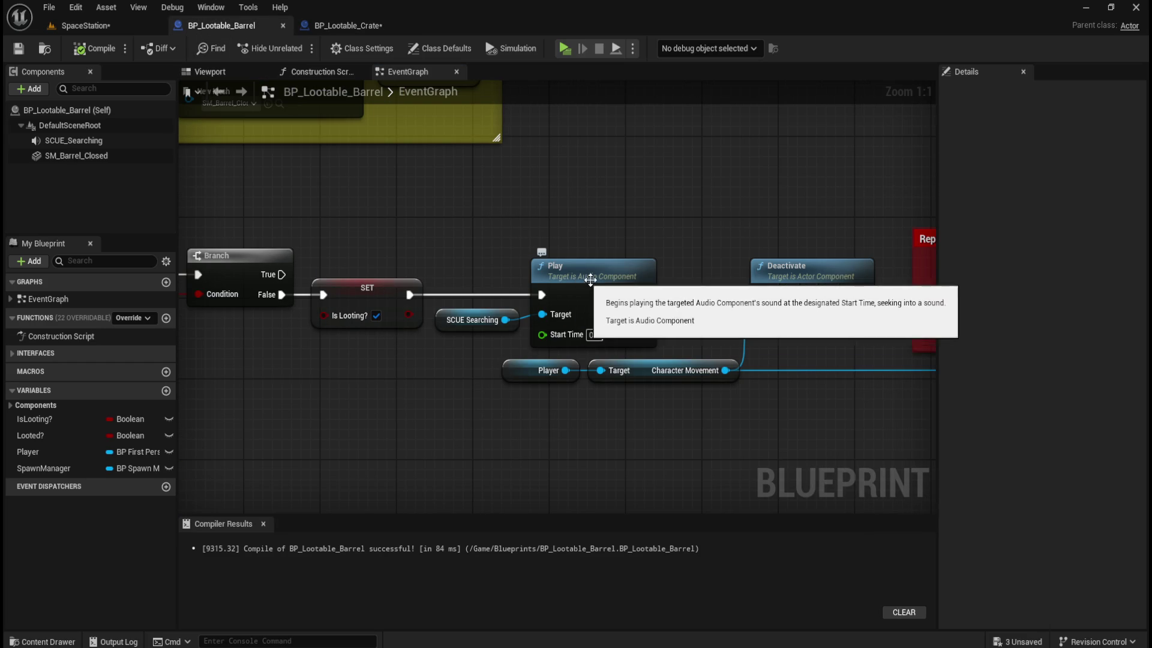
{"action": "left_click", "coordinate": [367, 27]}
- Wire the crate's Is Looting SET exec output into the Play SCUE Searching node
{"action": "mouse_move", "coordinate": [378, 210]}
{"action": "left_mouse_down"}
{"action": "mouse_move", "coordinate": [520, 256]}
{"action": "mouse_move", "coordinate": [709, 349]}
{"action": "mouse_move", "coordinate": [422, 330]}
{"action": "left_mouse_up"}
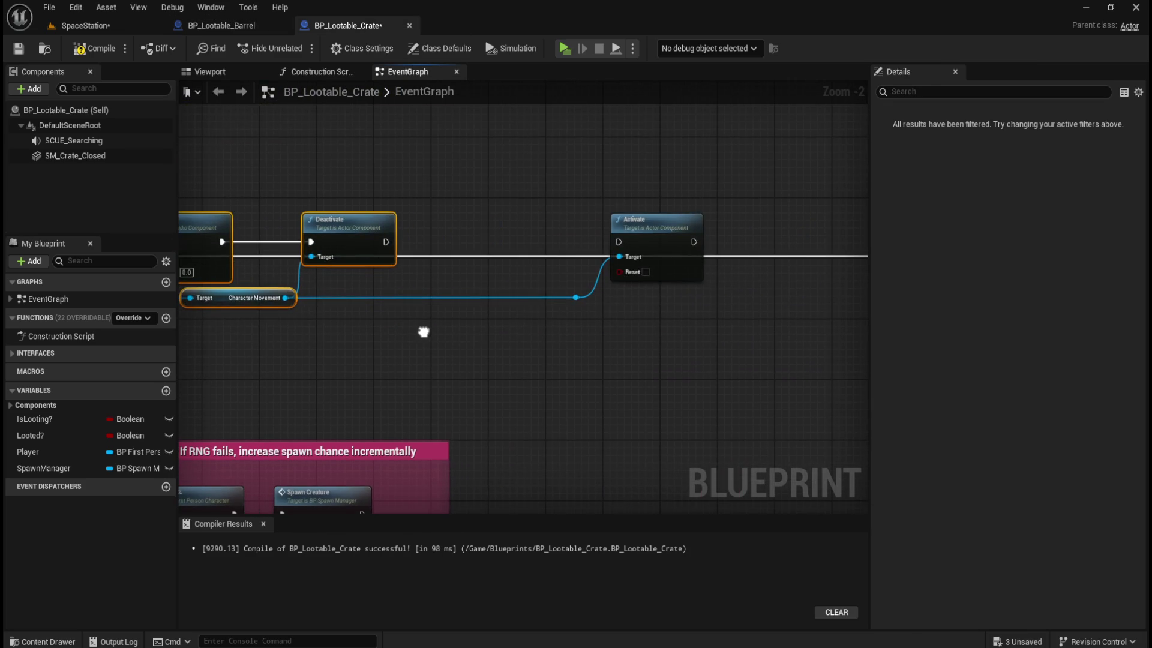
{"action": "left_click_drag", "start_coordinate": [532, 200], "coordinate": [723, 309]}
{"action": "left_click_drag", "start_coordinate": [352, 348], "coordinate": [638, 381]}
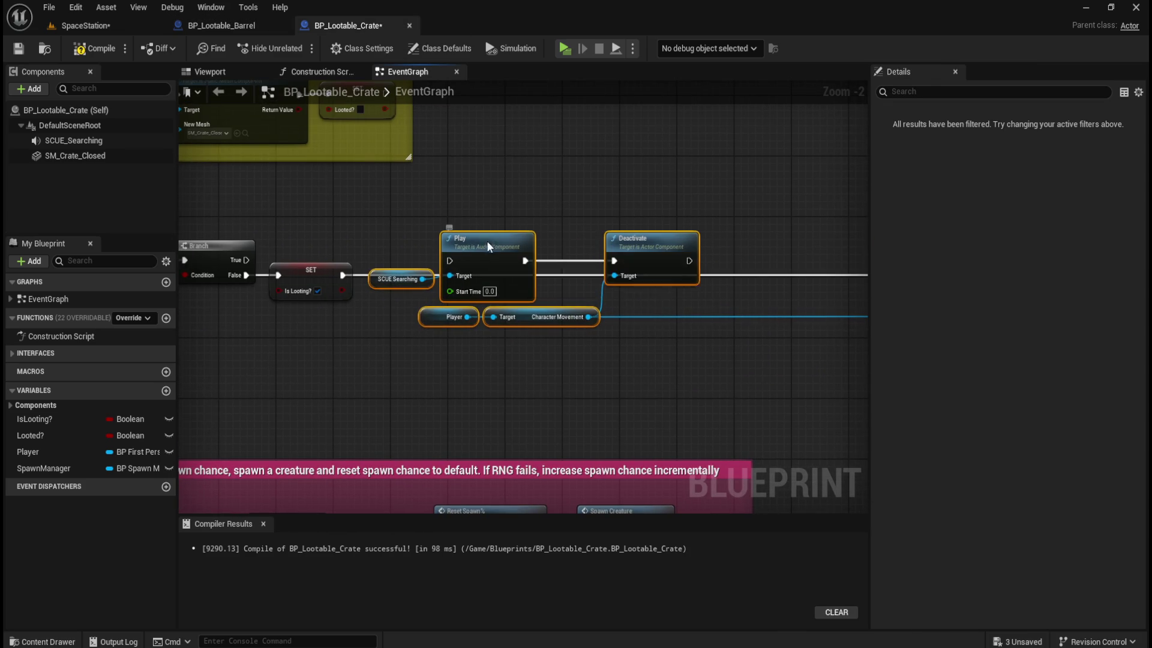
{"action": "mouse_move", "coordinate": [343, 275]}
{"action": "left_mouse_down"}
{"action": "mouse_move", "coordinate": [363, 288]}
{"action": "mouse_move", "coordinate": [448, 281]}
{"action": "mouse_move", "coordinate": [454, 224]}
{"action": "mouse_move", "coordinate": [449, 274]}
{"action": "left_mouse_up"}
{"action": "left_click", "coordinate": [247, 27]}
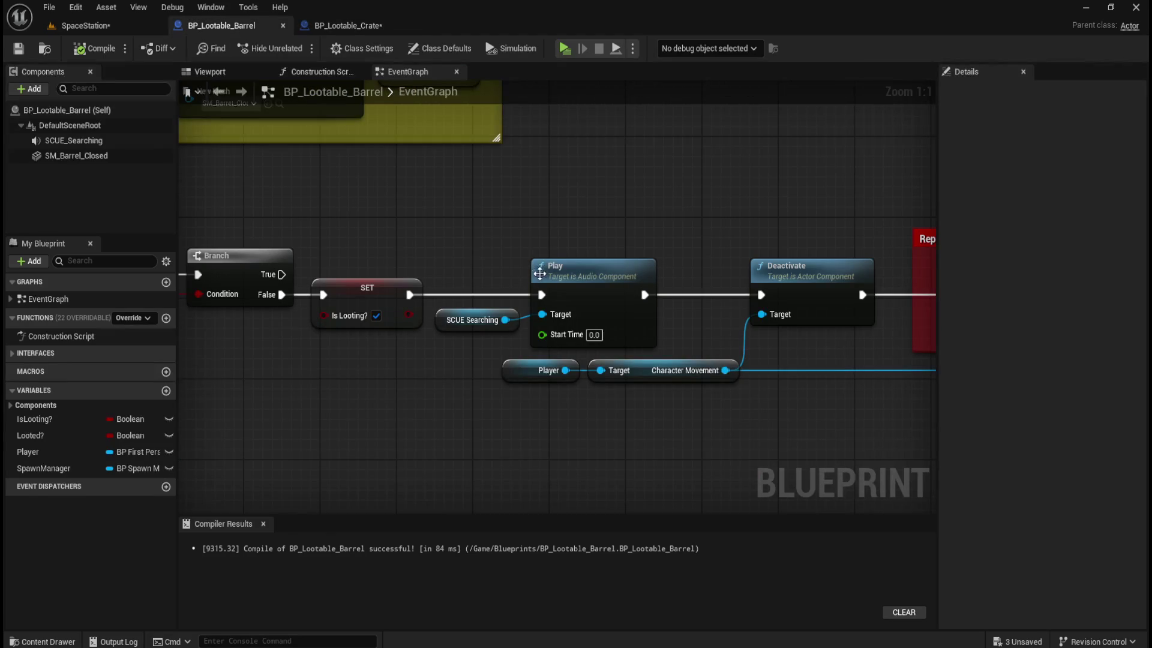
{"action": "left_click", "coordinate": [383, 26]}
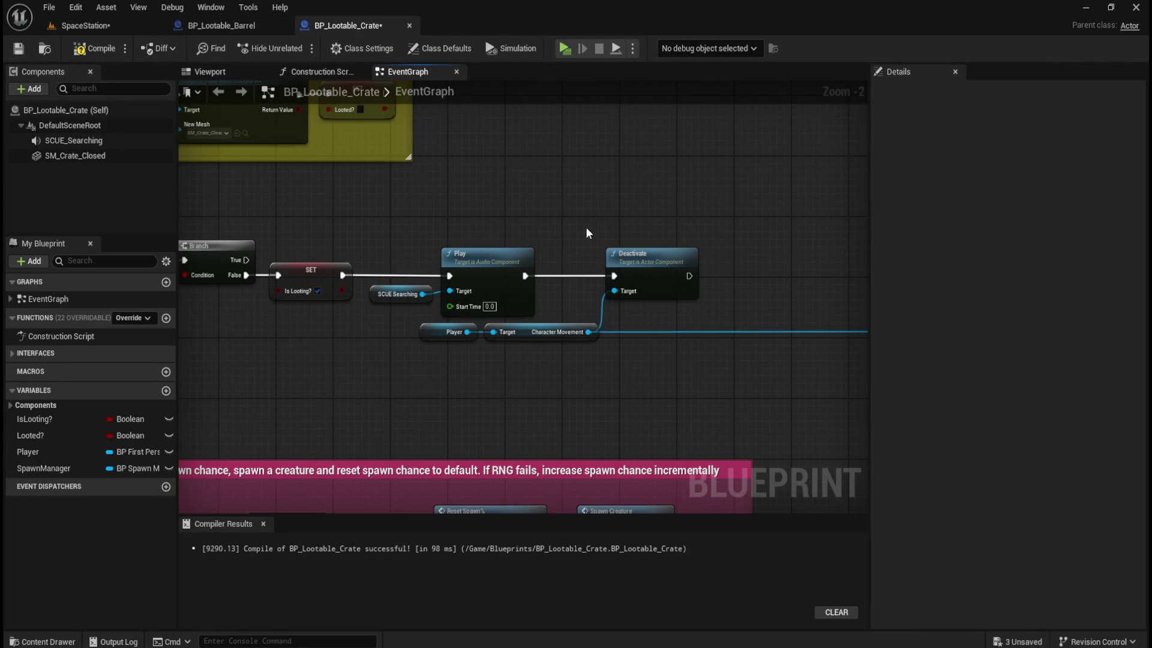
{"action": "scroll", "coordinate": [574, 232], "scroll_direction": "down", "scroll_amount": 2}
{"action": "scroll", "coordinate": [625, 232], "scroll_direction": "down", "scroll_amount": 2}
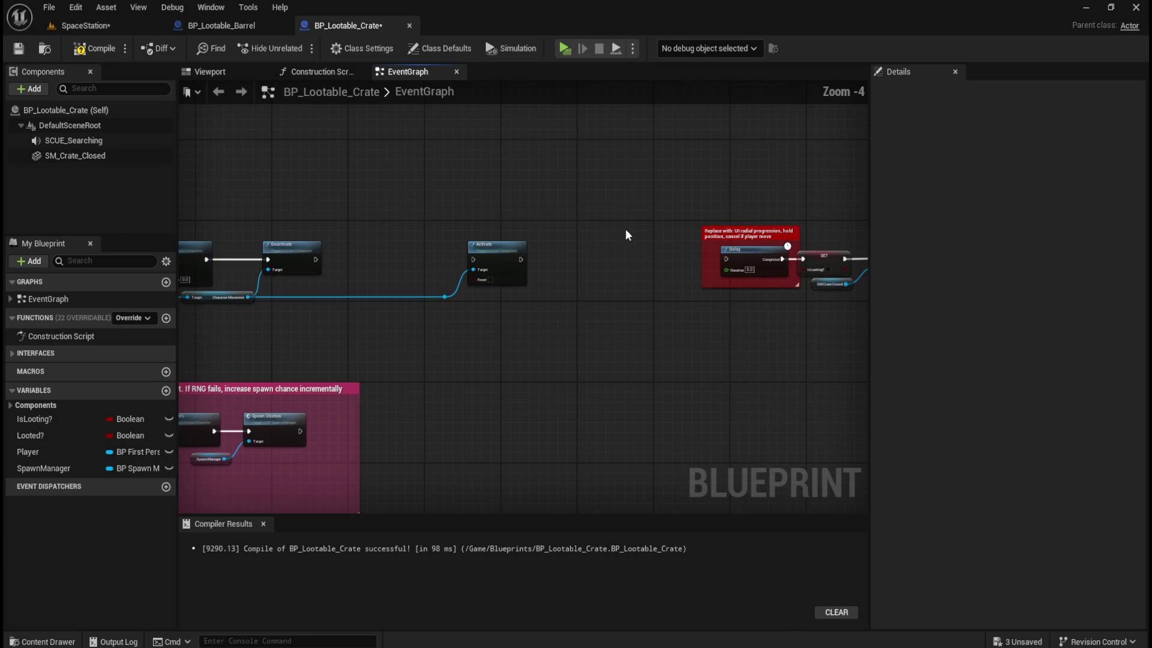
- Move the red Delay comment box left, closer to the Deactivate node
{"action": "left_click_drag", "start_coordinate": [451, 212], "coordinate": [554, 313]}
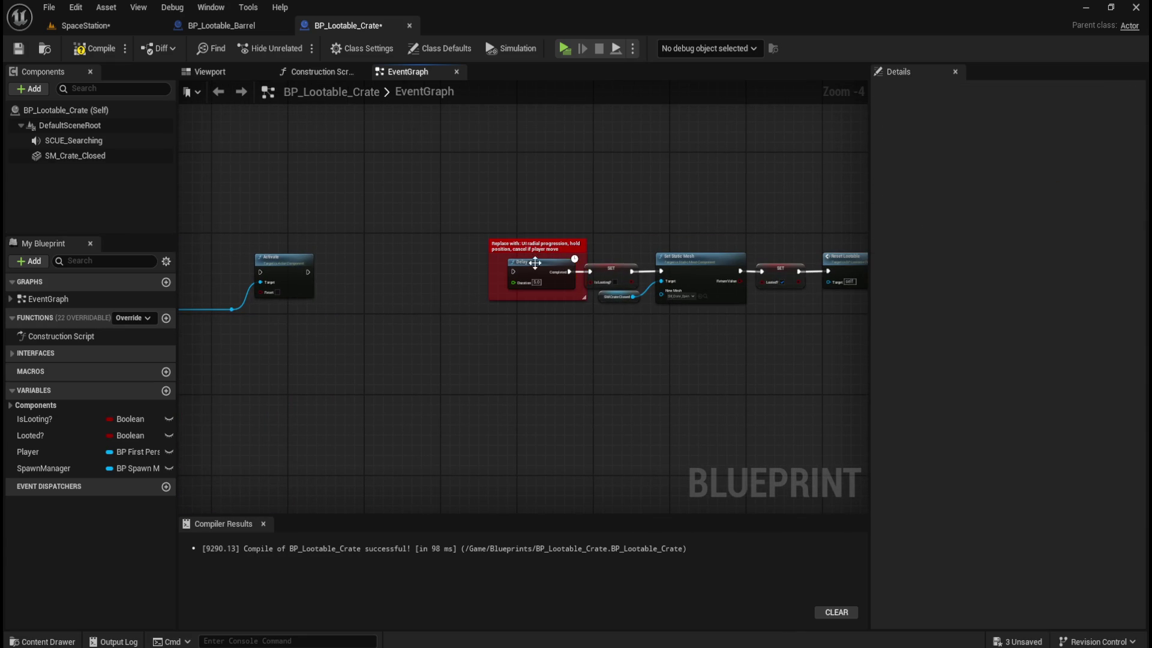
{"action": "left_click_drag", "start_coordinate": [365, 187], "coordinate": [702, 207]}
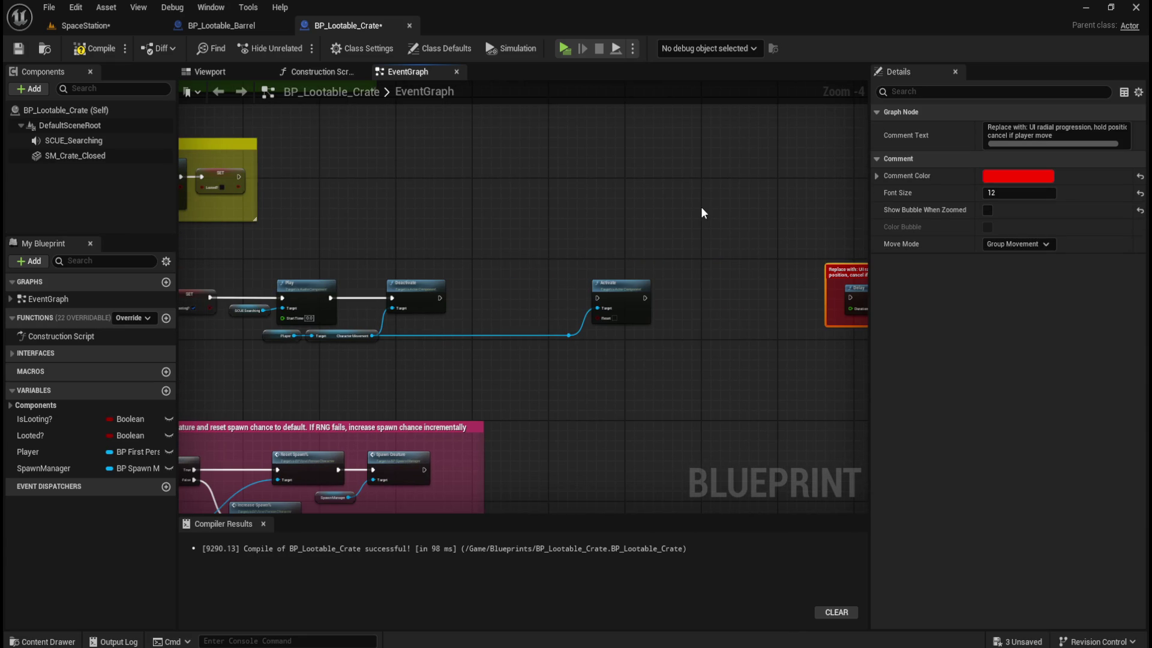
{"action": "mouse_move", "coordinate": [844, 273]}
{"action": "left_mouse_down"}
{"action": "mouse_move", "coordinate": [483, 264]}
{"action": "mouse_move", "coordinate": [525, 372]}
{"action": "mouse_move", "coordinate": [336, 364]}
{"action": "mouse_move", "coordinate": [588, 376]}
{"action": "mouse_move", "coordinate": [536, 258]}
{"action": "left_mouse_up"}
{"action": "scroll", "coordinate": [533, 250], "scroll_direction": "up", "scroll_amount": 5}
{"action": "left_click", "coordinate": [520, 265]}
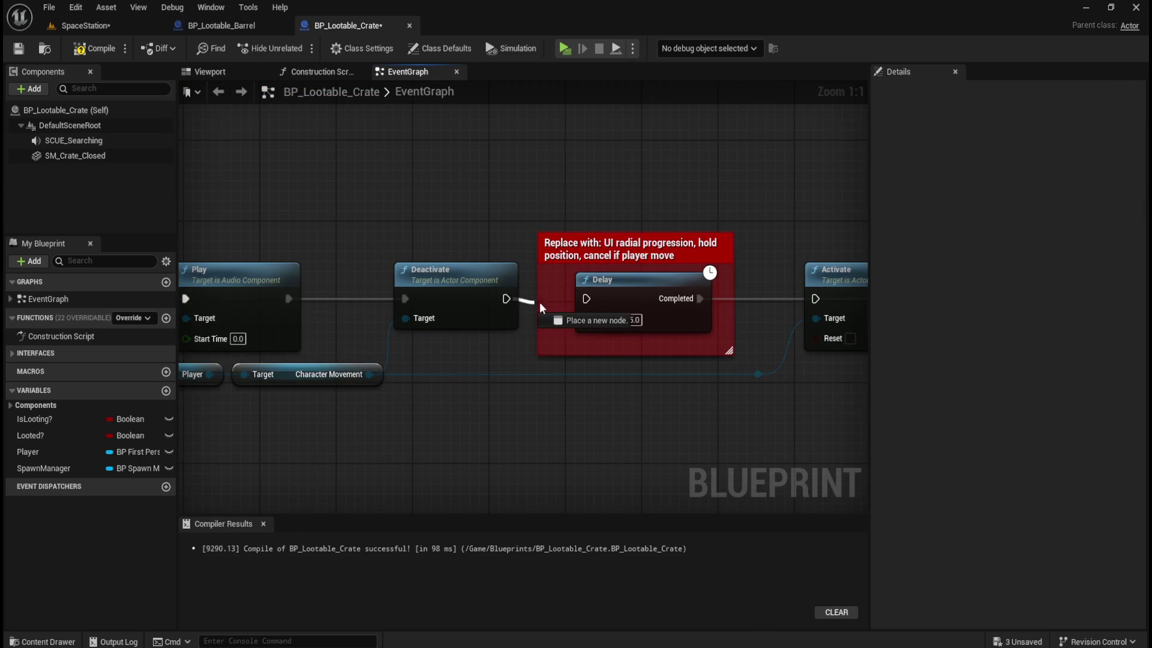
- Wire Delay's Completed into Activate, and Activate into the Is Looting SET node
{"action": "left_click_drag", "start_coordinate": [730, 433], "coordinate": [461, 409]}
{"action": "left_click_drag", "start_coordinate": [455, 285], "coordinate": [376, 319]}
{"action": "left_click_drag", "start_coordinate": [315, 275], "coordinate": [430, 274]}
{"action": "scroll", "coordinate": [678, 366], "scroll_direction": "down", "scroll_amount": 2}
{"action": "left_click_drag", "start_coordinate": [678, 365], "coordinate": [449, 360]}
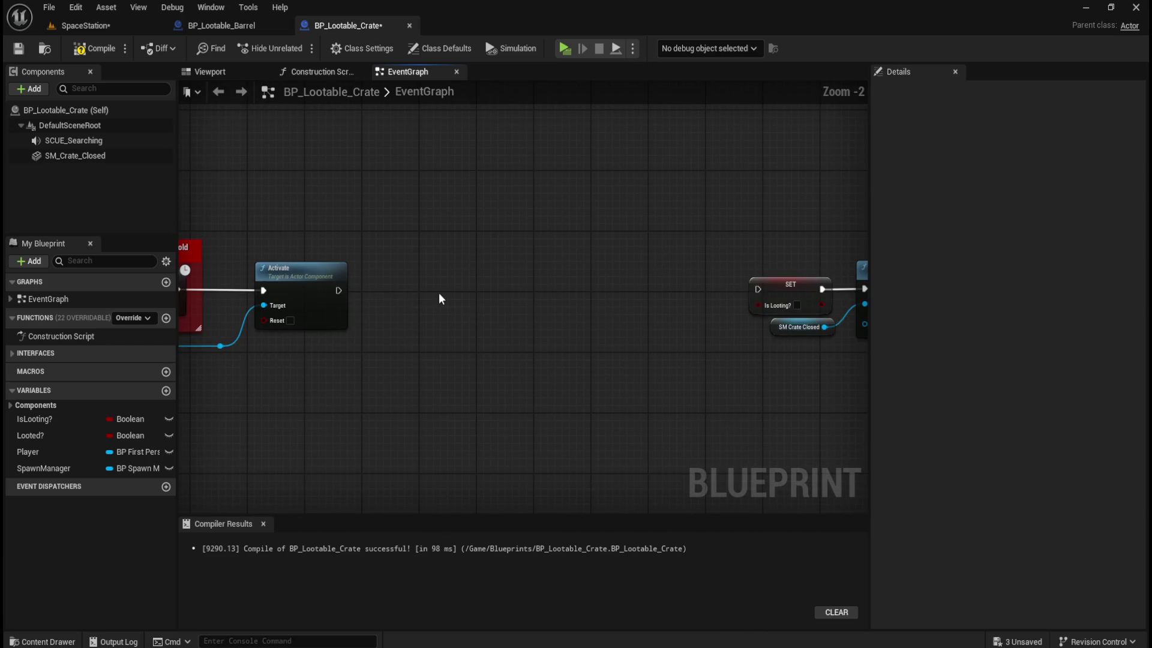
{"action": "mouse_move", "coordinate": [338, 290]}
{"action": "left_mouse_down"}
{"action": "mouse_move", "coordinate": [678, 298]}
{"action": "mouse_move", "coordinate": [757, 289]}
{"action": "mouse_move", "coordinate": [447, 419]}
{"action": "left_mouse_up"}
{"action": "scroll", "coordinate": [727, 216], "scroll_direction": "down", "scroll_amount": 4}
{"action": "scroll", "coordinate": [542, 313], "scroll_direction": "up", "scroll_amount": 4}
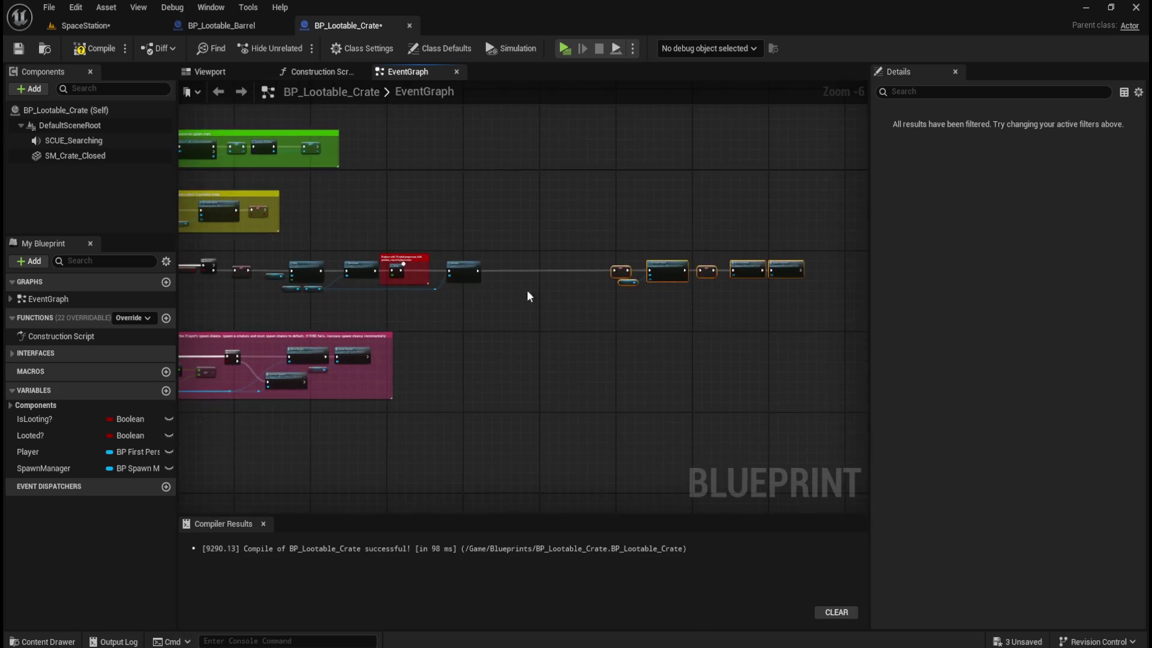
- Drag the closing node group, from Is Looting SET to Spawn Creature?, left beside Activate
{"action": "left_click_drag", "start_coordinate": [829, 276], "coordinate": [449, 273]}
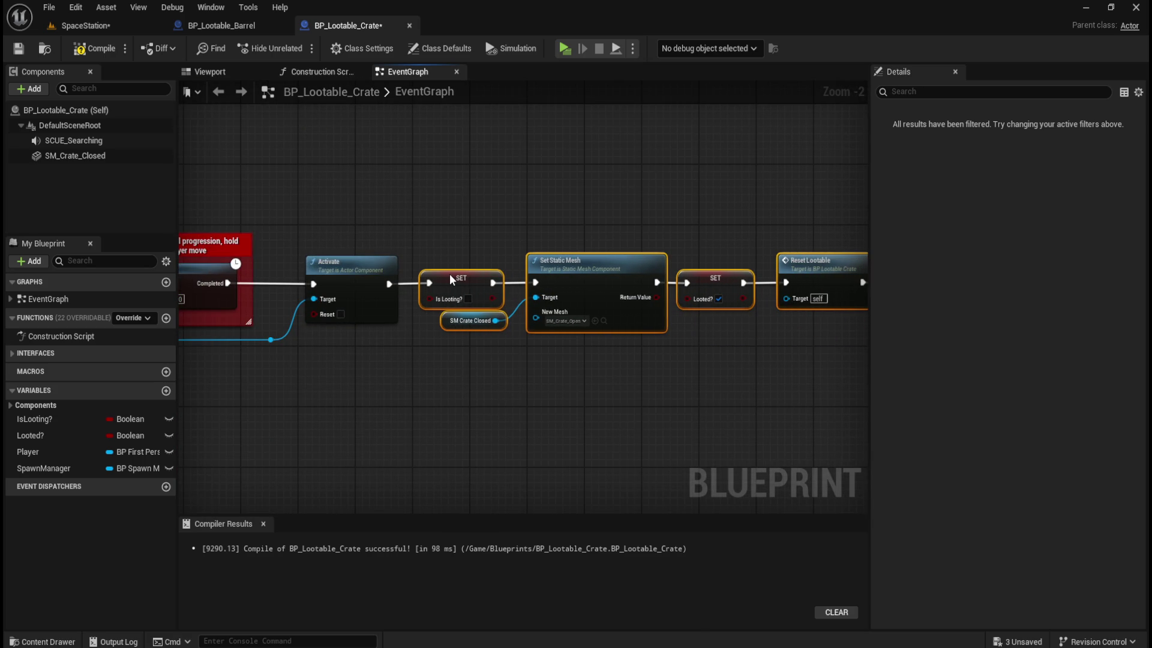
{"action": "left_click", "coordinate": [529, 391]}
{"action": "mouse_move", "coordinate": [529, 391]}
{"action": "left_mouse_down"}
{"action": "mouse_move", "coordinate": [298, 384]}
{"action": "mouse_move", "coordinate": [447, 362]}
{"action": "mouse_move", "coordinate": [551, 387]}
{"action": "mouse_move", "coordinate": [804, 398]}
{"action": "mouse_move", "coordinate": [435, 379]}
{"action": "left_mouse_up"}
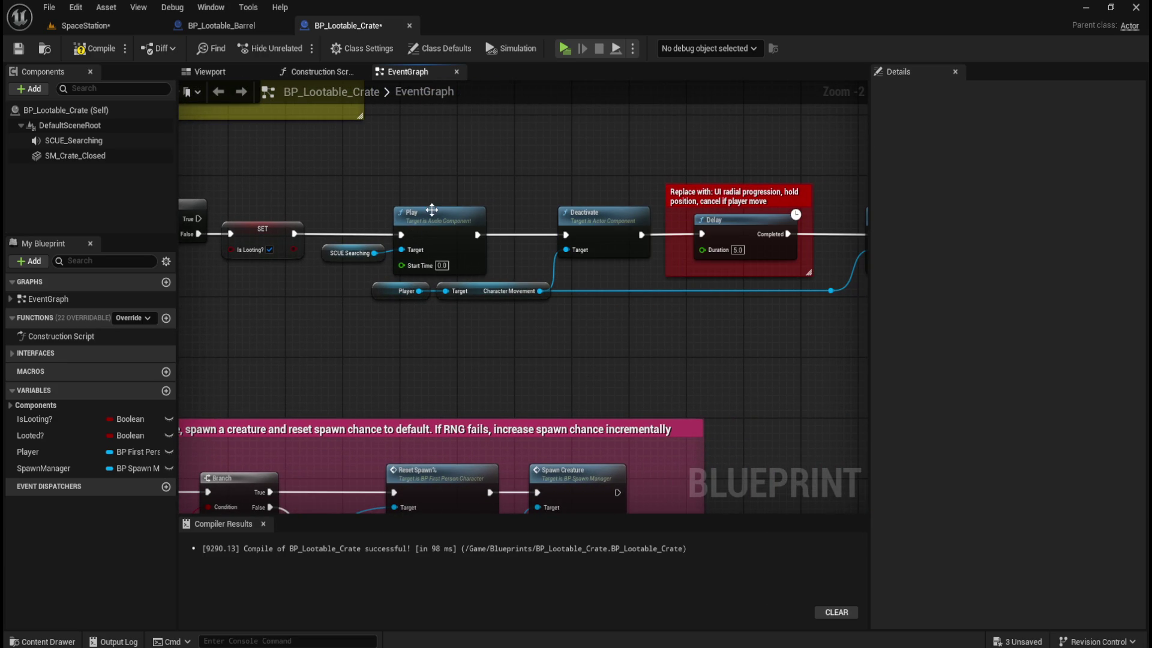
- Review the crate's loot chain from the SCUE Searching reference through Reset Lootable and Spawn Creature
{"action": "left_click", "coordinate": [334, 257]}
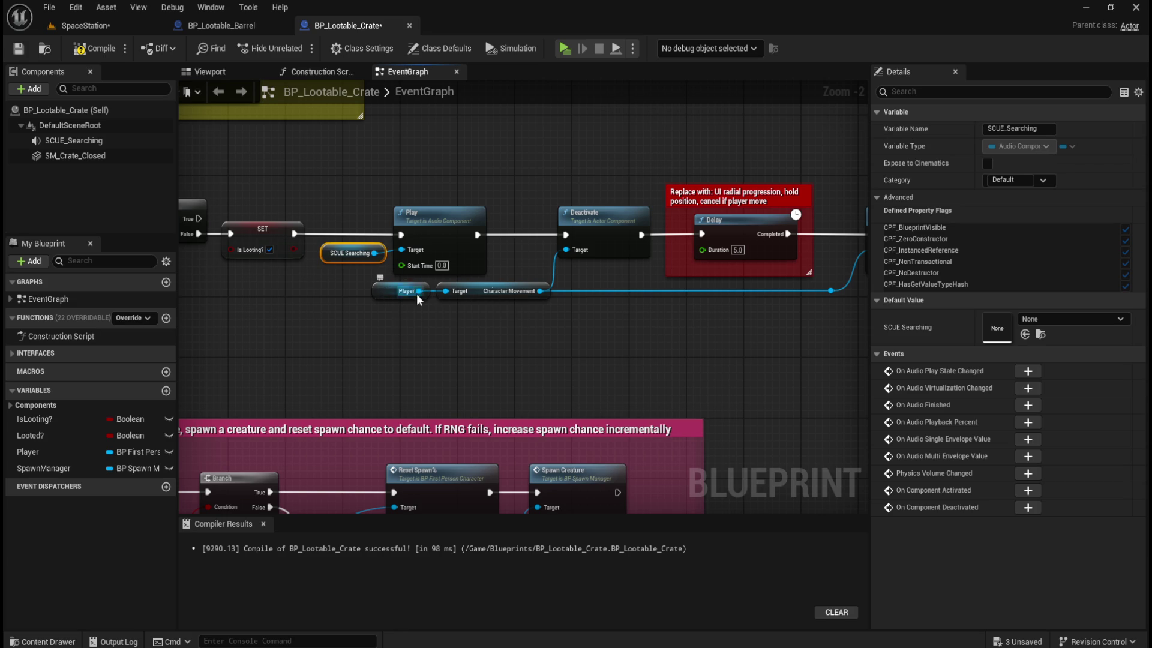
{"action": "left_click_drag", "start_coordinate": [489, 359], "coordinate": [403, 369]}
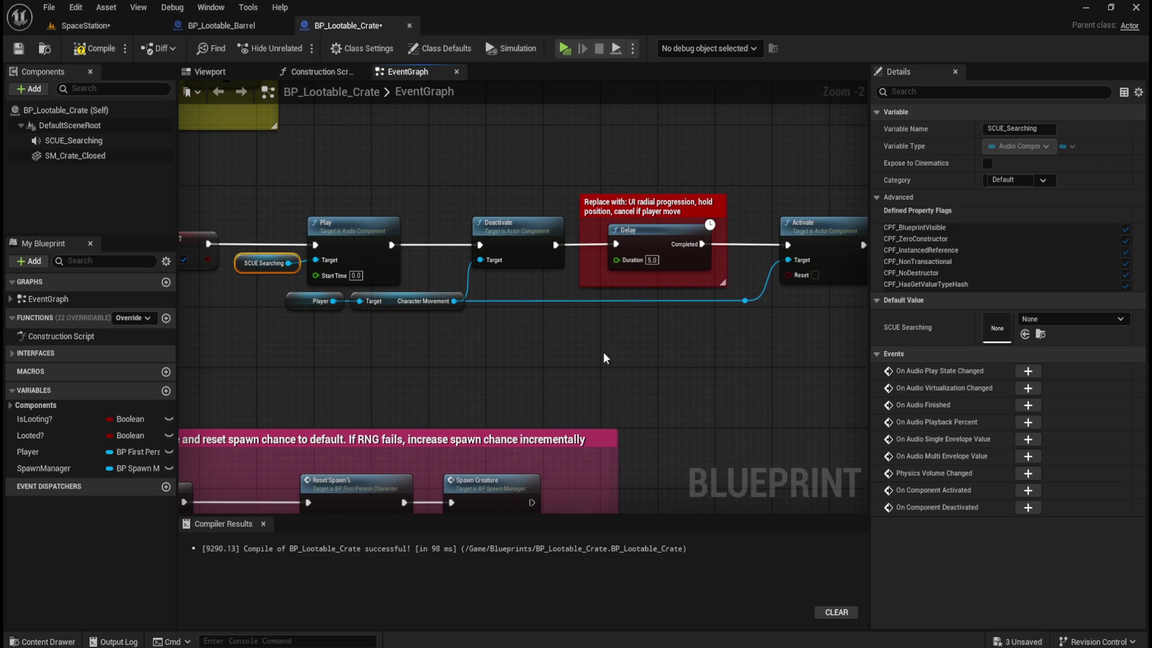
{"action": "left_click_drag", "start_coordinate": [607, 358], "coordinate": [489, 326]}
{"action": "left_click_drag", "start_coordinate": [686, 389], "coordinate": [494, 359]}
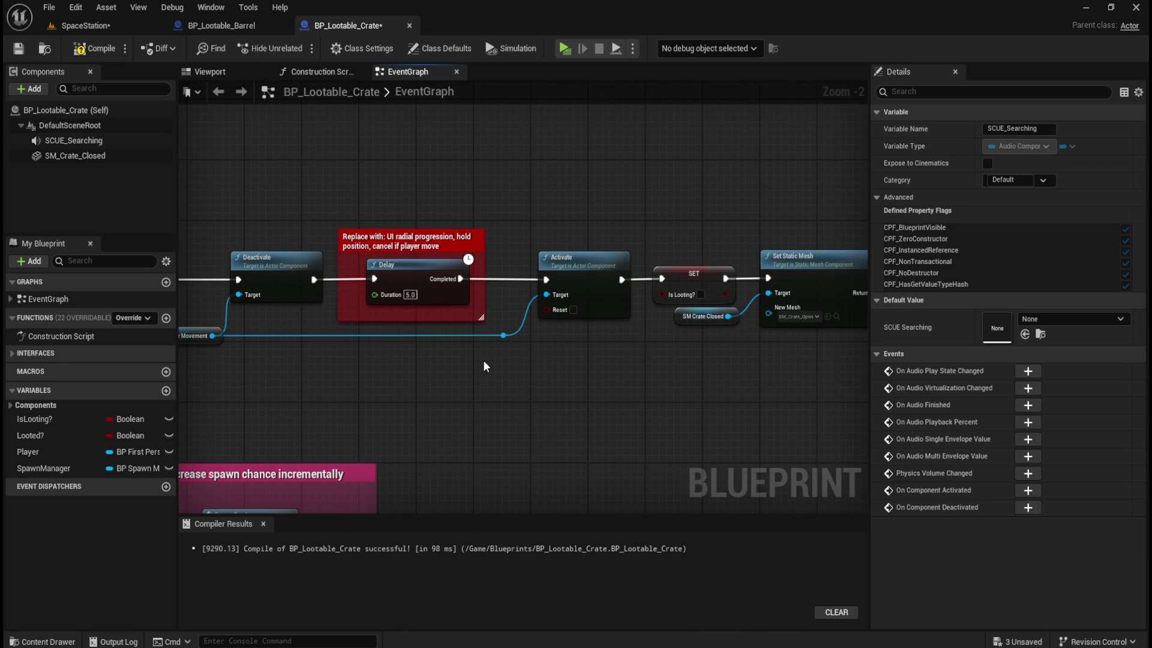
{"action": "mouse_move", "coordinate": [600, 280]}
{"action": "left_mouse_down"}
{"action": "mouse_move", "coordinate": [362, 375]}
{"action": "mouse_move", "coordinate": [452, 401]}
{"action": "mouse_move", "coordinate": [317, 281]}
{"action": "left_mouse_up"}
- Compile and save BP_Lootable_Crate, then start a play-test of the SpaceStation level
{"action": "left_click", "coordinate": [93, 48]}
{"action": "left_click", "coordinate": [20, 50]}
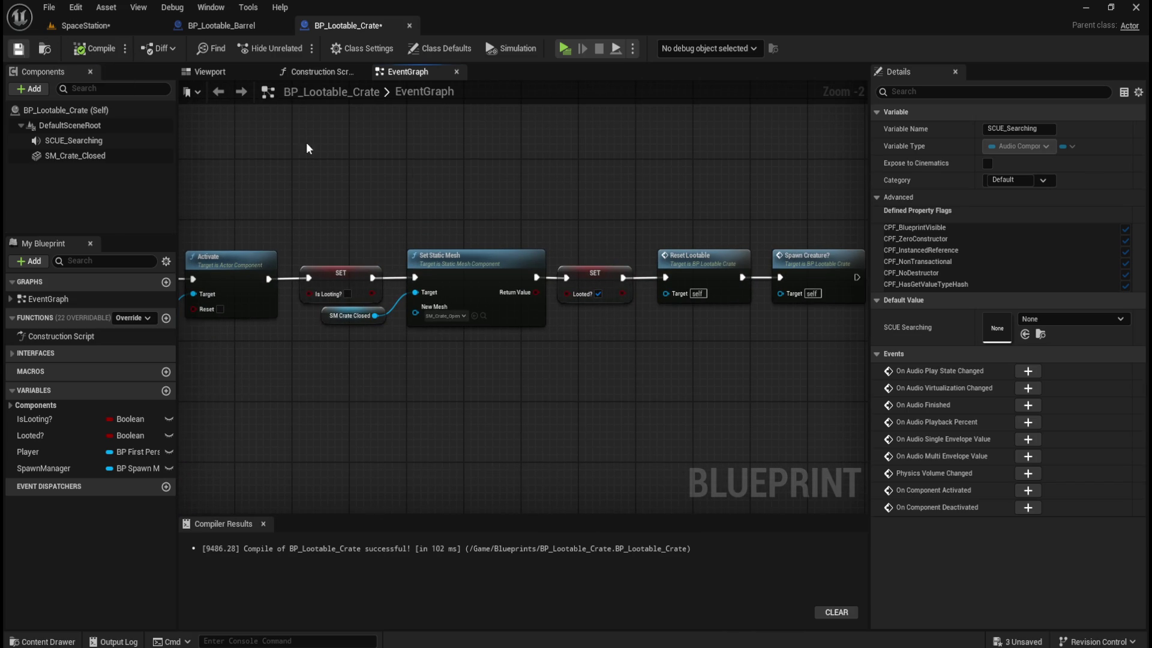
{"action": "left_click", "coordinate": [110, 24]}
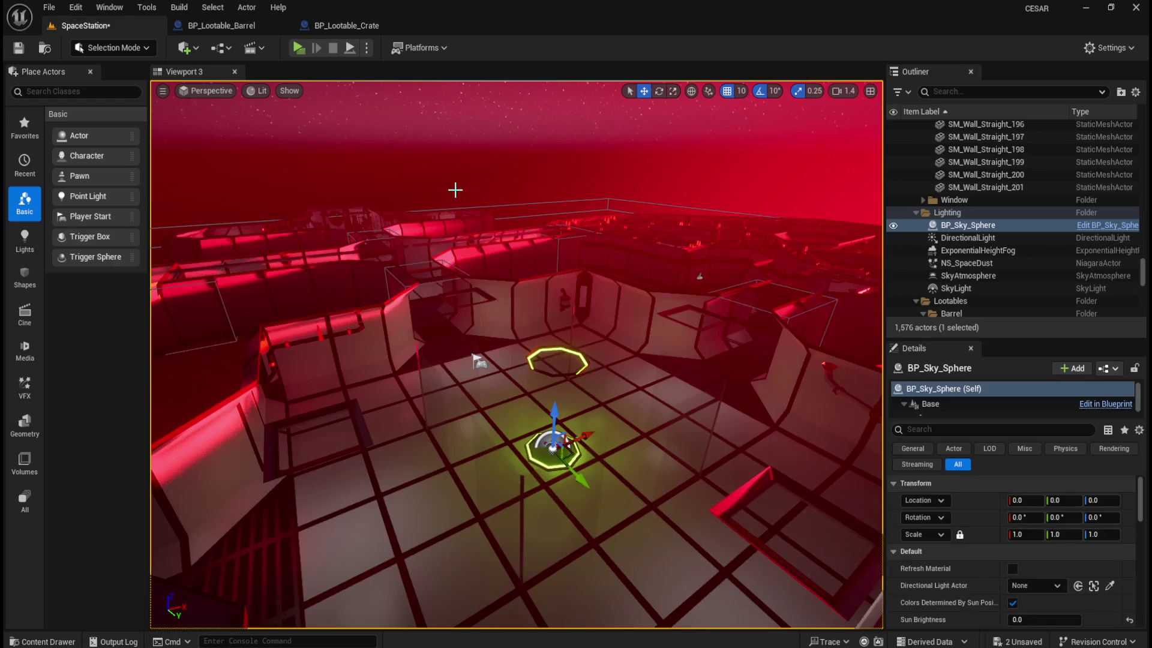
{"action": "left_click", "coordinate": [299, 47]}
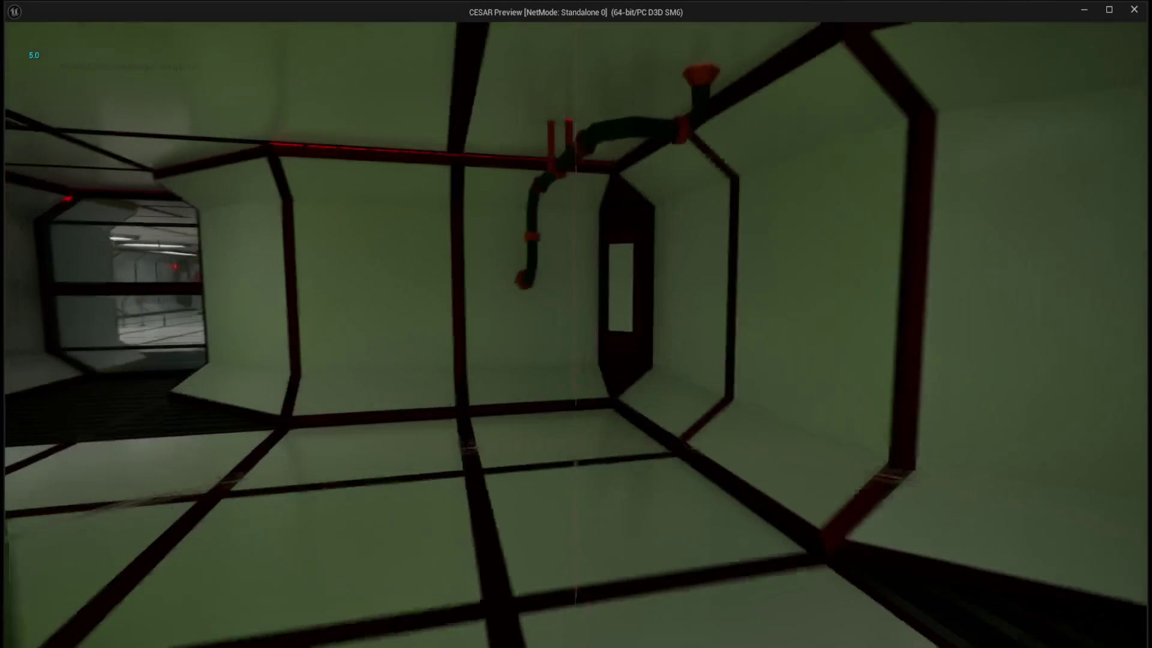
- Walk into the white room to the striped crates and loot the front crate, opening its lid
{"action": "key", "text": "w"}
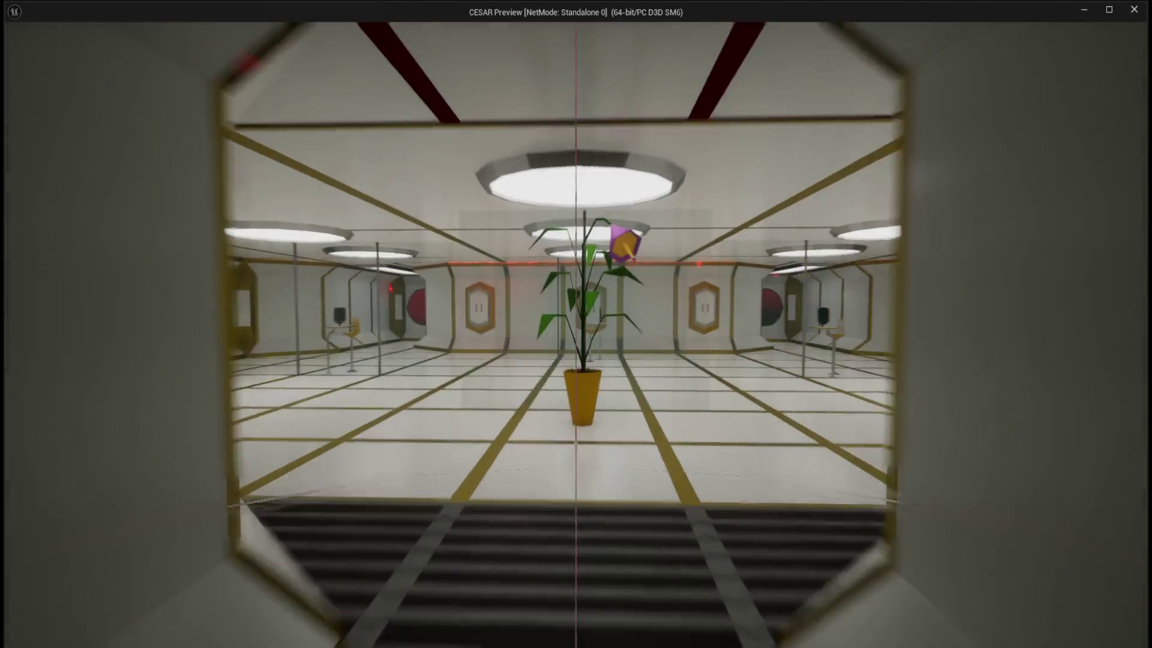
{"action": "key", "text": "w"}
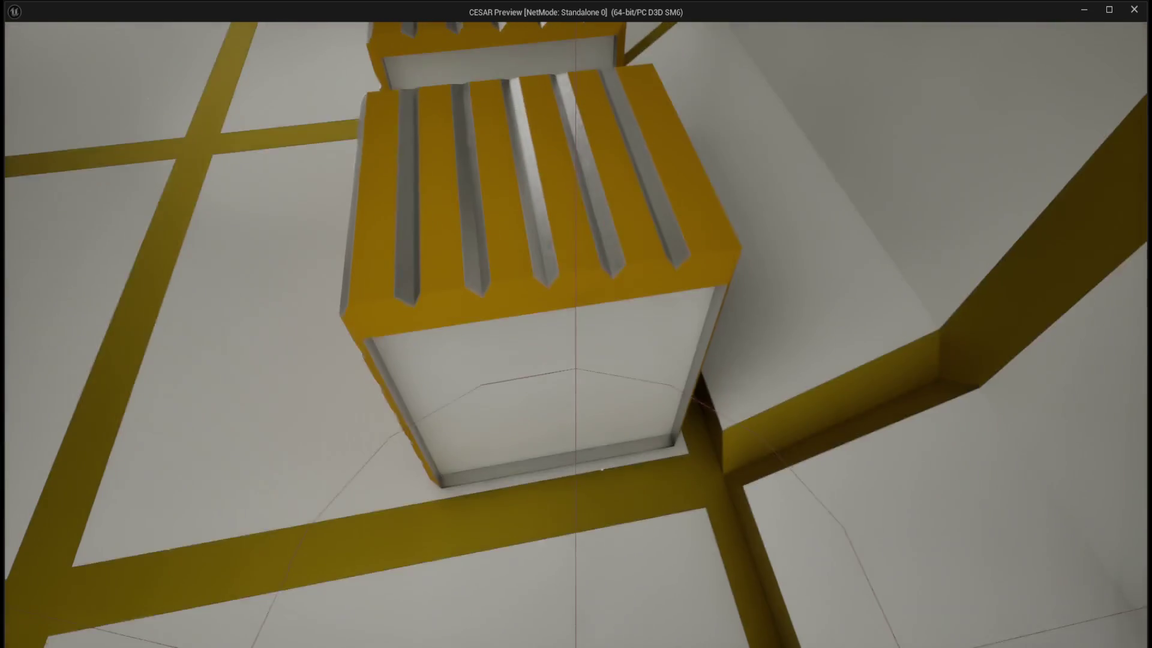
{"action": "key", "text": "s"}
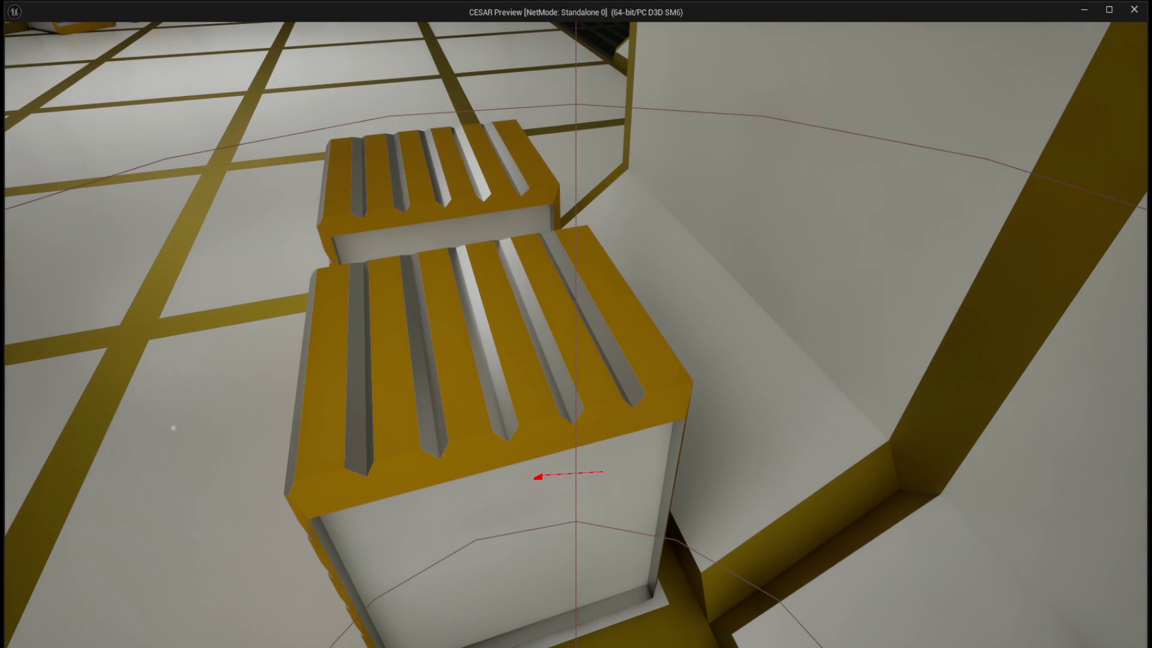
{"action": "key", "text": "s"}
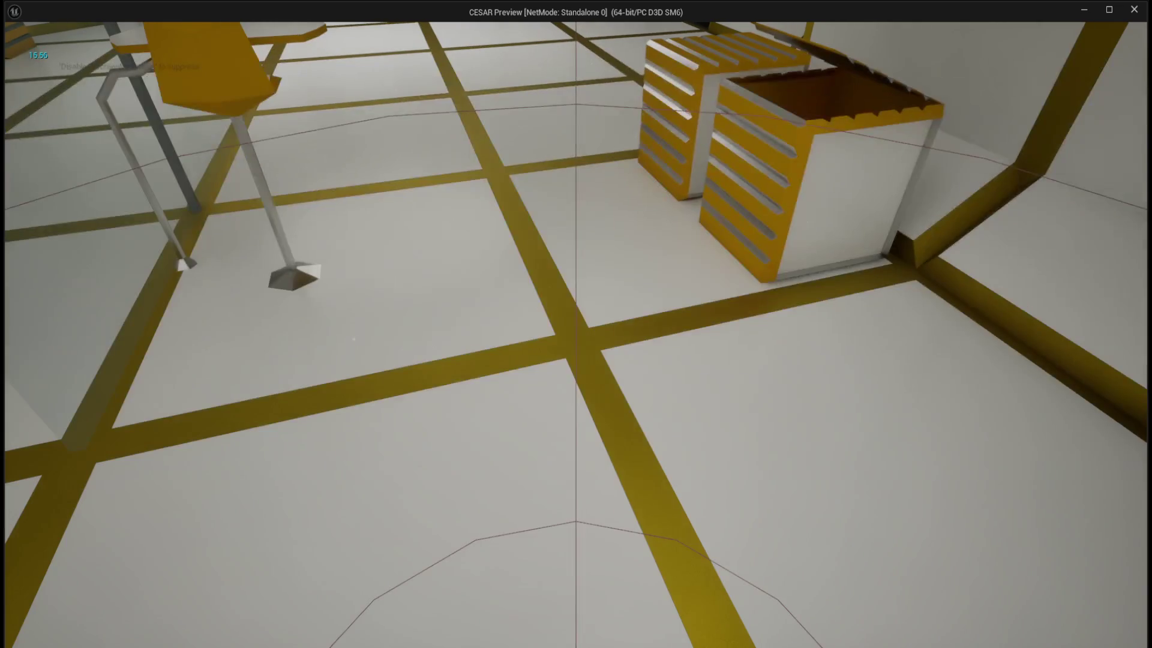
{"action": "key", "text": "w"}
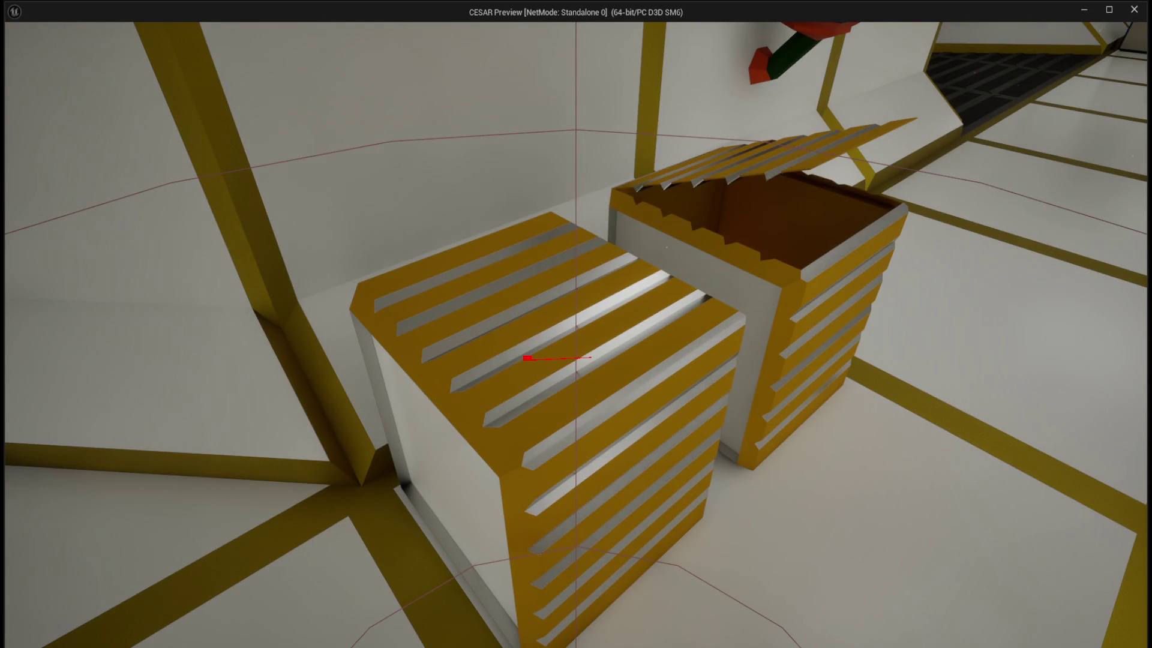
{"action": "key", "text": "s"}
{"action": "key", "text": "w"}
{"action": "key", "text": "w"}
{"action": "key", "text": "w"}
{"action": "key", "text": "s"}
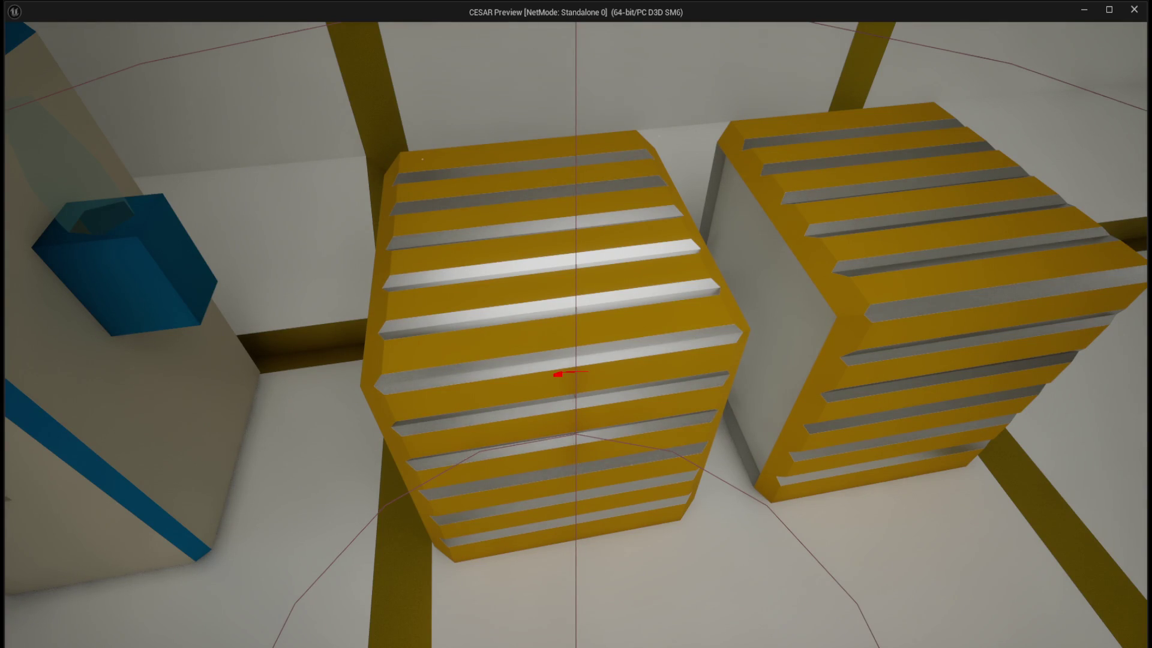
{"action": "key", "text": "s"}
{"action": "key", "text": "e"}
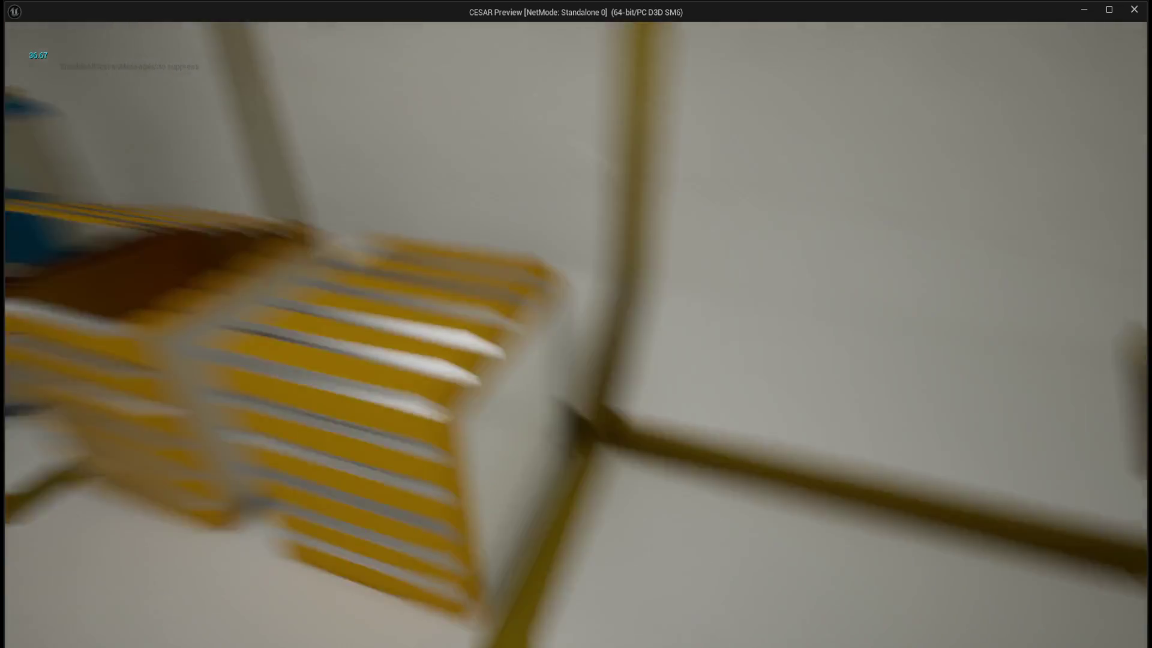
- Circle back to the striped crates and loot the right crate so its lid opens
{"action": "key", "text": "w"}
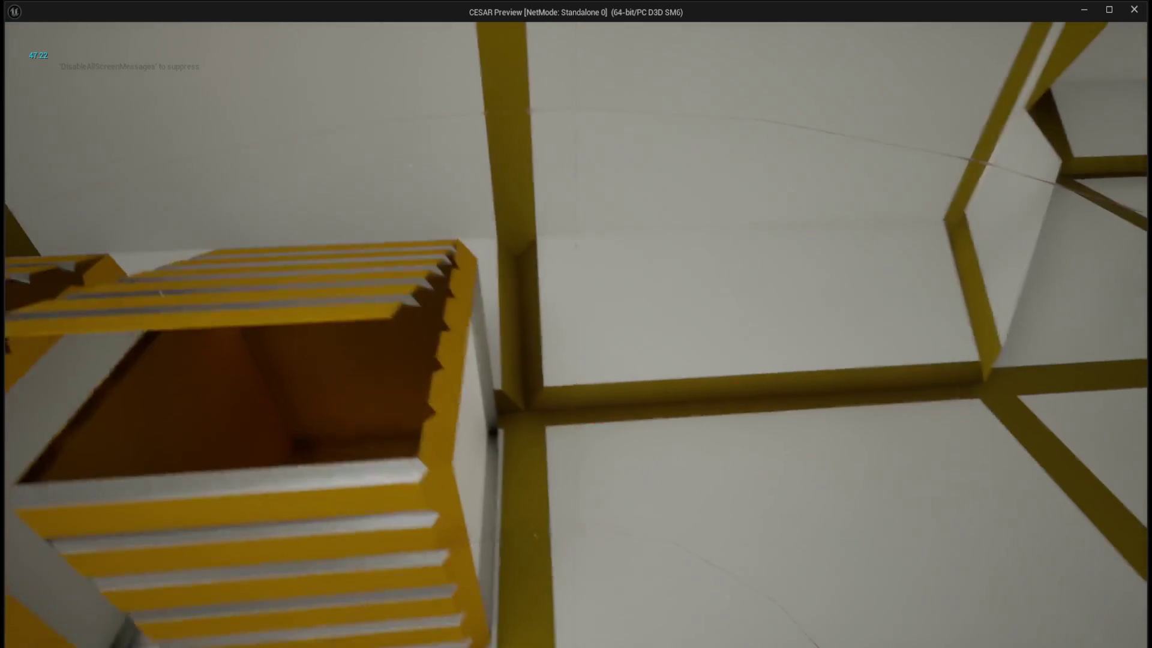
{"action": "key", "text": "s"}
{"action": "key", "text": "w"}
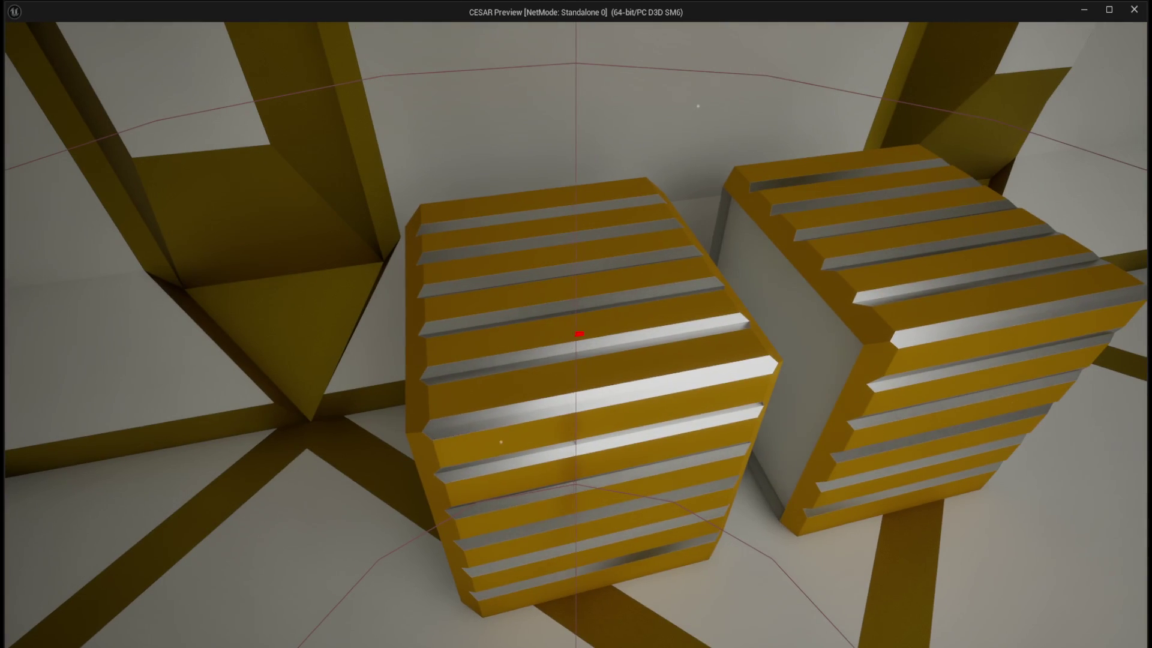
{"action": "key", "text": "d"}
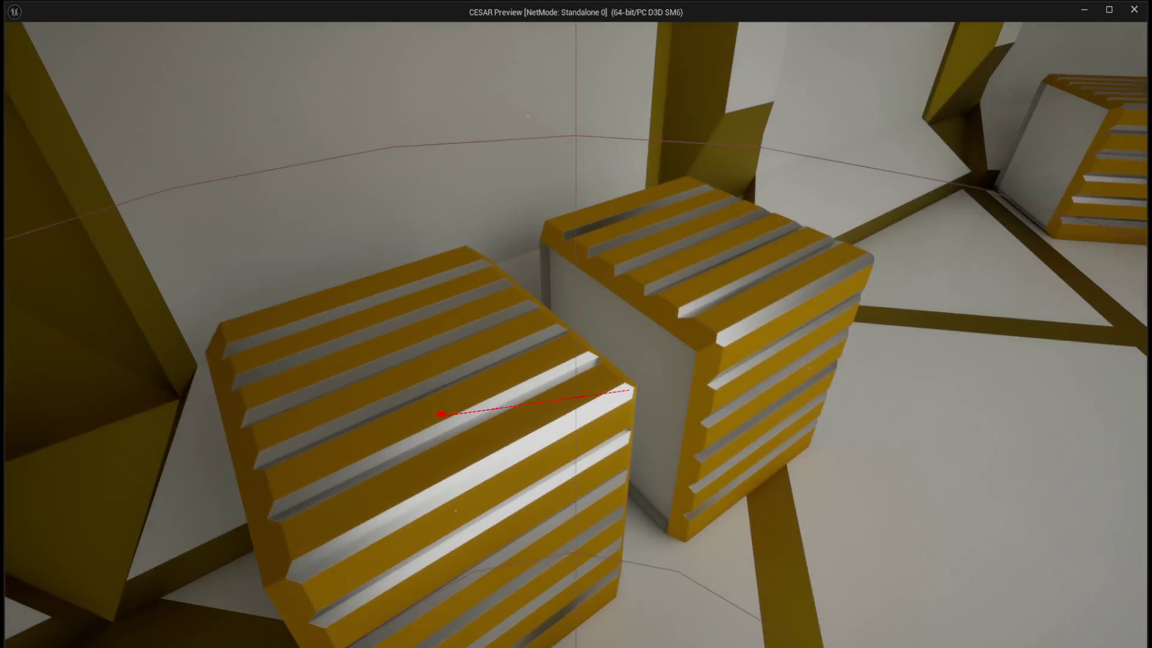
{"action": "key", "text": "s"}
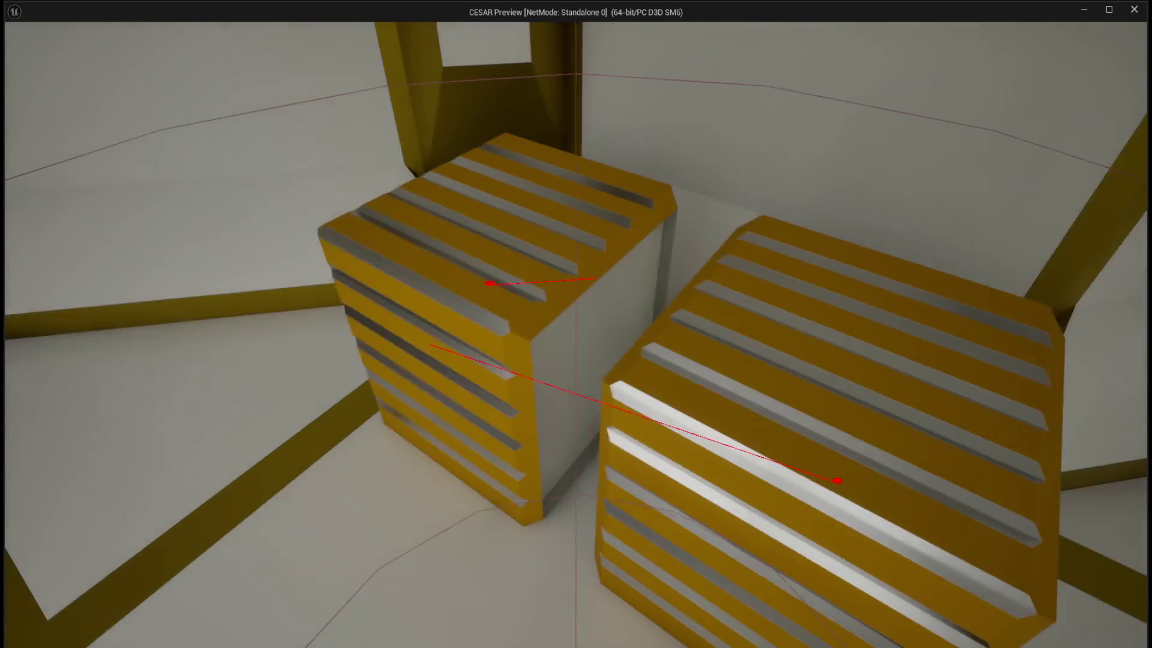
{"action": "key", "text": "e"}
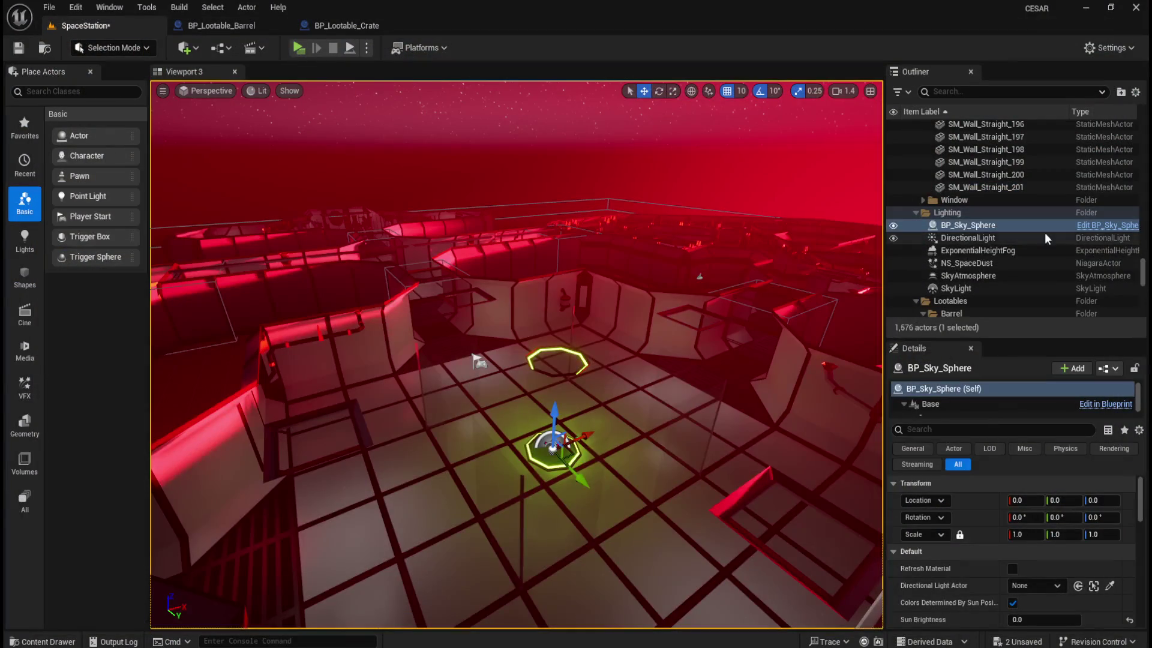
- Switch to BP_Lootable_Barrel and zoom its EventGraph around the Event Interact chain playing SCUE Searching
{"action": "left_click", "coordinate": [221, 25]}
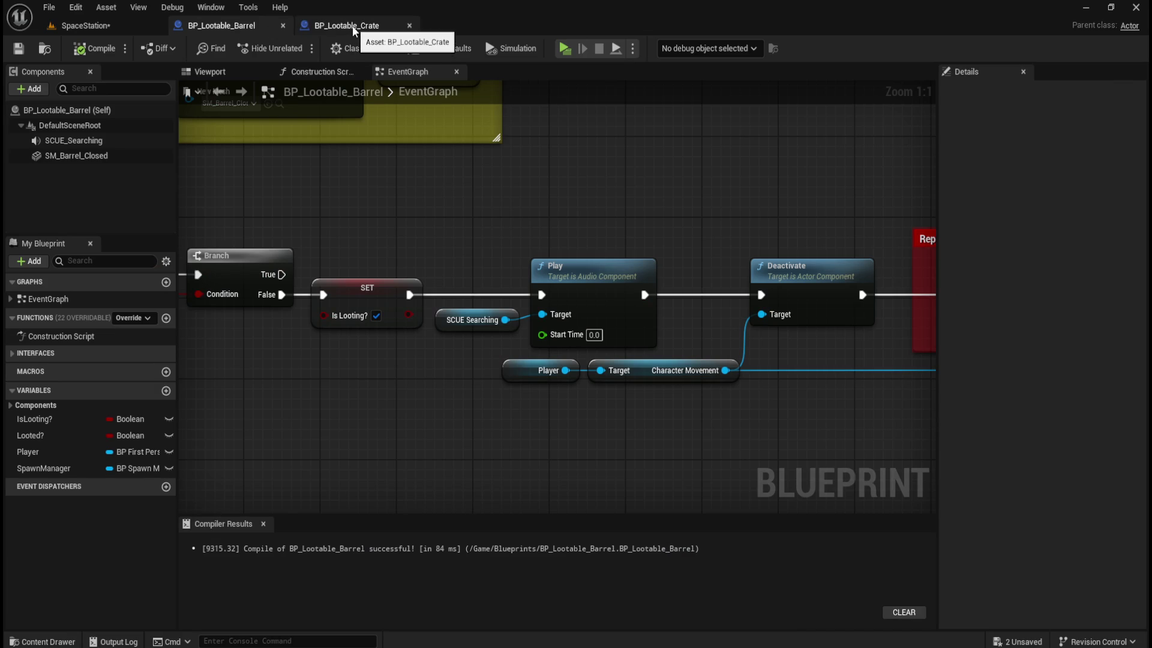
{"action": "scroll", "coordinate": [363, 243], "scroll_direction": "down", "scroll_amount": 5}
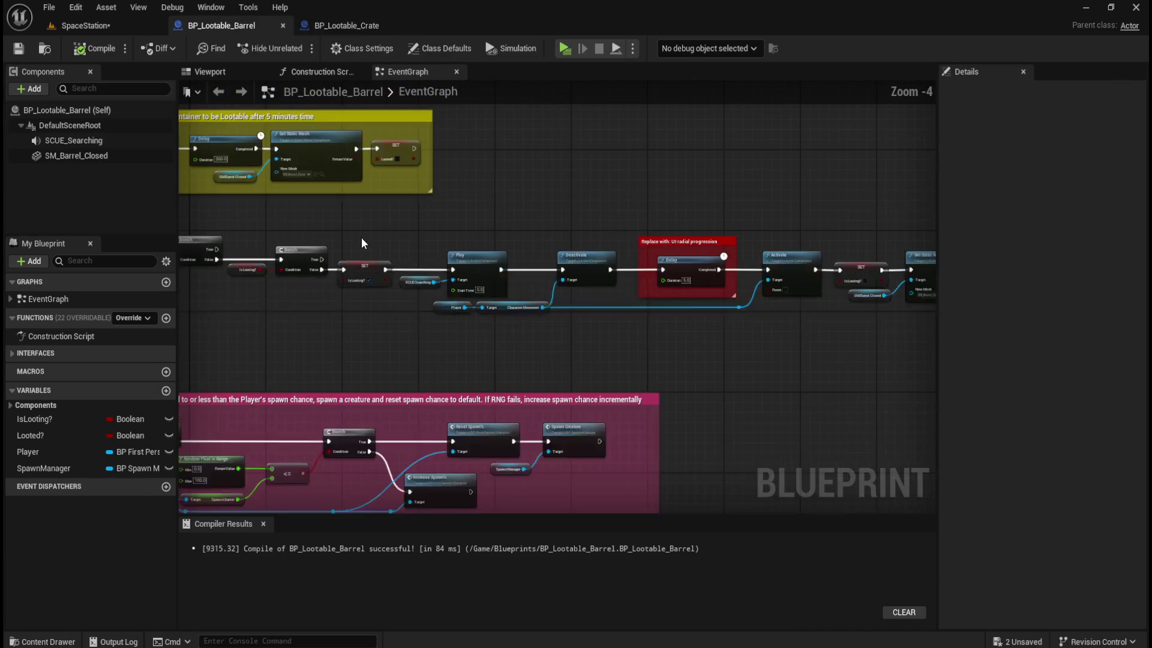
{"action": "scroll", "coordinate": [359, 231], "scroll_direction": "up", "scroll_amount": 1}
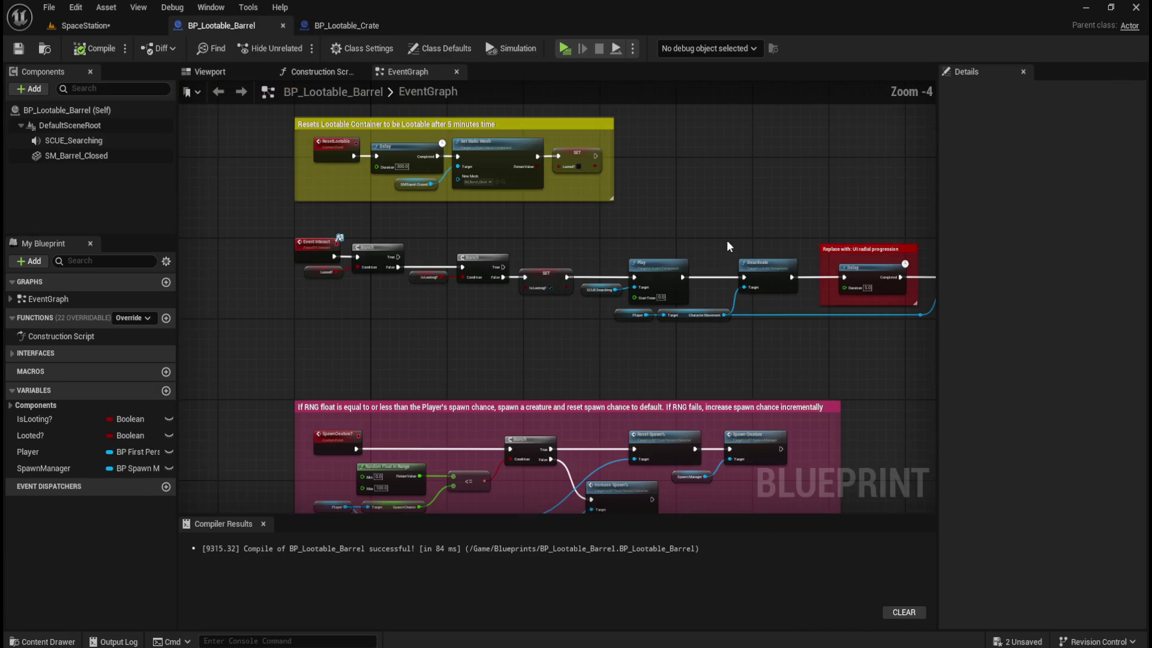
{"action": "scroll", "coordinate": [450, 234], "scroll_direction": "up", "scroll_amount": 2}
{"action": "scroll", "coordinate": [462, 231], "scroll_direction": "down", "scroll_amount": 1}
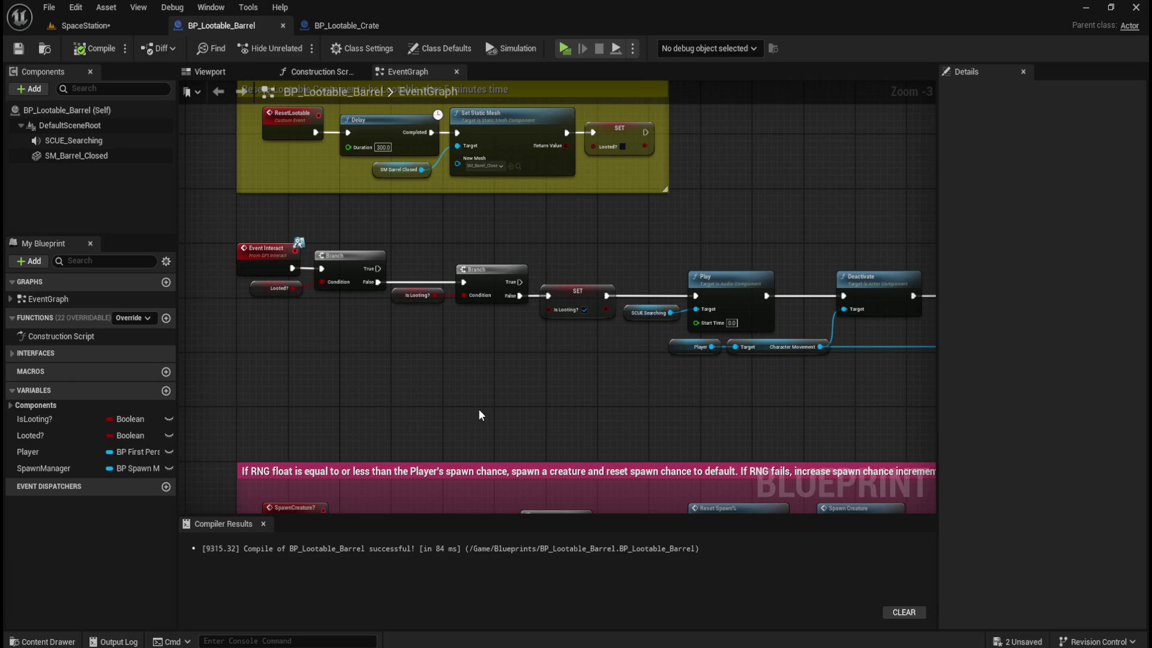
{"action": "left_click_drag", "start_coordinate": [535, 390], "coordinate": [485, 387]}
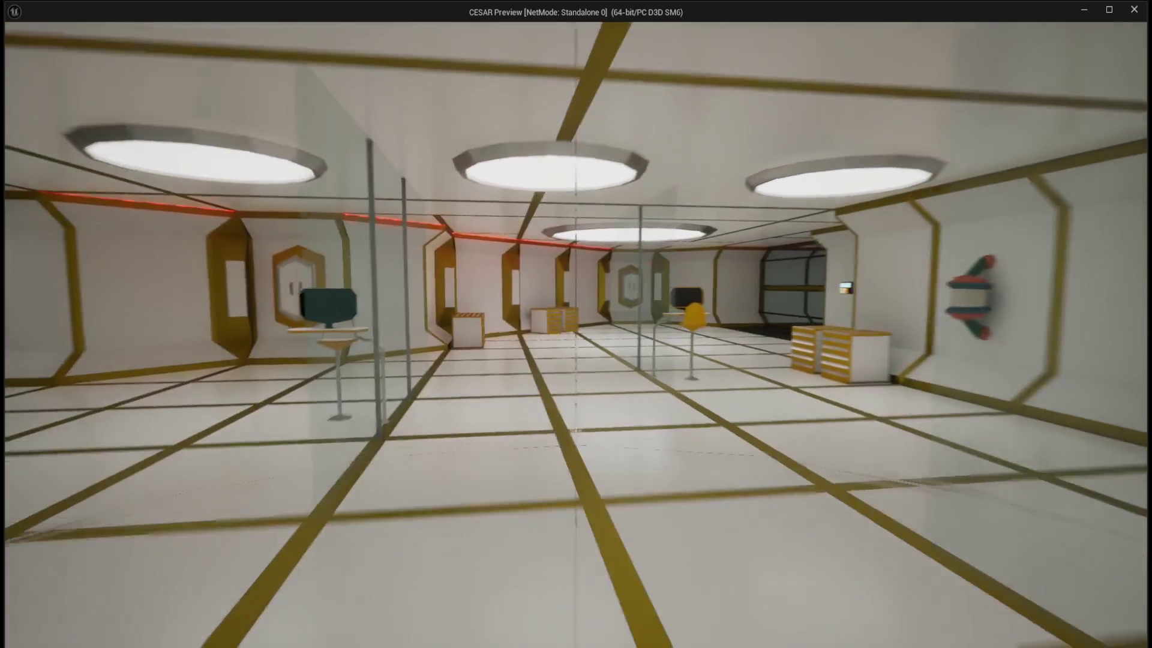
- Walk across the room toward the red-lit bulkhead, then end the play-test with Esc
{"action": "key", "text": "w"}
{"action": "key", "text": "w"}
{"action": "key", "text": "w"}
{"action": "key", "text": "w"}
{"action": "key", "text": "w"}
{"action": "key", "text": "w"}
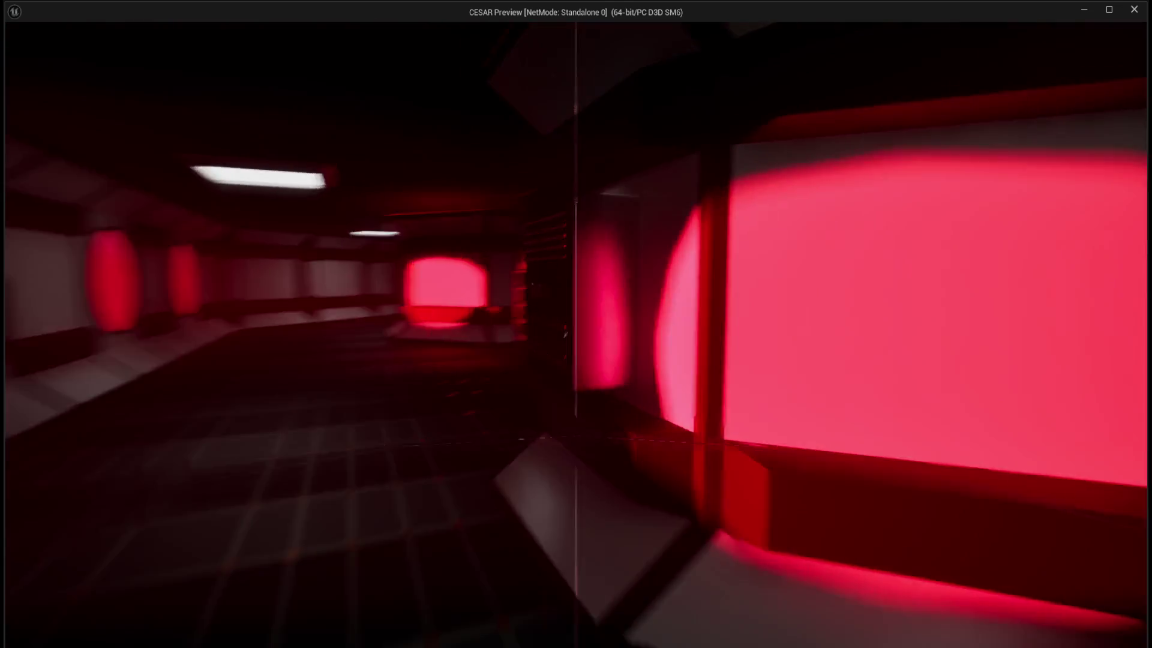
{"action": "key", "text": "w"}
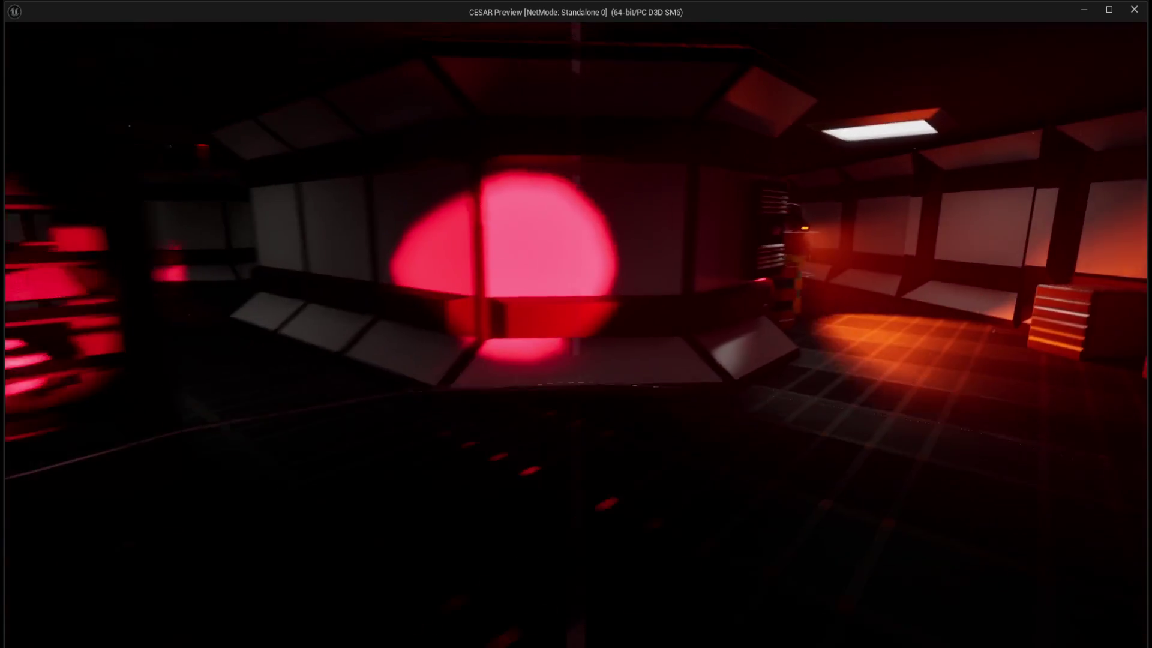
{"action": "key", "text": "Escape"}
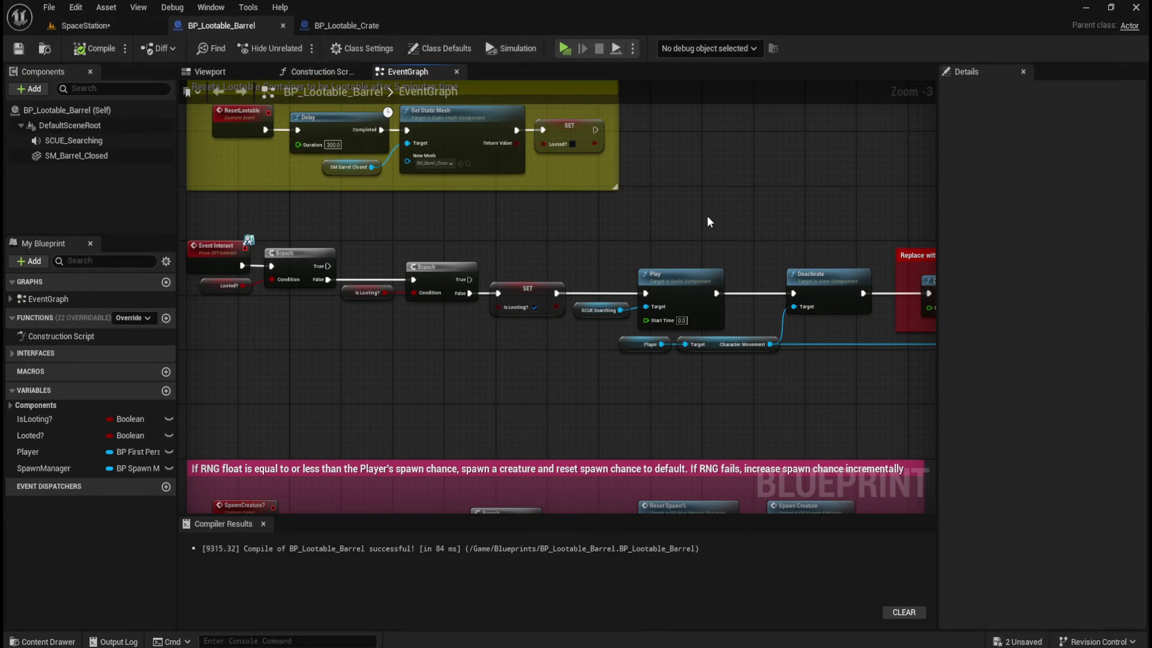
- From the Content Drawer, open Content > FirstPerson > Blueprints > BP_FirstPersonCharacter
{"action": "mouse_move", "coordinate": [649, 223]}
{"action": "left_mouse_down"}
{"action": "mouse_move", "coordinate": [391, 252]}
{"action": "mouse_move", "coordinate": [367, 231]}
{"action": "left_mouse_up"}
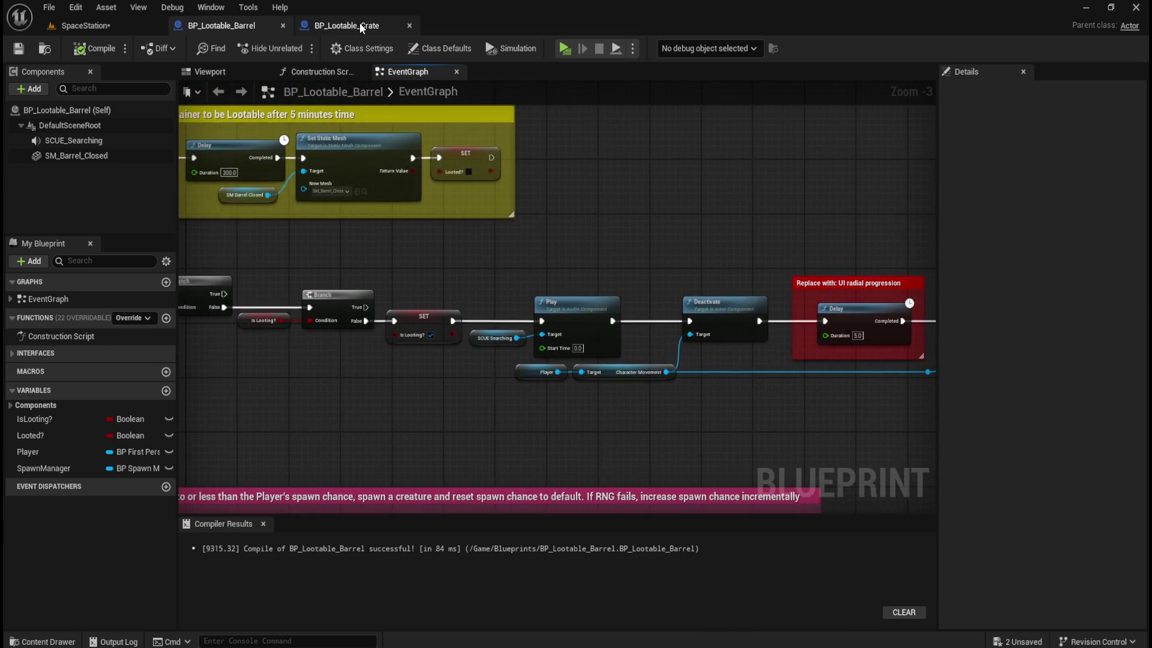
{"action": "left_click", "coordinate": [359, 25]}
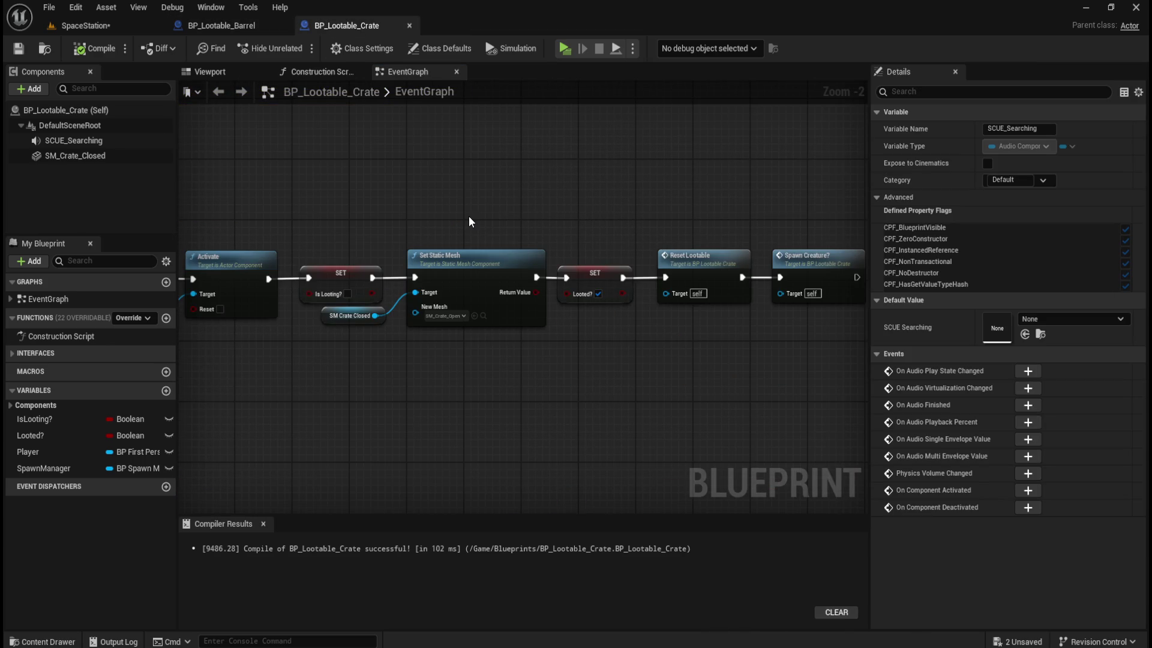
{"action": "left_click", "coordinate": [222, 25]}
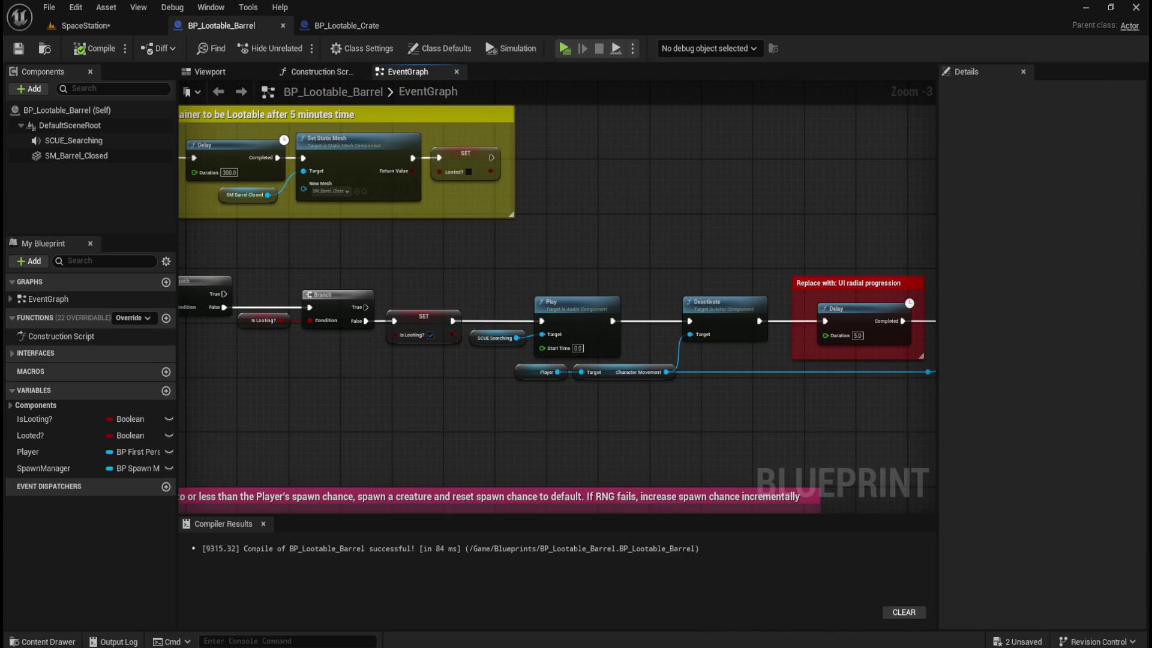
{"action": "key", "text": "ctrl+space"}
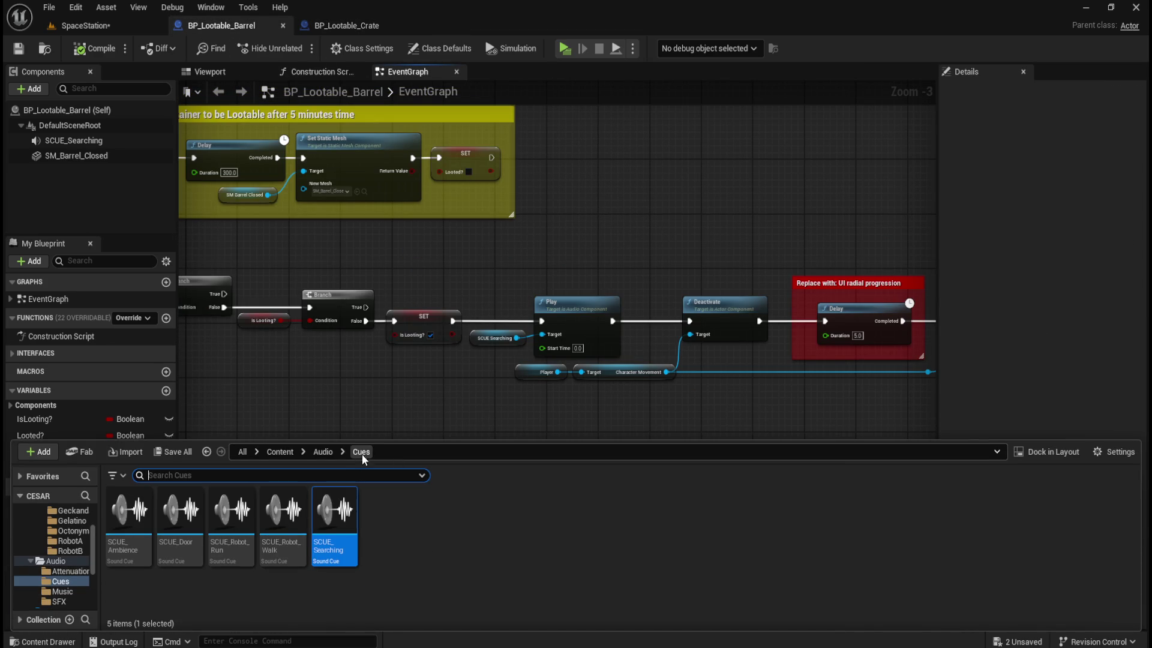
{"action": "left_click", "coordinate": [286, 453]}
{"action": "double_click", "coordinate": [337, 513]}
{"action": "double_click", "coordinate": [136, 526]}
{"action": "double_click", "coordinate": [136, 526]}
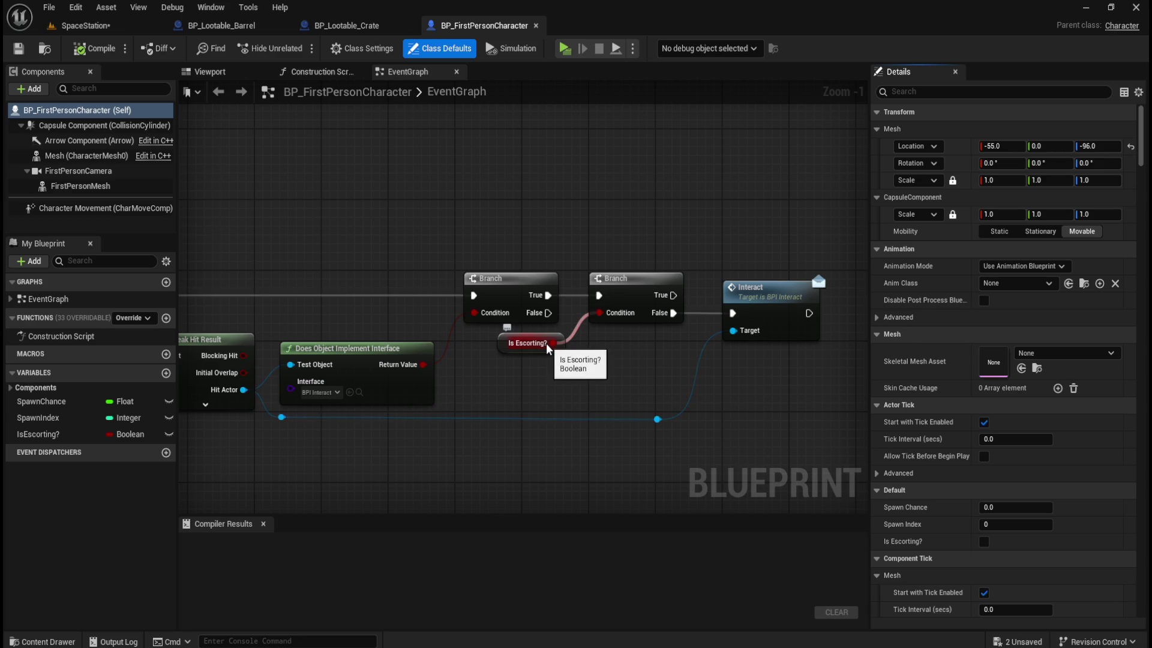
{"action": "mouse_move", "coordinate": [249, 220]}
{"action": "left_mouse_down"}
{"action": "mouse_move", "coordinate": [726, 202]}
{"action": "mouse_move", "coordinate": [373, 180]}
{"action": "mouse_move", "coordinate": [440, 185]}
{"action": "left_mouse_up"}
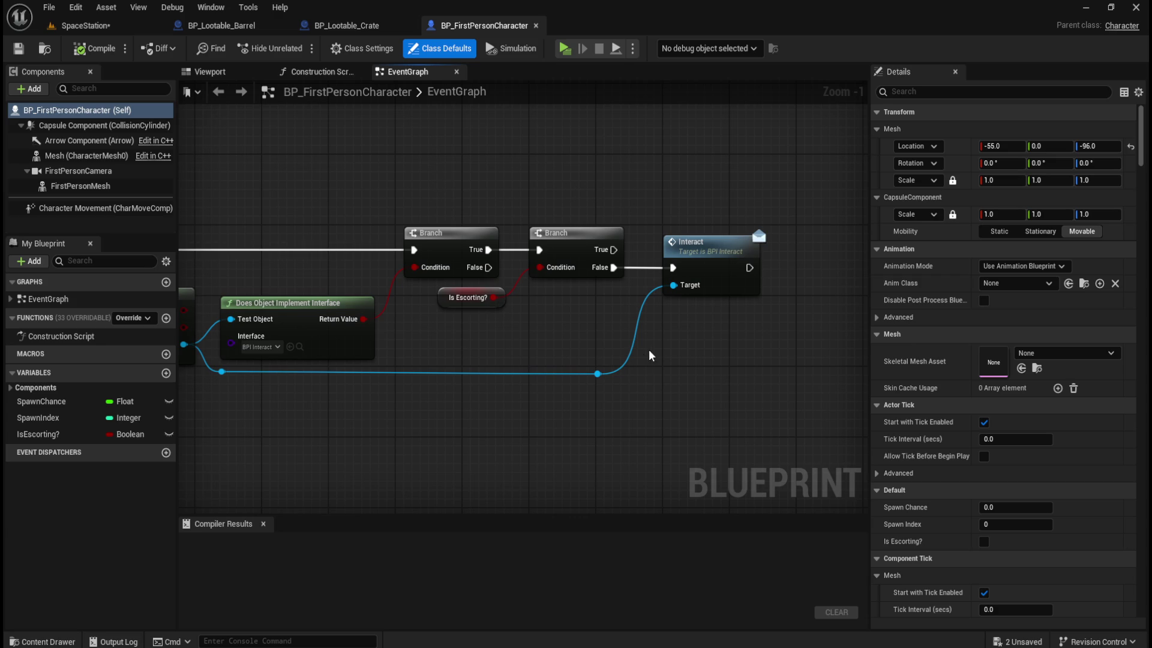
{"action": "left_click_drag", "start_coordinate": [595, 164], "coordinate": [556, 196]}
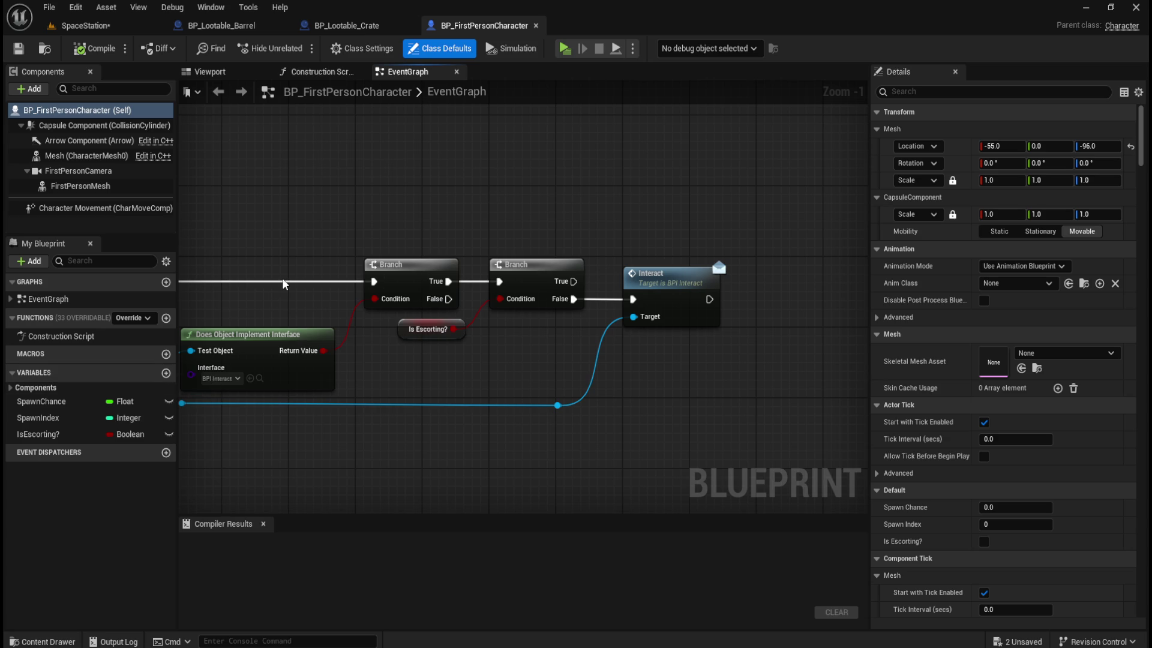
- Check the barrel and crate graphs around the Play SCUE Searching node, then return to SpaceStation
{"action": "left_click", "coordinate": [355, 30]}
{"action": "left_click", "coordinate": [223, 25]}
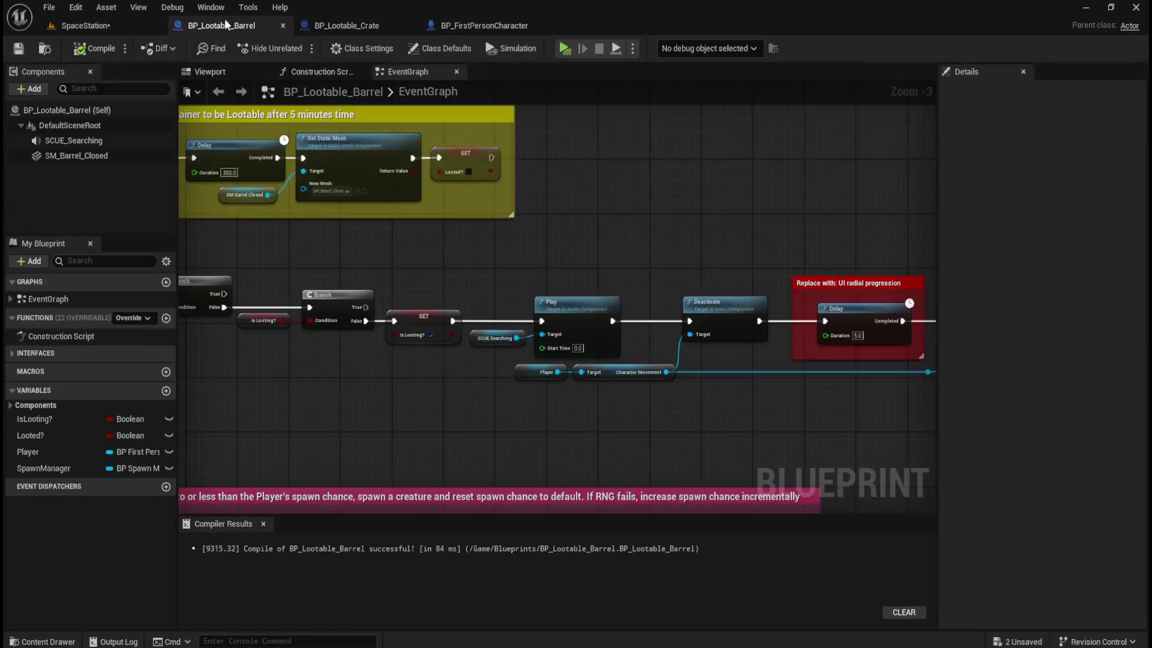
{"action": "left_click", "coordinate": [337, 25]}
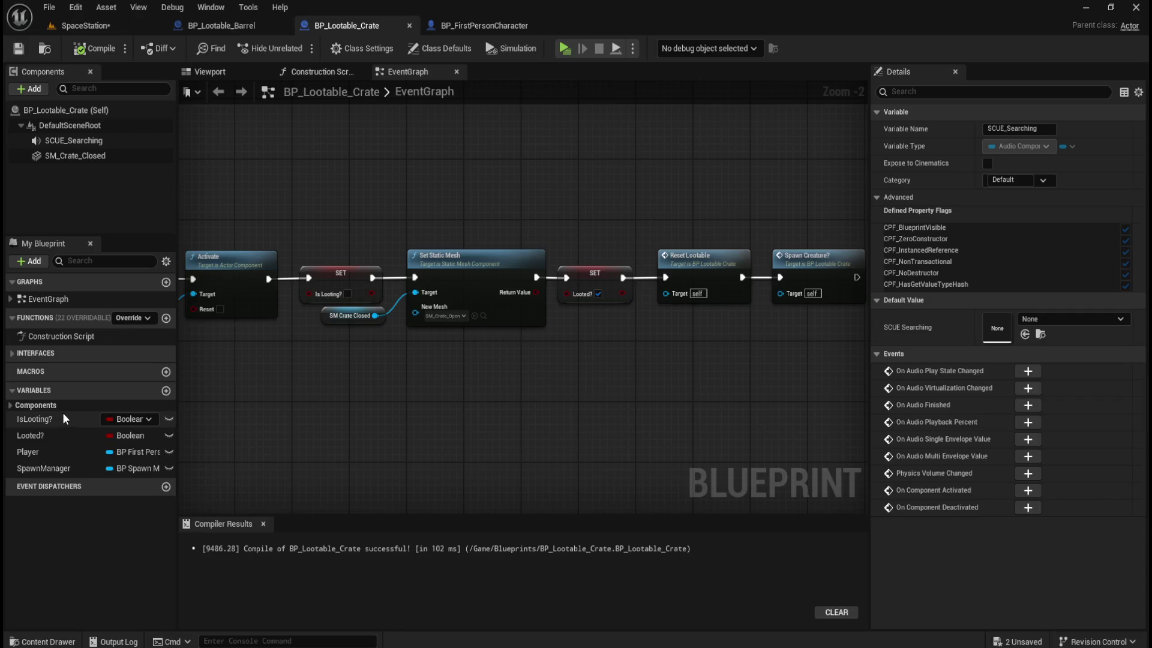
{"action": "scroll", "coordinate": [287, 161], "scroll_direction": "down", "scroll_amount": 4}
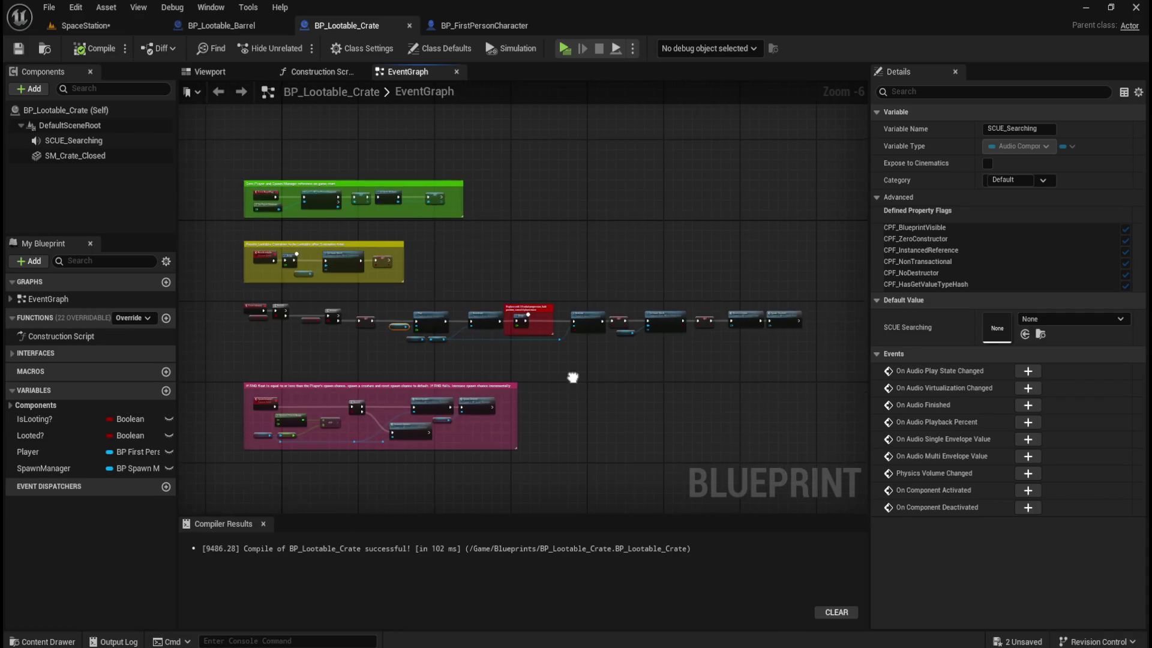
{"action": "scroll", "coordinate": [403, 333], "scroll_direction": "up", "scroll_amount": 3}
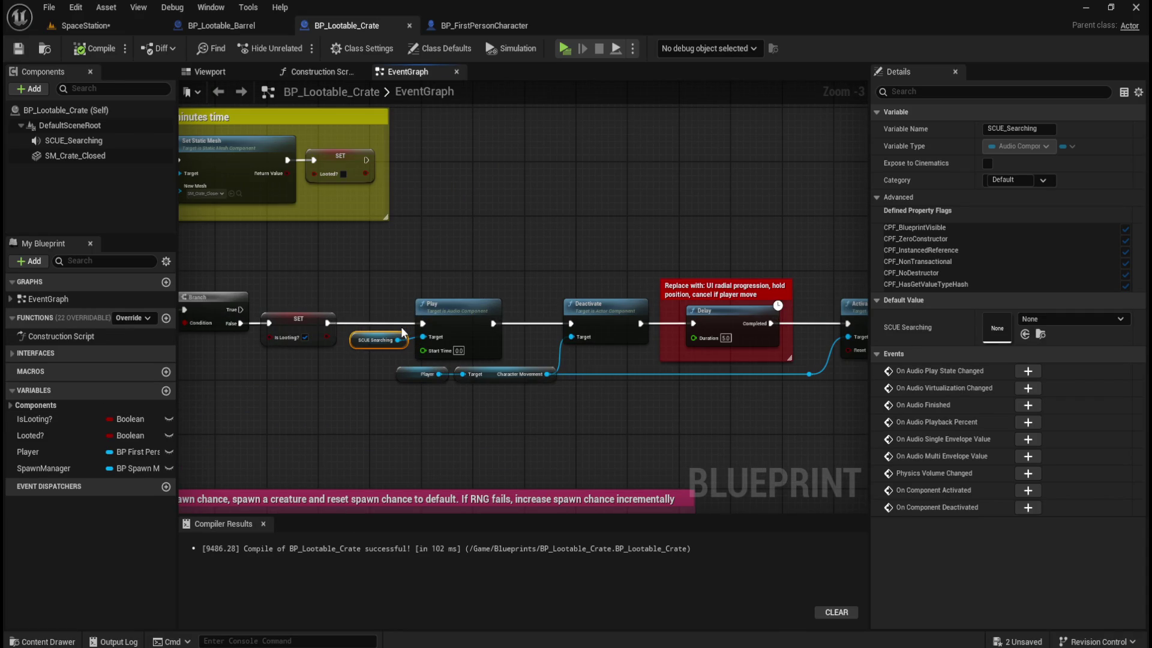
{"action": "left_click", "coordinate": [96, 27]}
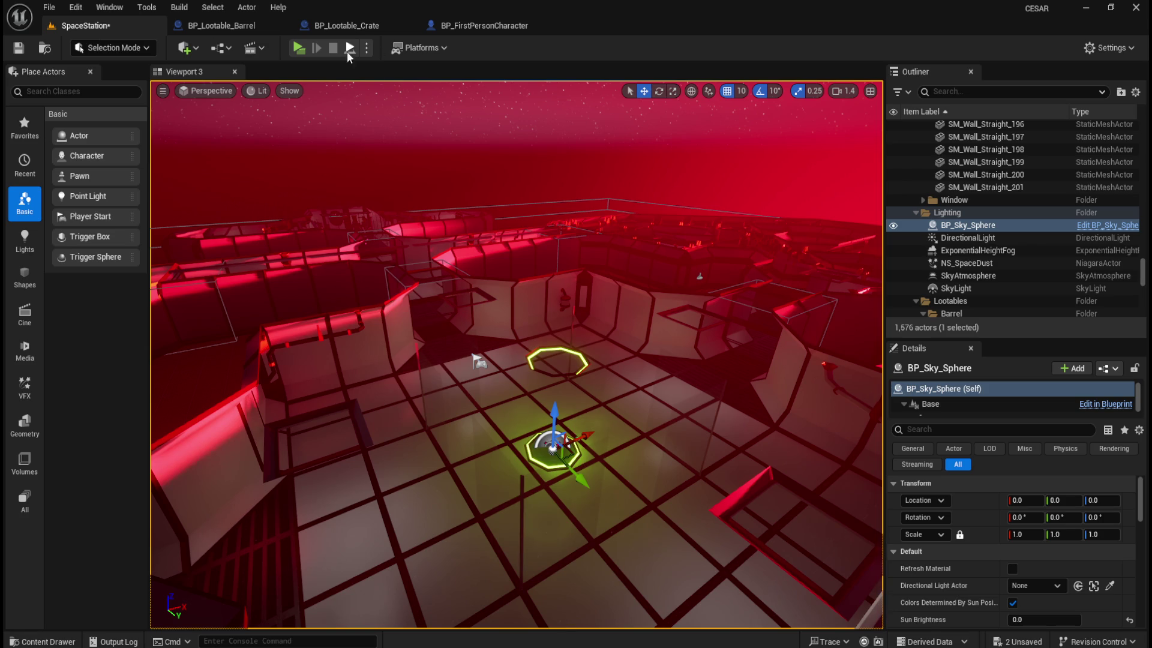
- Play-test the SpaceStation level, check looting in the preview, then return to the editor
{"action": "left_click", "coordinate": [297, 48]}
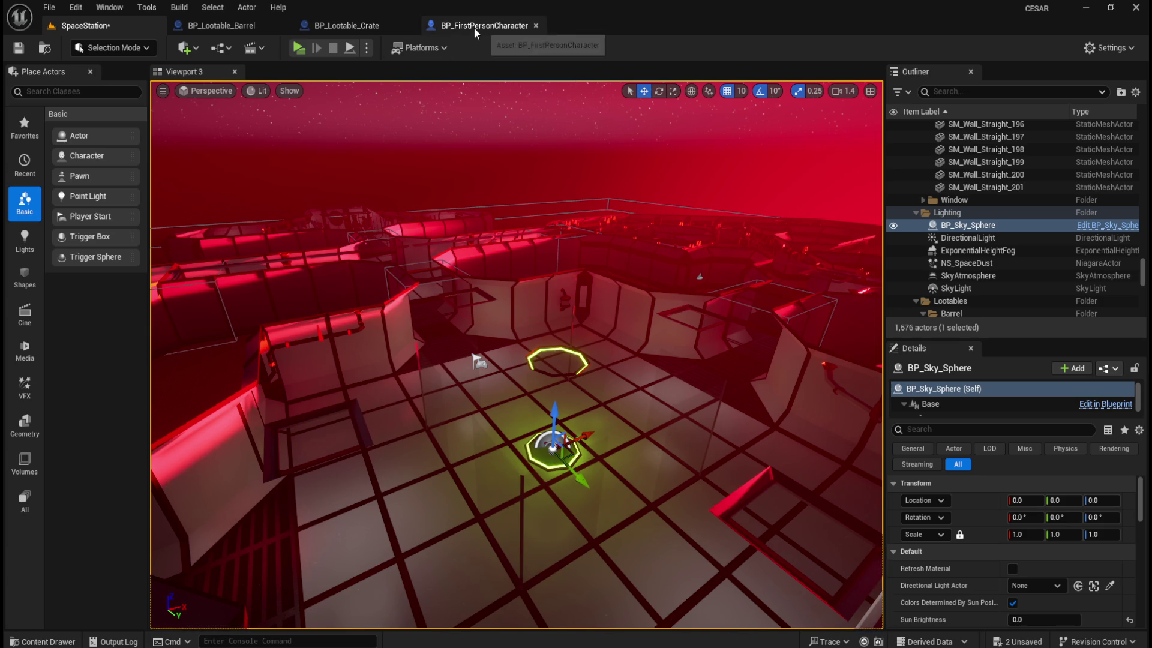
- Show BP_FirstPersonCharacter's EventGraph at Zoom 1:1 on the E key line-trace event
{"action": "left_click", "coordinate": [353, 23]}
{"action": "left_click", "coordinate": [492, 28]}
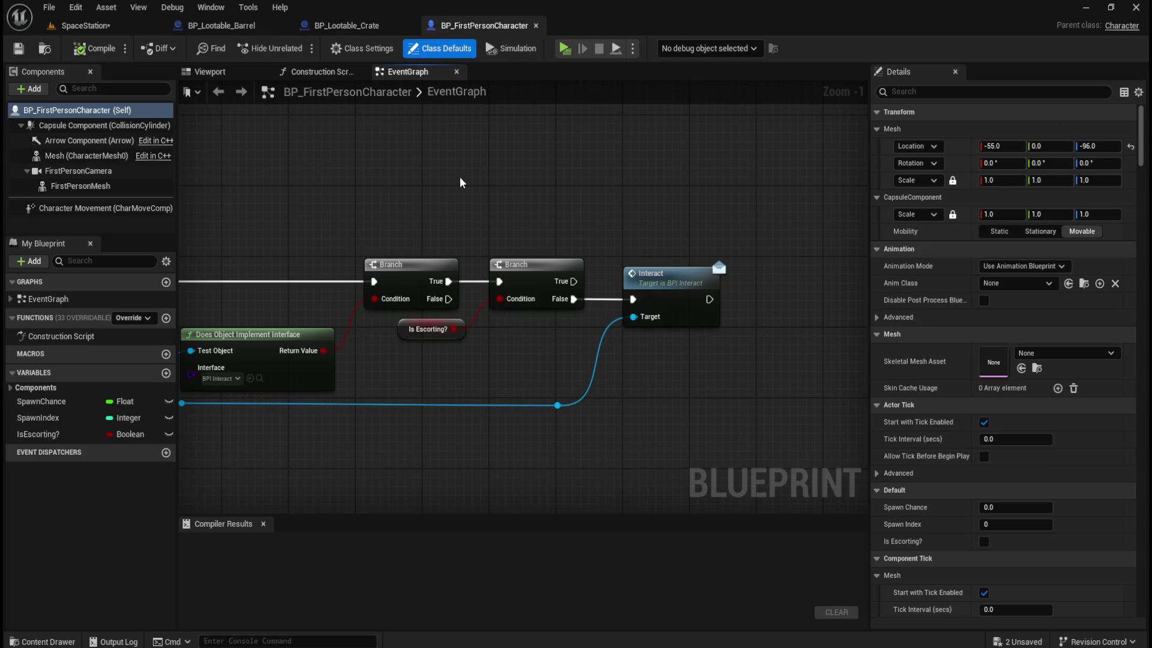
{"action": "mouse_move", "coordinate": [459, 212]}
{"action": "left_mouse_down"}
{"action": "mouse_move", "coordinate": [560, 198]}
{"action": "mouse_move", "coordinate": [486, 199]}
{"action": "left_mouse_up"}
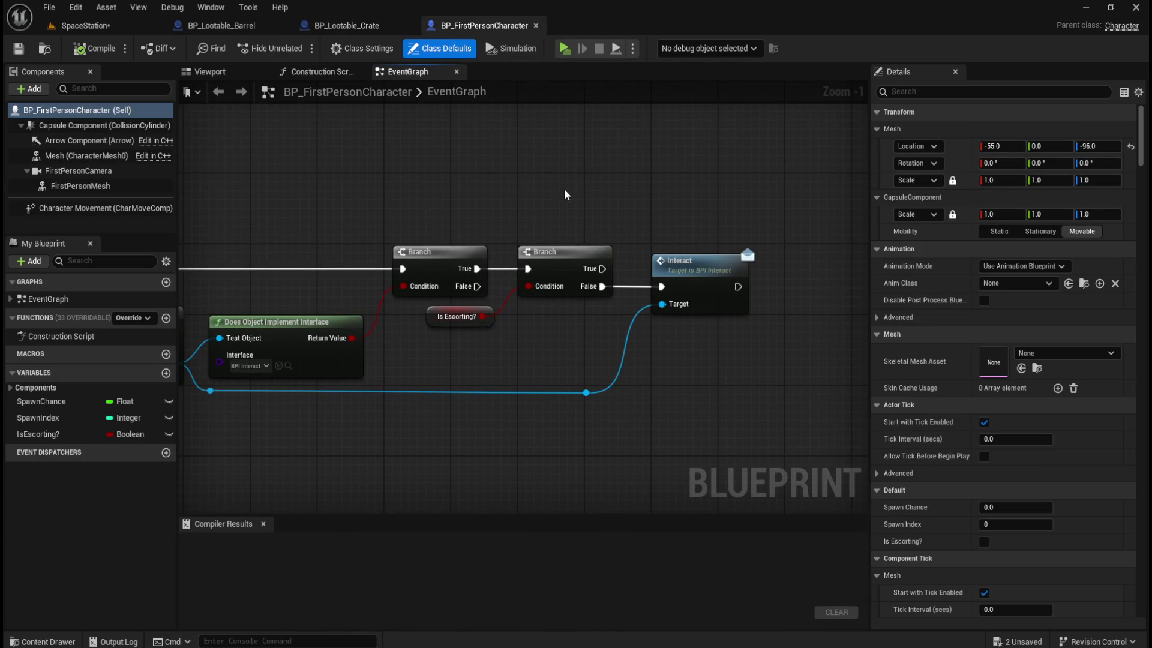
{"action": "mouse_move", "coordinate": [411, 175]}
{"action": "left_mouse_down"}
{"action": "mouse_move", "coordinate": [398, 189]}
{"action": "mouse_move", "coordinate": [495, 214]}
{"action": "mouse_move", "coordinate": [486, 207]}
{"action": "mouse_move", "coordinate": [657, 194]}
{"action": "left_mouse_up"}
{"action": "scroll", "coordinate": [531, 226], "scroll_direction": "up", "scroll_amount": 1}
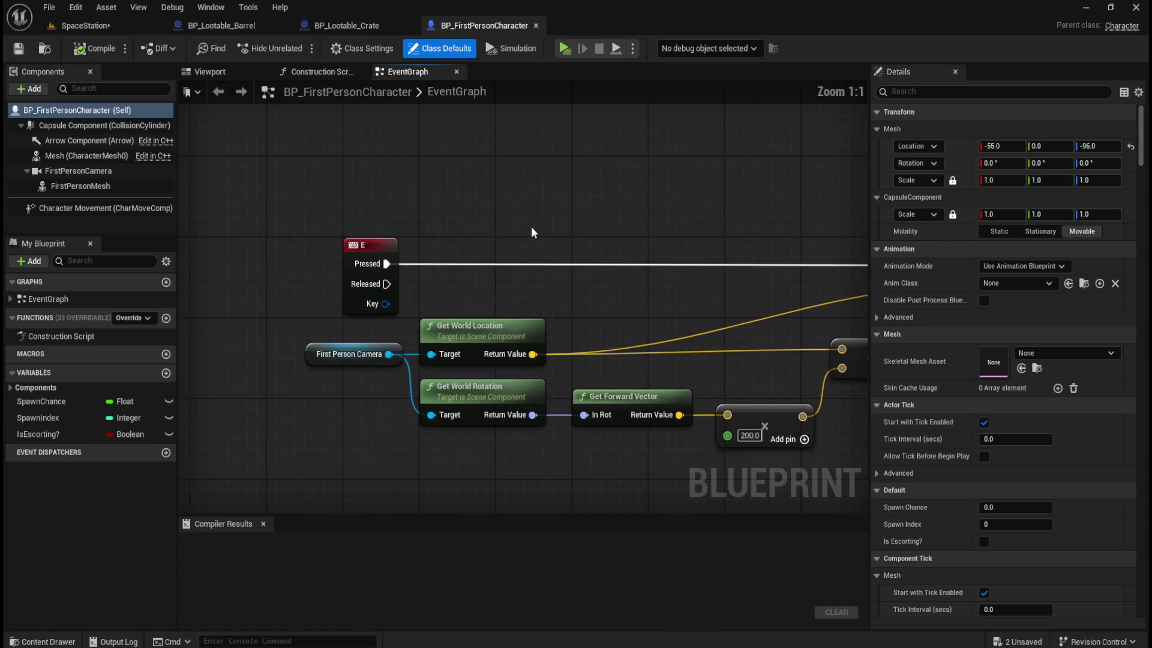